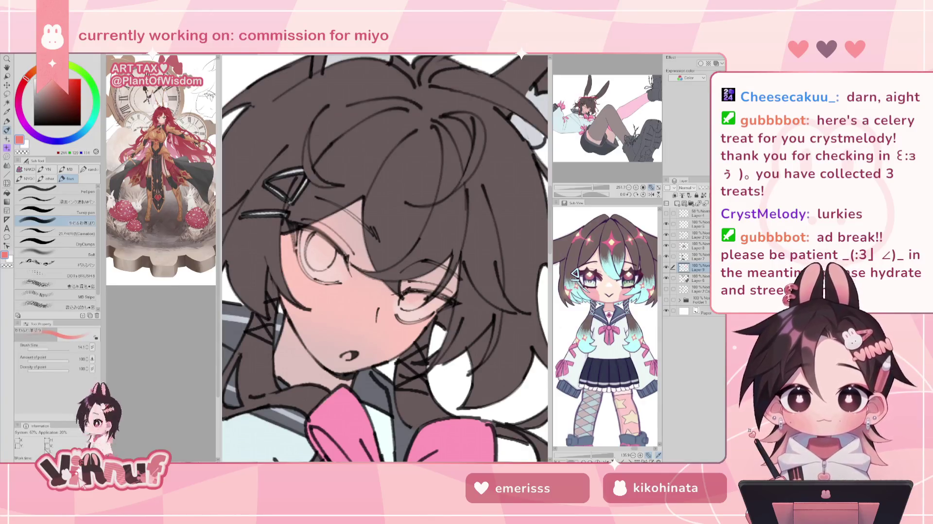
Shrink the brush, test and undo Carnation strokes, then paint the mouth interior reddish pink
{"action": "left_click", "coordinate": [44, 346]}
{"action": "left_click_drag", "start_coordinate": [45, 347], "coordinate": [40, 343]}
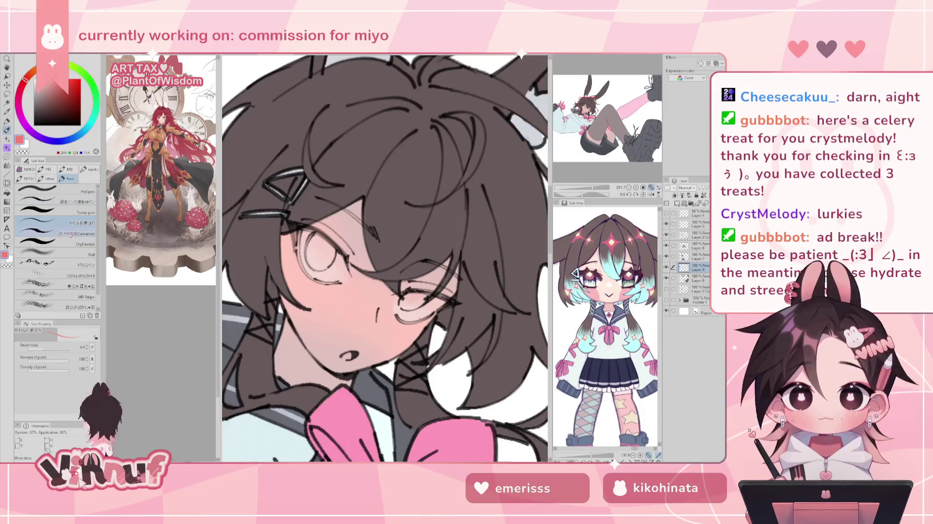
{"action": "left_click", "coordinate": [54, 233]}
{"action": "left_click_drag", "start_coordinate": [294, 262], "coordinate": [306, 282]}
{"action": "key", "text": "ctrl+z"}
{"action": "left_click_drag", "start_coordinate": [298, 232], "coordinate": [299, 258]}
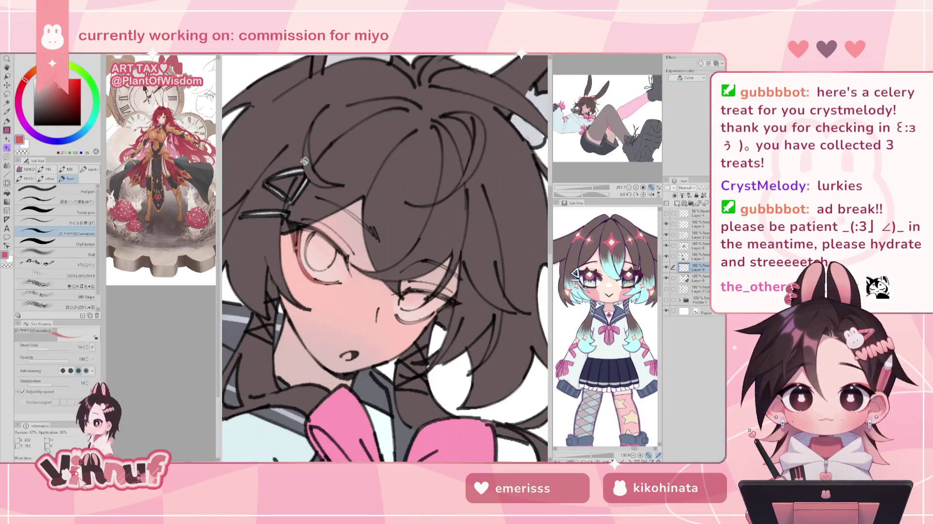
{"action": "key", "text": "ctrl+z"}
{"action": "key", "text": "ctrl+z"}
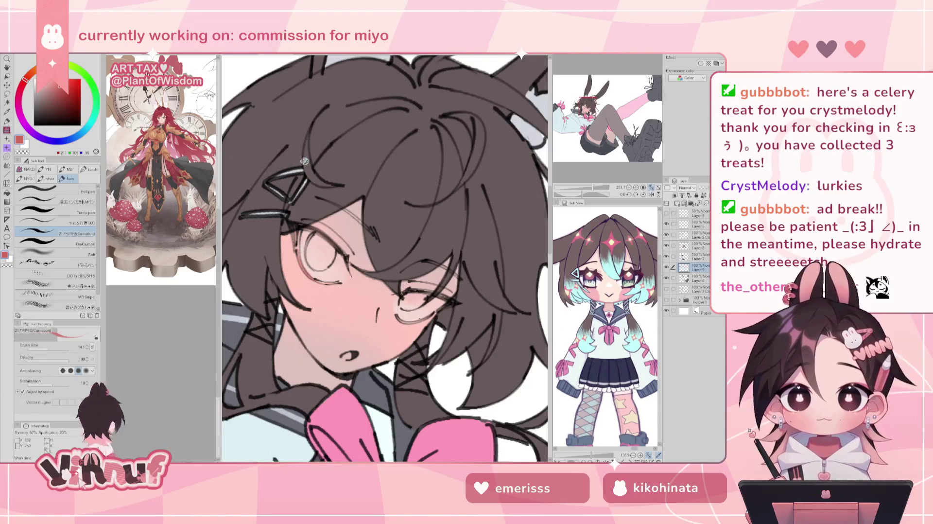
{"action": "left_click_drag", "start_coordinate": [344, 355], "coordinate": [350, 355]}
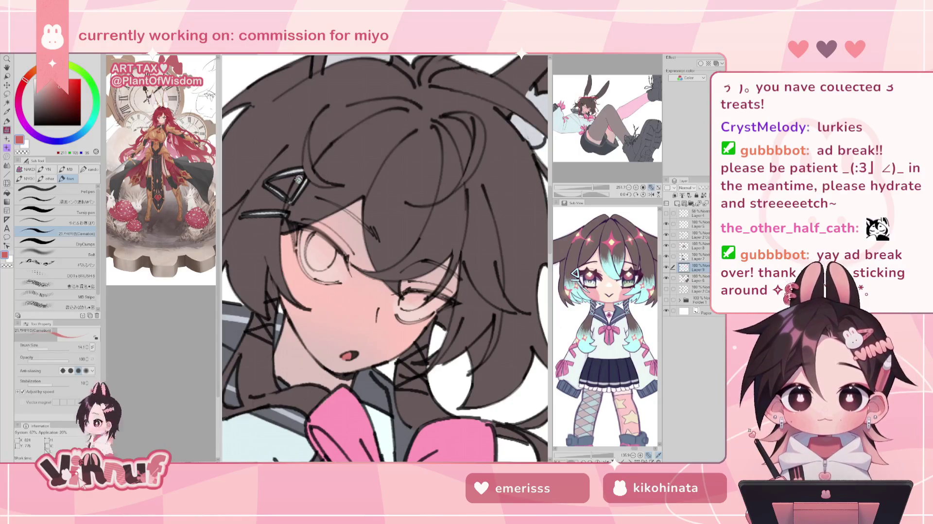
Eyedrop the cheek pink and refine it on the colour wheel into a soft, warm shading pink
{"action": "left_click", "coordinate": [299, 254], "text": "alt"}
{"action": "left_click", "coordinate": [299, 254], "text": "alt"}
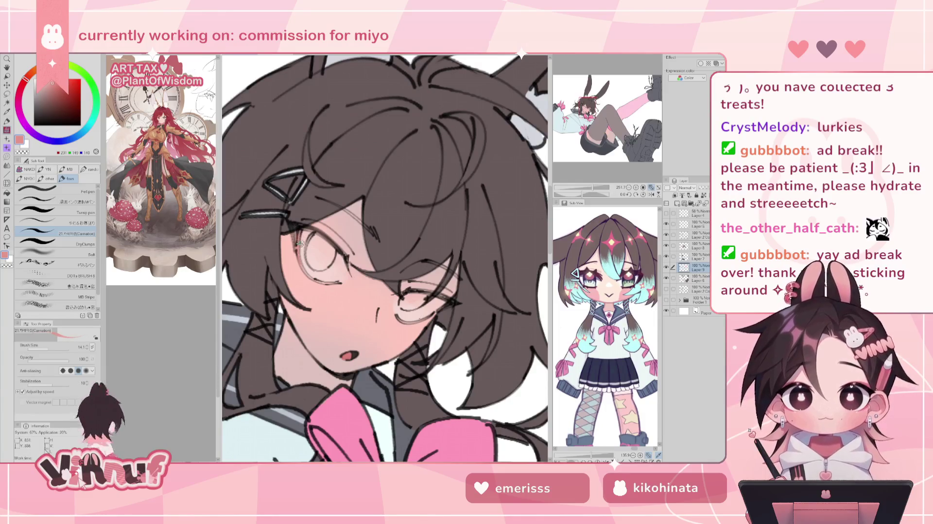
{"action": "left_click", "coordinate": [340, 272], "text": "alt"}
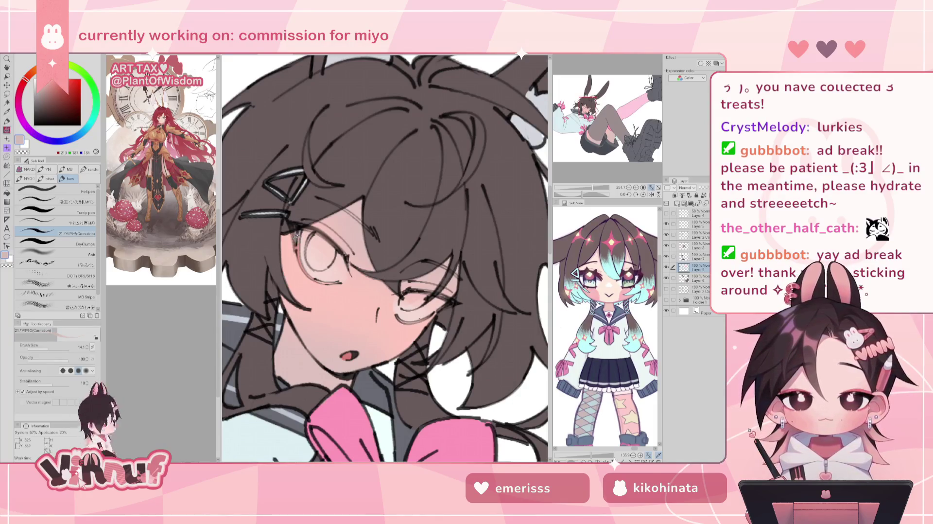
{"action": "left_click", "coordinate": [339, 273], "text": "alt"}
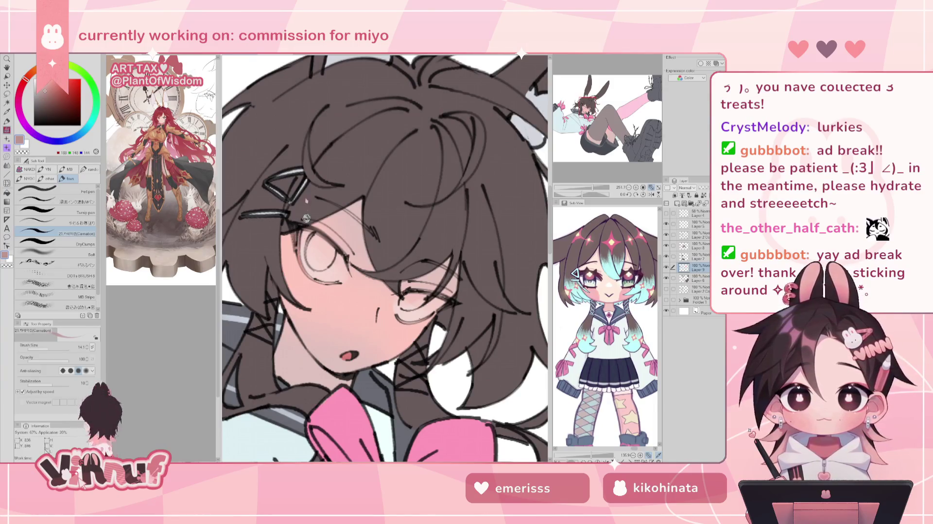
{"action": "left_click", "coordinate": [48, 89]}
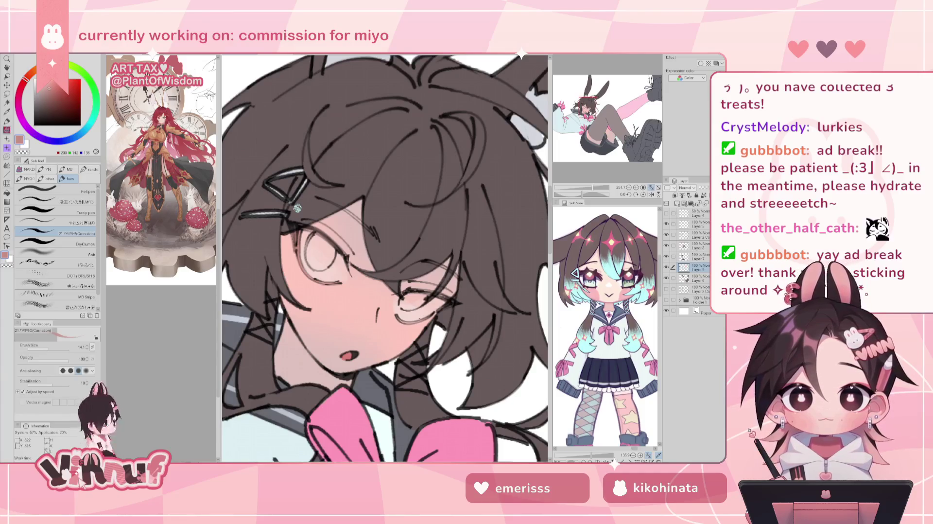
{"action": "left_click", "coordinate": [22, 84]}
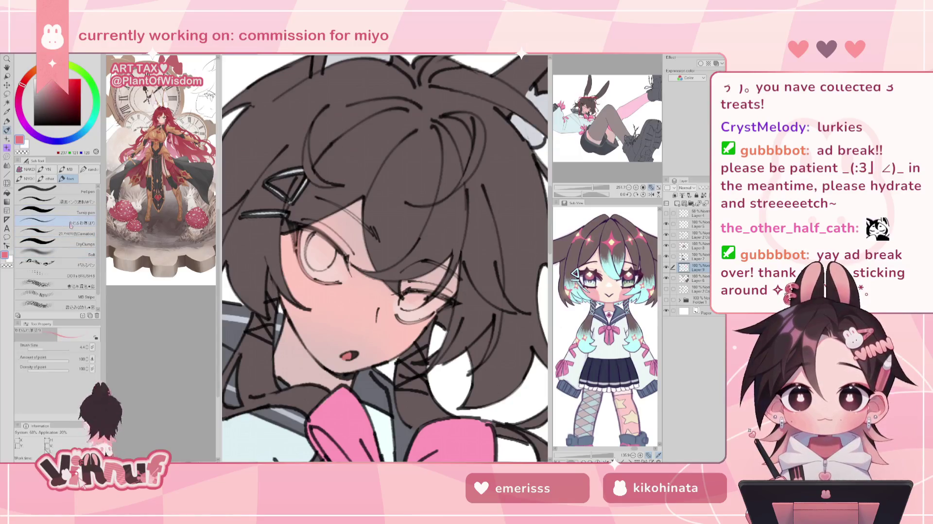
Return to the soft brush and shift the pink's hue slightly on the colour wheel
{"action": "left_click", "coordinate": [49, 222]}
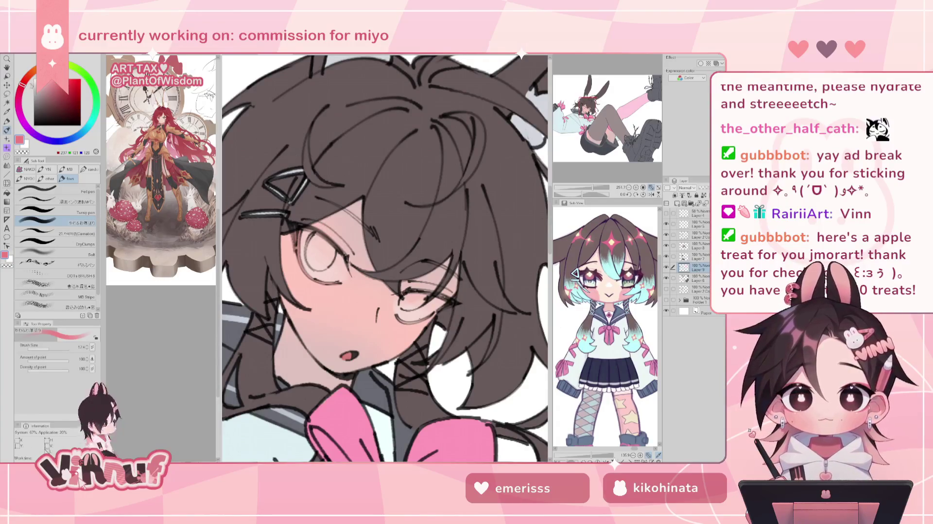
{"action": "left_click_drag", "start_coordinate": [22, 84], "coordinate": [25, 80]}
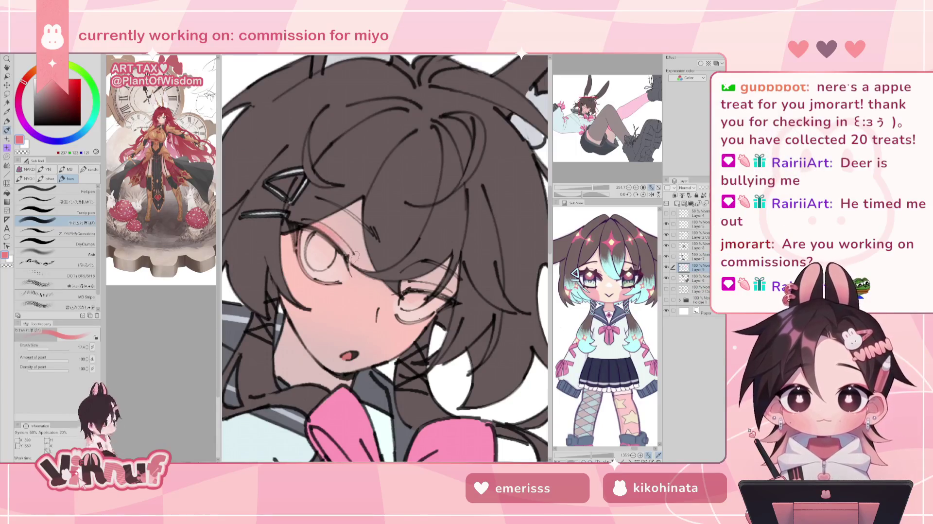
{"action": "left_click", "coordinate": [26, 79]}
{"action": "left_click_drag", "start_coordinate": [26, 78], "coordinate": [25, 84]}
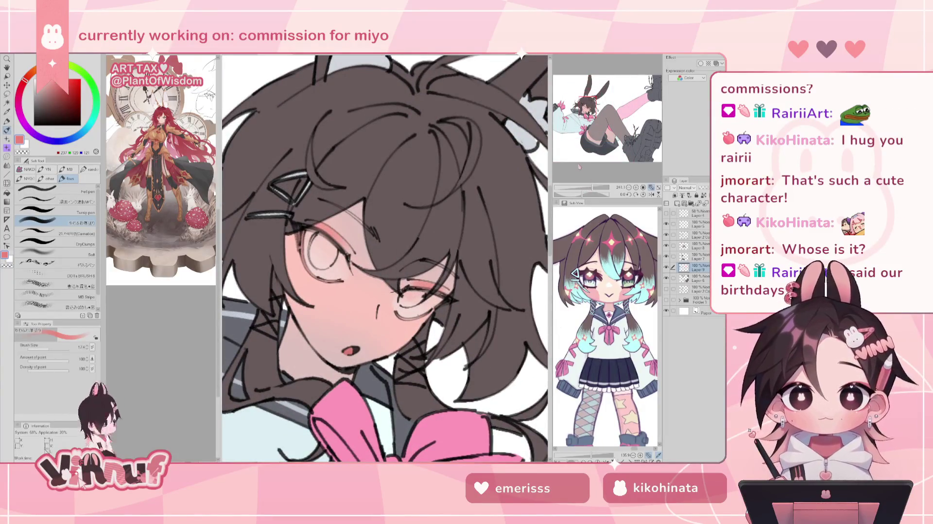
Shrink the brush, eyedrop the skin and eye-shading pinks, and mirror the canvas to check the face
{"action": "left_click_drag", "start_coordinate": [48, 353], "coordinate": [43, 351]}
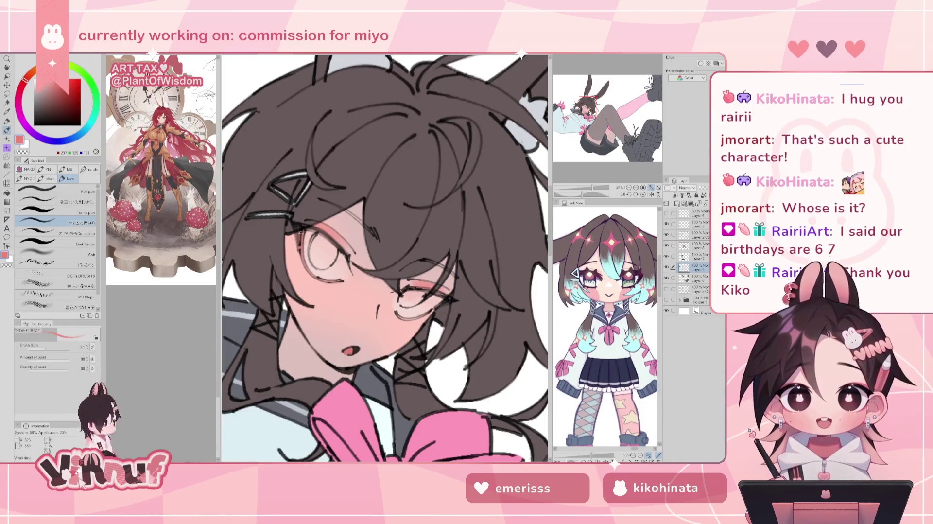
{"action": "left_click", "coordinate": [329, 277], "text": "alt"}
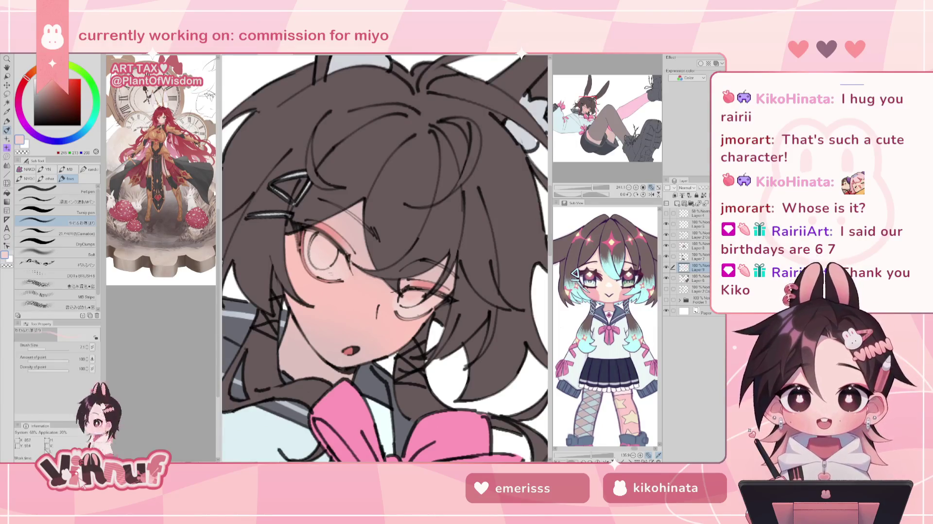
{"action": "left_click", "coordinate": [322, 221], "text": "alt"}
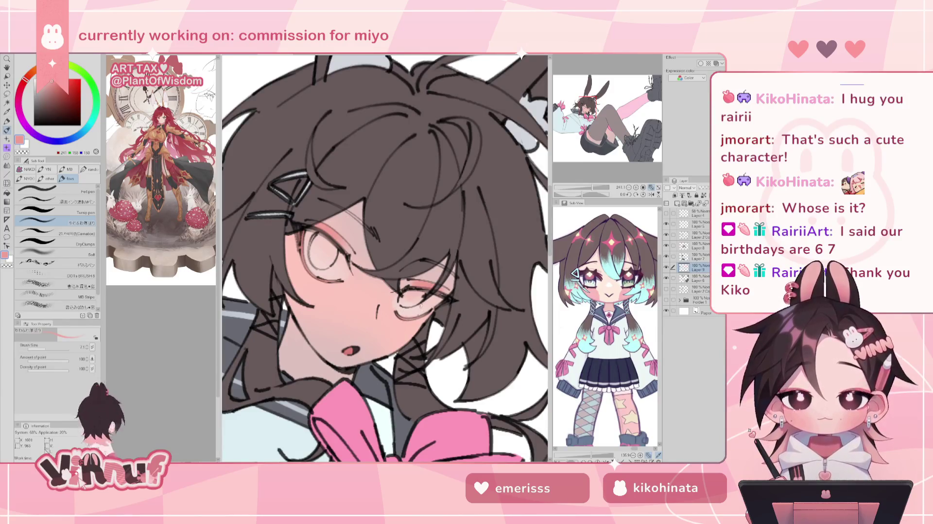
{"action": "left_click", "coordinate": [430, 298], "text": "alt"}
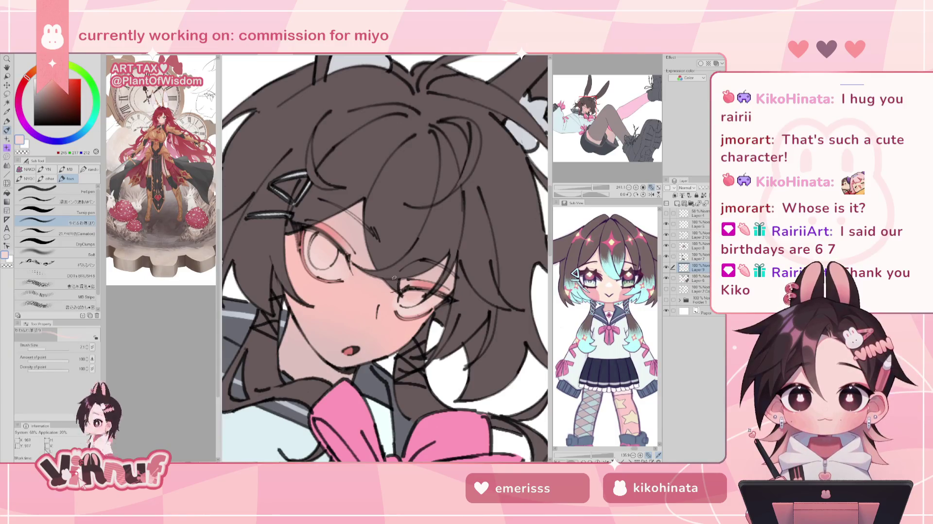
{"action": "key", "text": "h"}
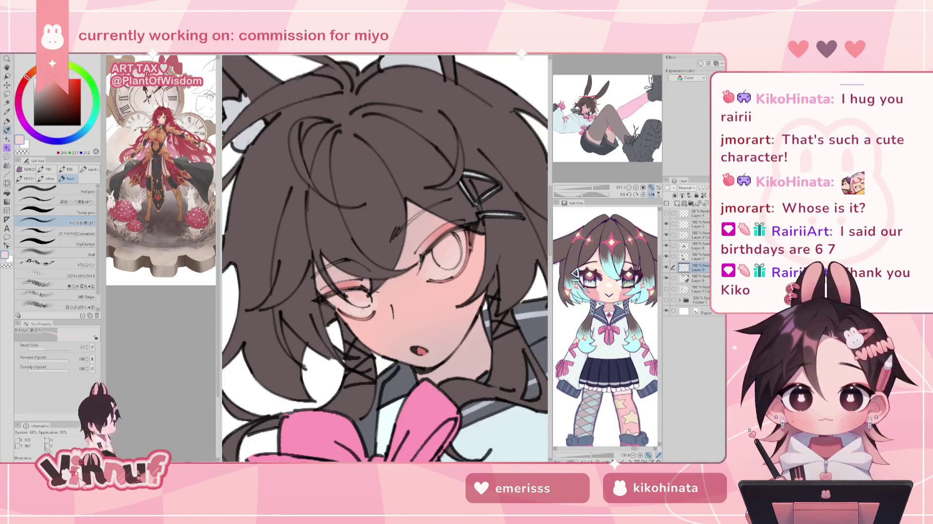
Unflip the canvas, paint pink blush near the left eye, and sample a darker pink with a larger brush
{"action": "key", "text": "h"}
{"action": "left_click", "coordinate": [323, 243], "text": "alt"}
{"action": "left_click_drag", "start_coordinate": [306, 209], "coordinate": [350, 250]}
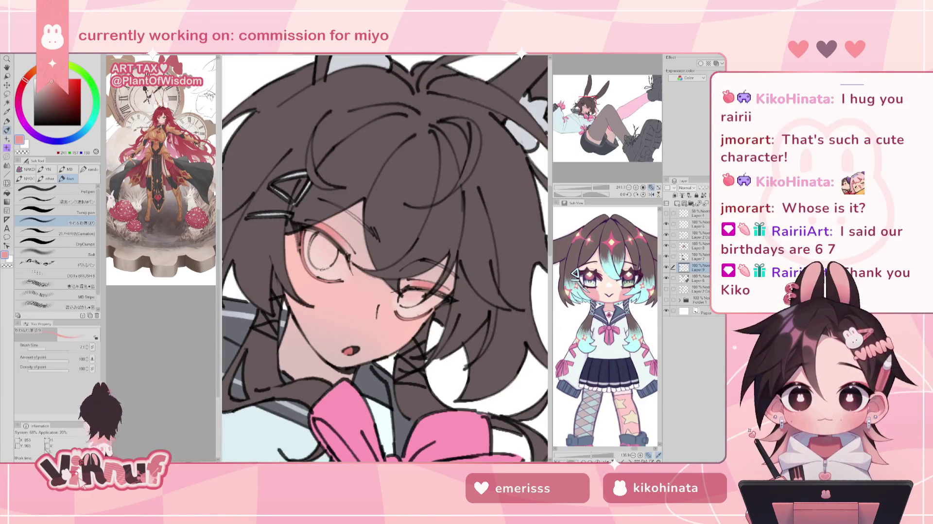
{"action": "left_click", "coordinate": [301, 233], "text": "alt"}
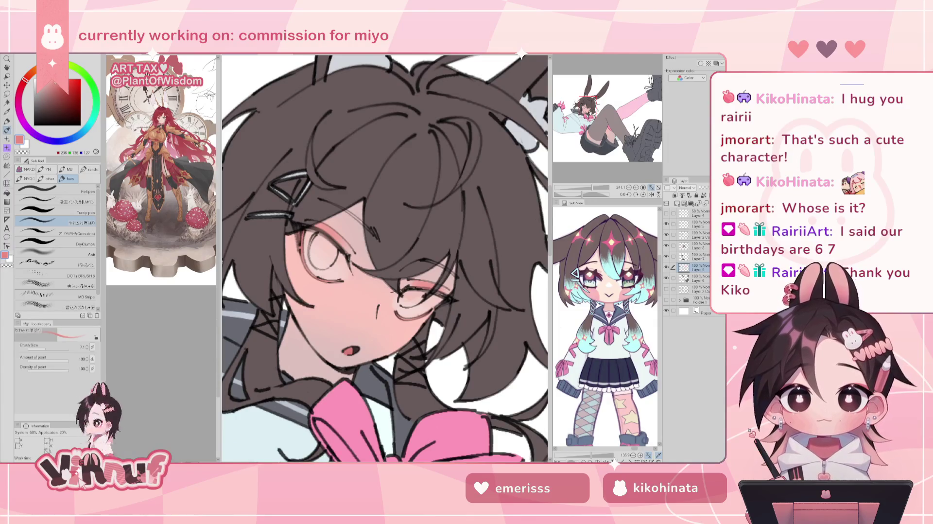
{"action": "key", "text": "bracketright"}
{"action": "key", "text": "bracketright"}
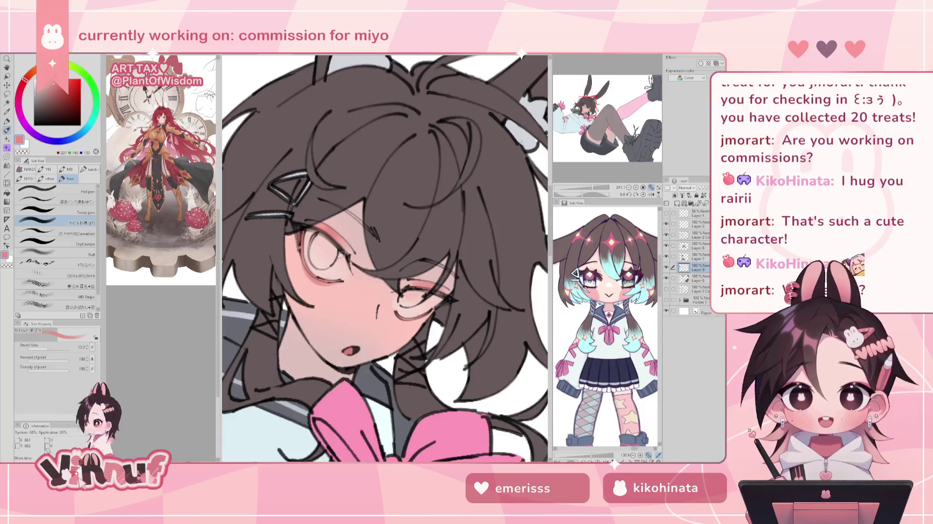
Mirror and rotate the view upright while sampling pale skin and salmon pinks from the cheek
{"action": "key", "text": "h"}
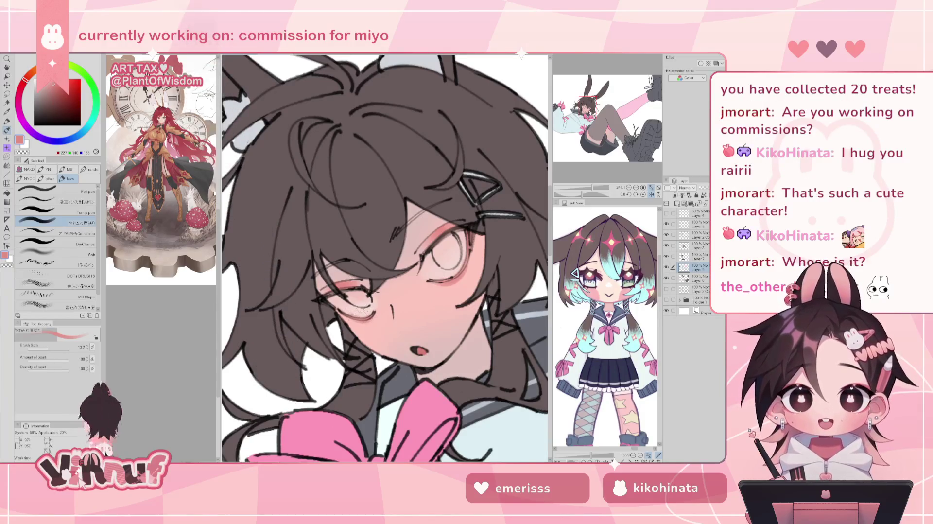
{"action": "left_click_drag", "start_coordinate": [587, 195], "coordinate": [579, 167]}
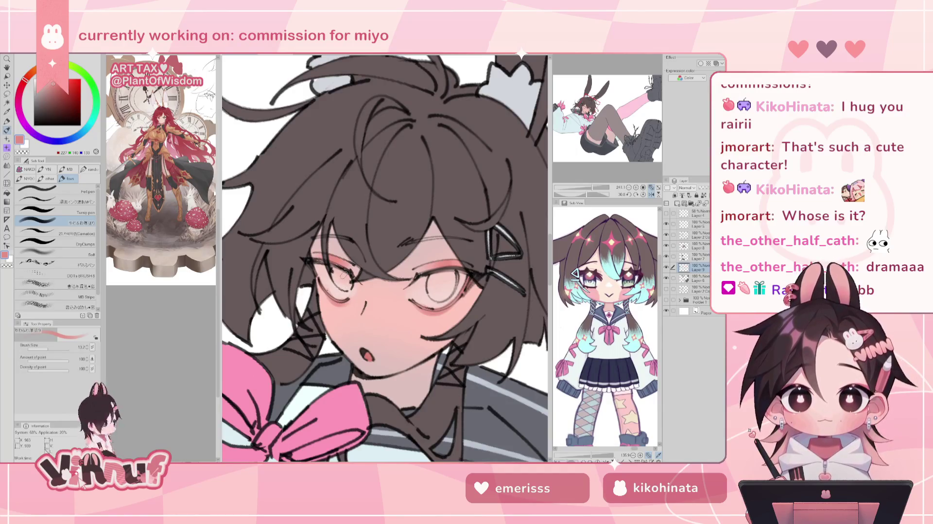
{"action": "left_click", "coordinate": [328, 286], "text": "alt"}
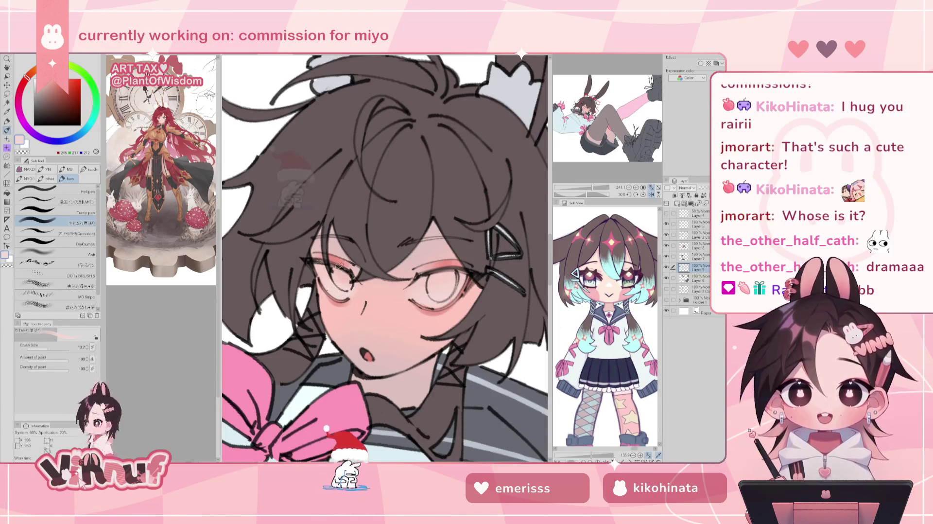
{"action": "key", "text": "h"}
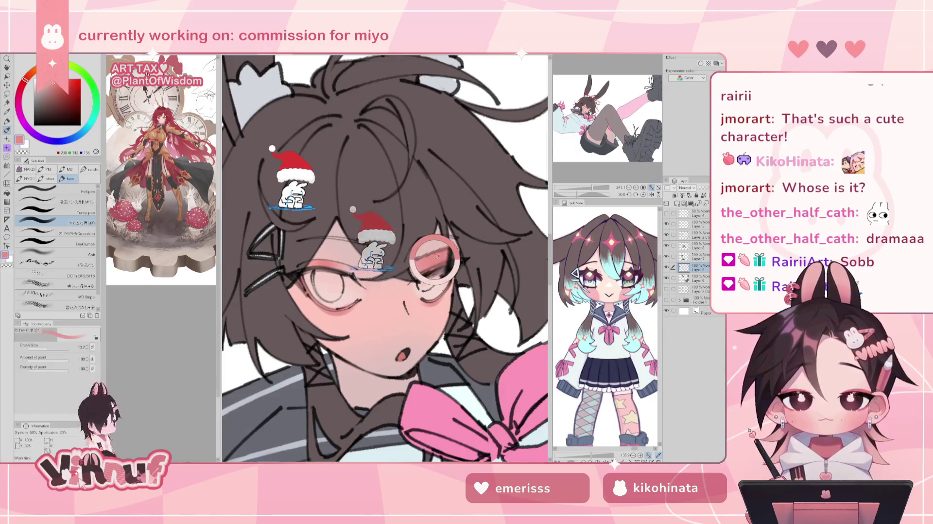
{"action": "left_click", "coordinate": [418, 294], "text": "alt"}
{"action": "left_click", "coordinate": [422, 293], "text": "alt"}
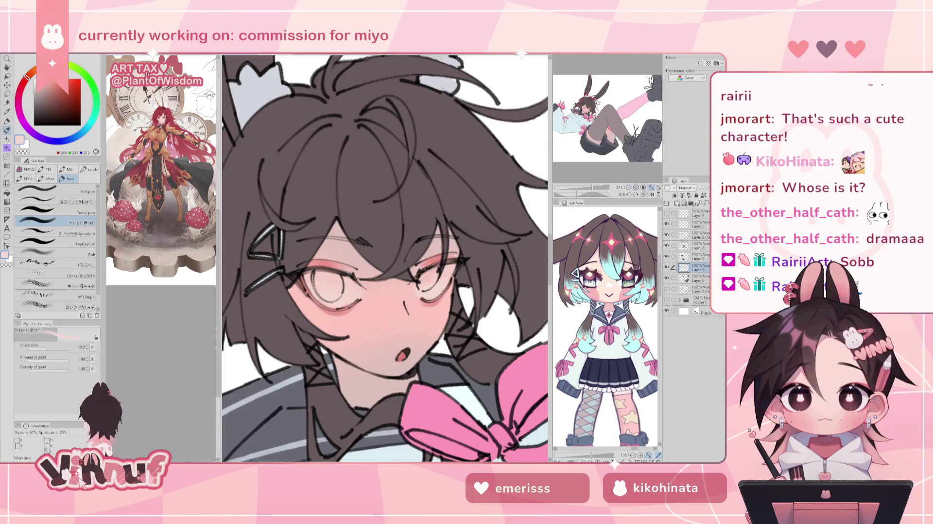
Reset the view rotation and zoom out to show the whole figure
{"action": "left_click", "coordinate": [641, 193]}
{"action": "left_click", "coordinate": [587, 193]}
{"action": "left_click", "coordinate": [643, 194]}
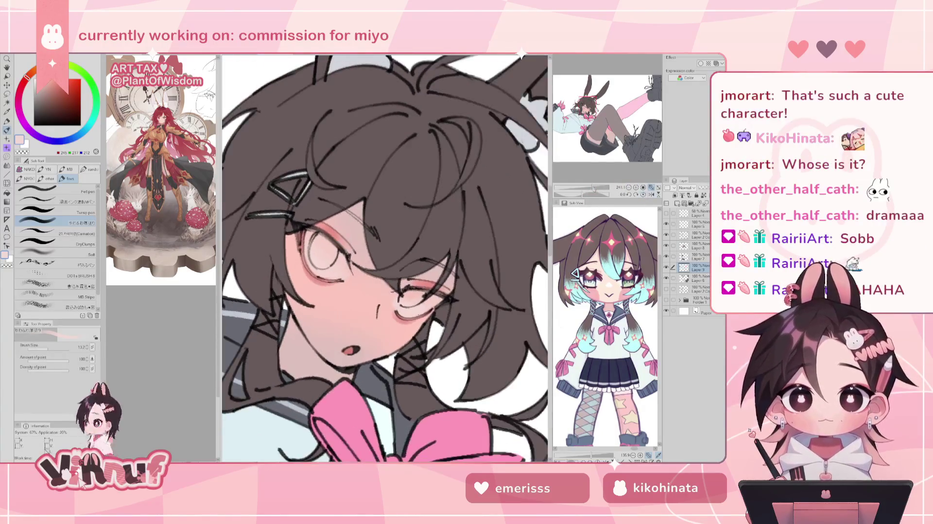
{"action": "left_click_drag", "start_coordinate": [594, 187], "coordinate": [582, 188]}
{"action": "scroll", "coordinate": [403, 248], "scroll_direction": "up", "scroll_amount": 3}
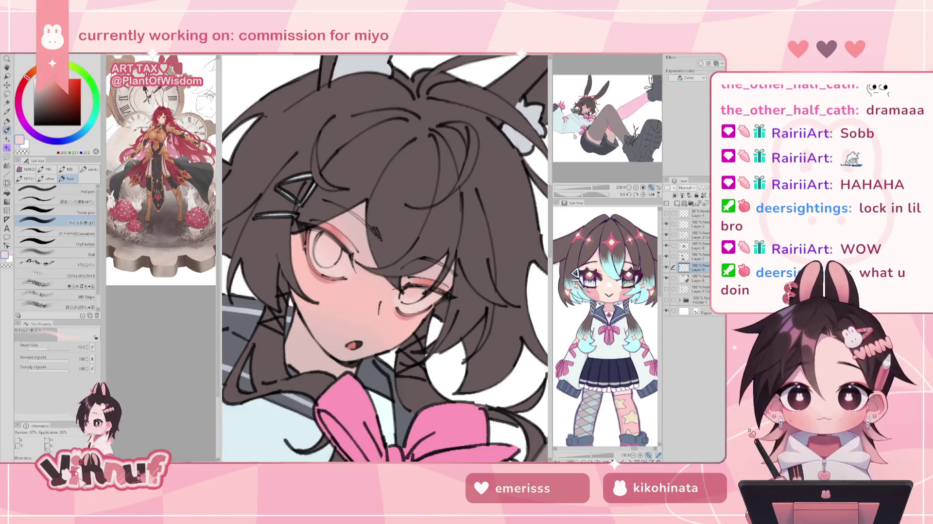
Sample salmon pink and add a light blush stroke to the left cheek
{"action": "left_click", "coordinate": [428, 279], "text": "alt"}
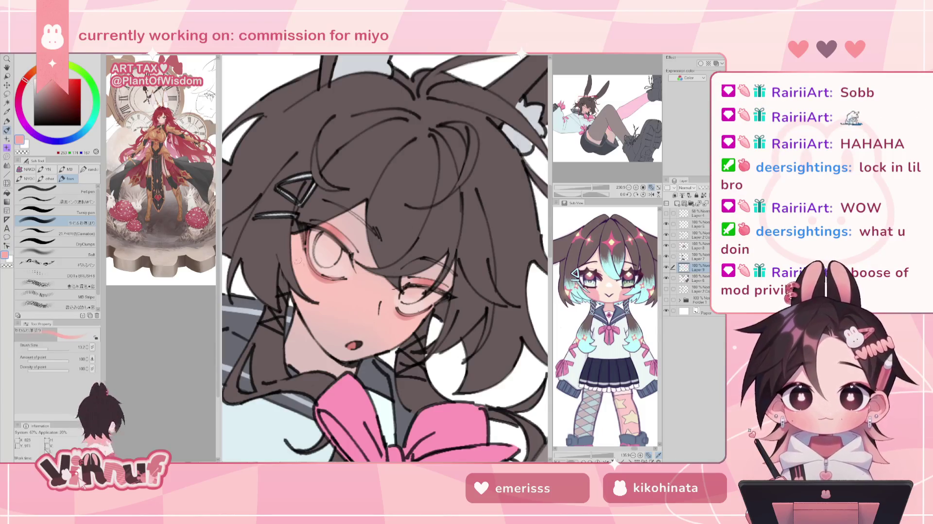
{"action": "left_click_drag", "start_coordinate": [305, 286], "coordinate": [296, 250]}
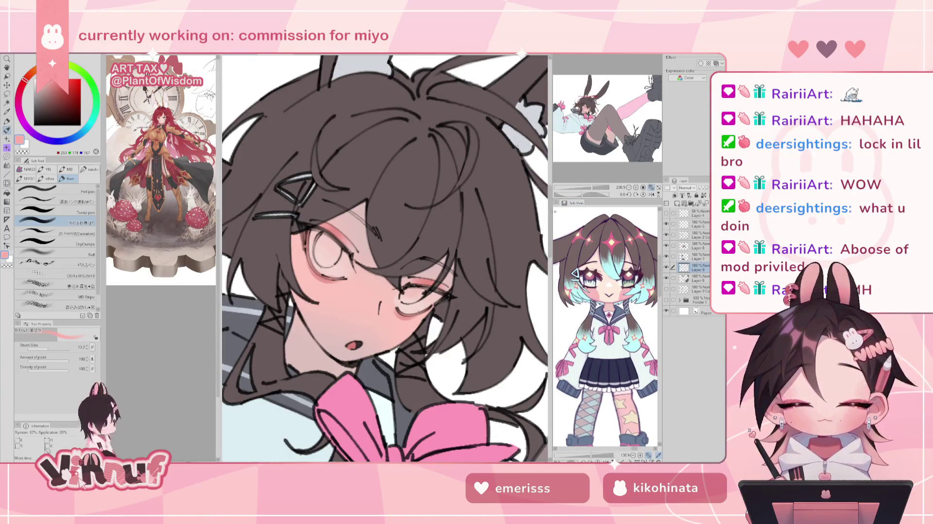
{"action": "left_click_drag", "start_coordinate": [591, 188], "coordinate": [583, 188]}
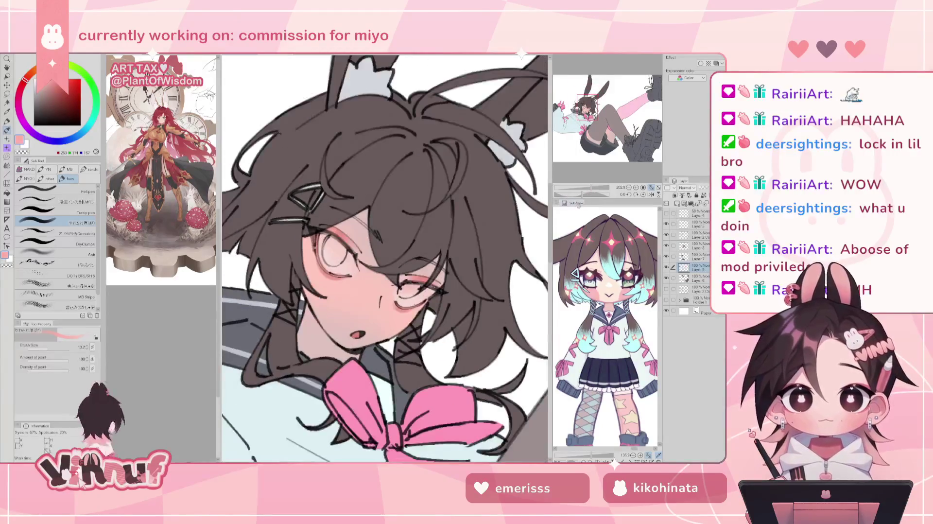
Show the outfit reference in the Sub View, then zoom out and tilt to reveal head and ears
{"action": "left_click", "coordinate": [618, 205]}
{"action": "scroll", "coordinate": [602, 329], "scroll_direction": "up", "scroll_amount": 10}
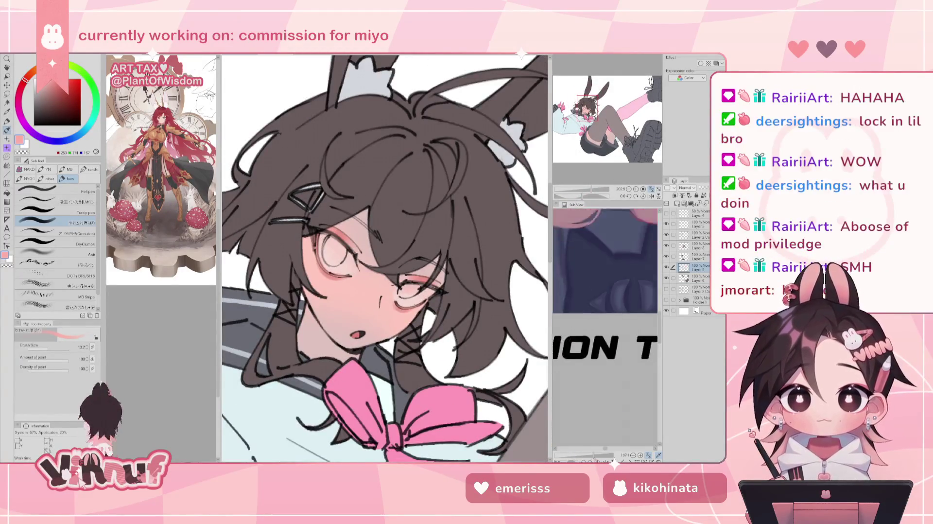
{"action": "mouse_move", "coordinate": [603, 329]}
{"action": "left_mouse_down"}
{"action": "mouse_move", "coordinate": [642, 313]}
{"action": "mouse_move", "coordinate": [624, 347]}
{"action": "left_mouse_up"}
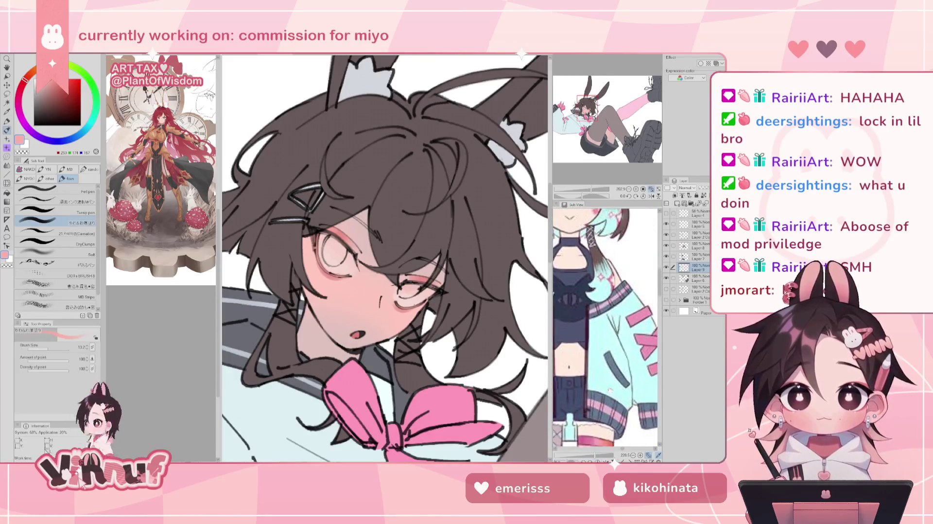
{"action": "left_click_drag", "start_coordinate": [383, 257], "coordinate": [369, 273]}
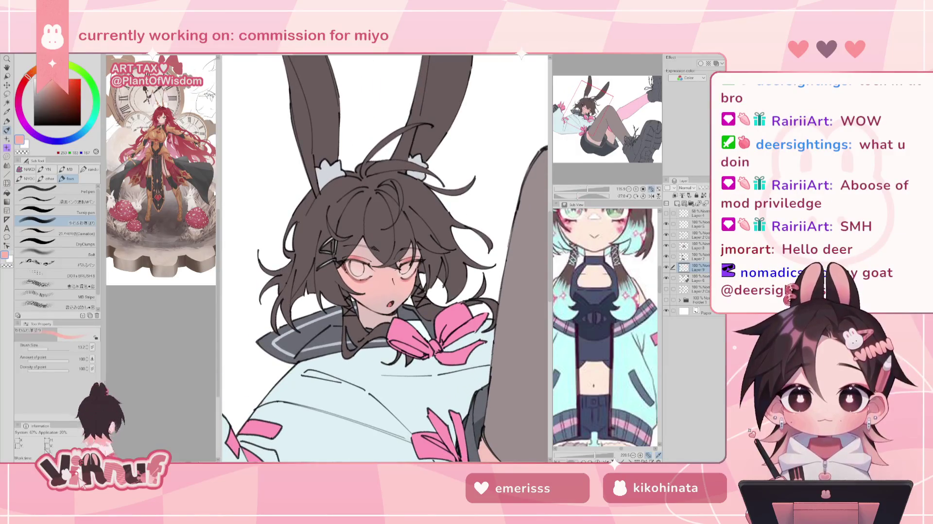
Select the Soft airbrush at about size 104 and target Layer 6
{"action": "left_click", "coordinate": [56, 252]}
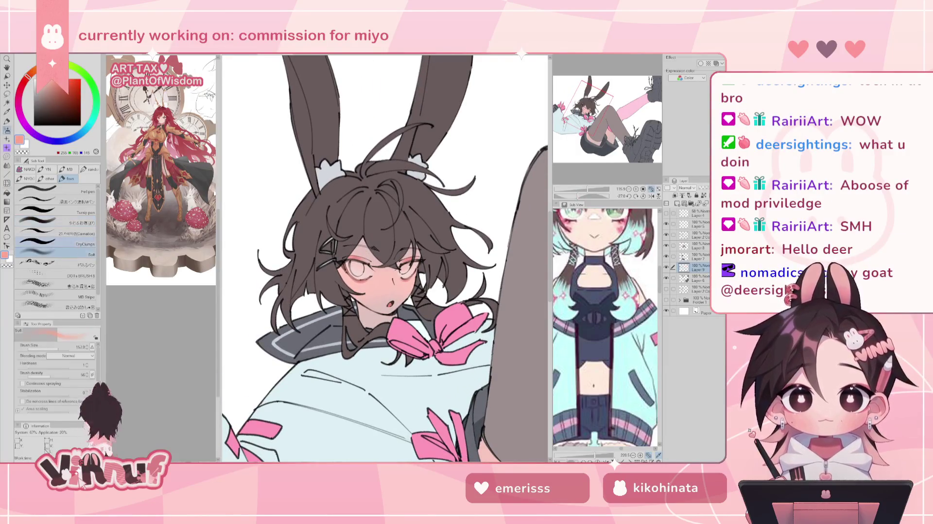
{"action": "left_click_drag", "start_coordinate": [383, 256], "coordinate": [370, 256]}
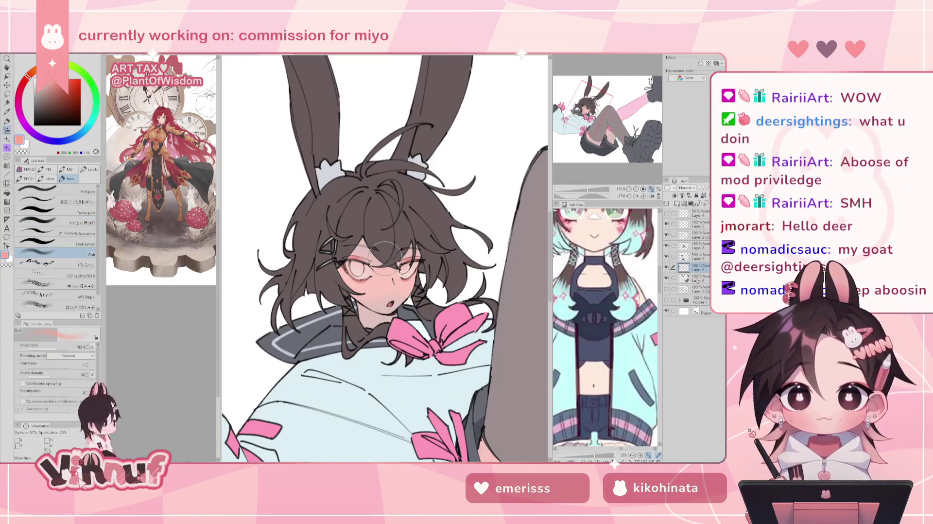
{"action": "left_click", "coordinate": [696, 281]}
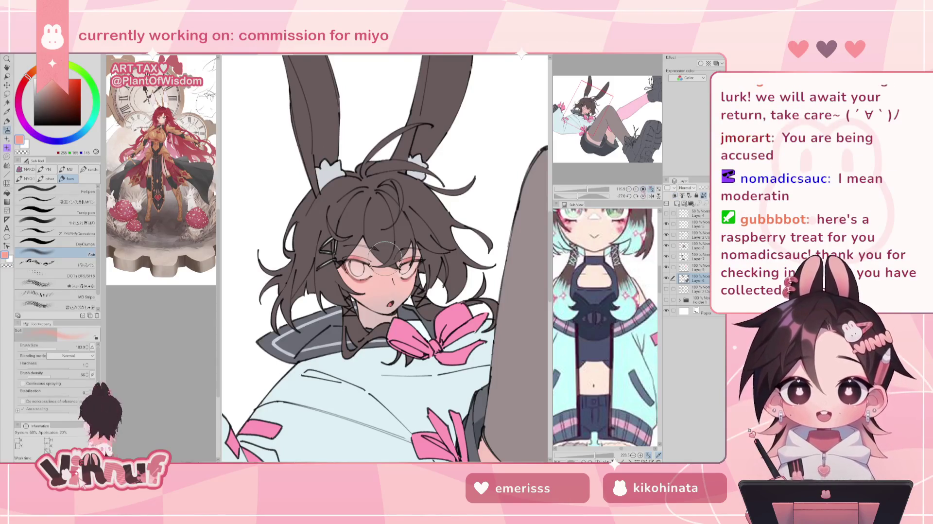
Reset the rotation, sample the cheek's skin pink, and switch to the small blending brush
{"action": "left_click", "coordinate": [642, 195]}
{"action": "scroll", "coordinate": [385, 262], "scroll_direction": "up", "scroll_amount": 2}
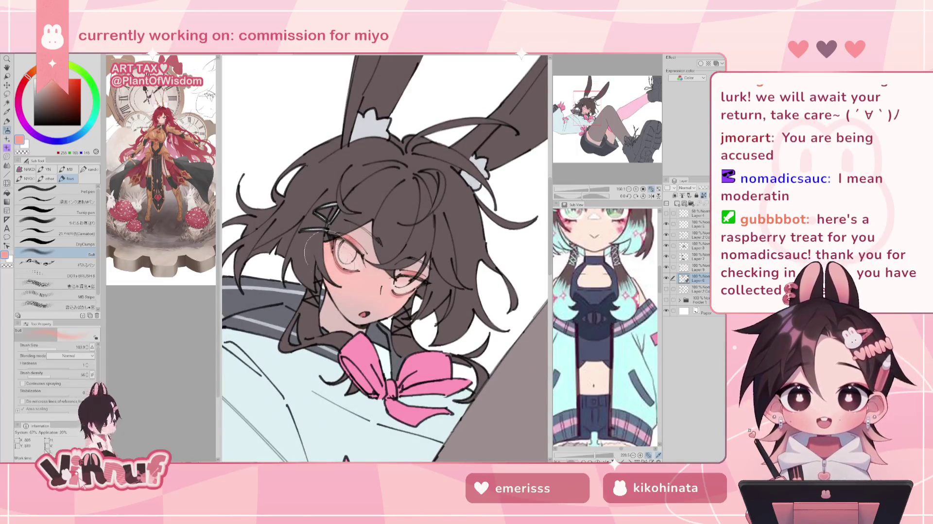
{"action": "left_click", "coordinate": [345, 276], "text": "alt"}
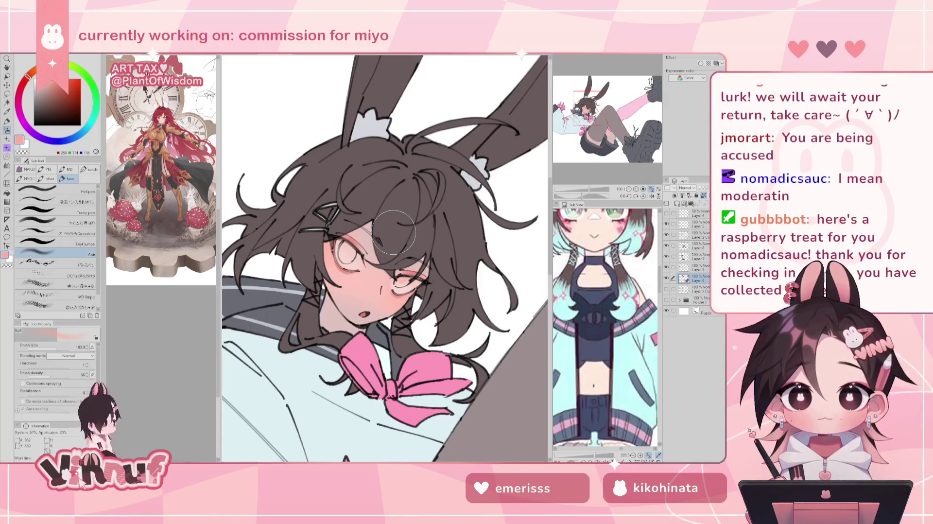
{"action": "key", "text": "b"}
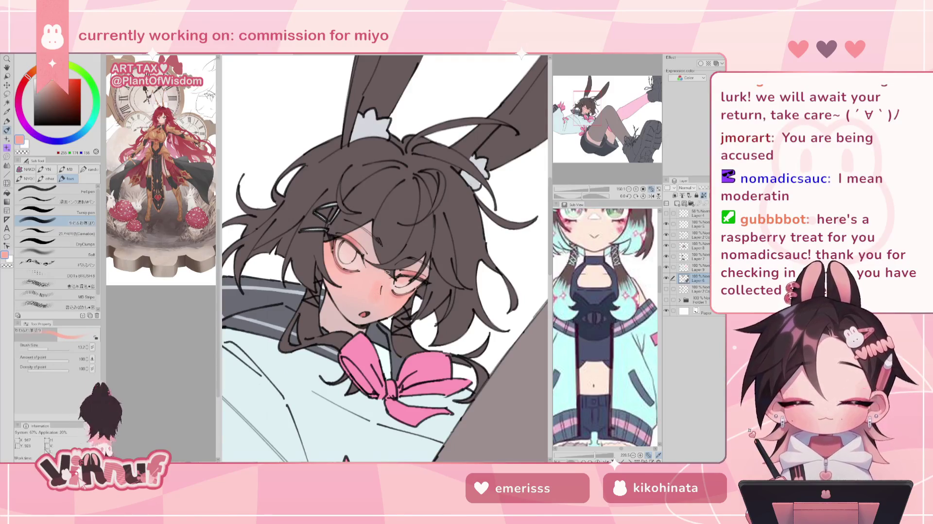
{"action": "key", "text": "ctrl+0"}
{"action": "scroll", "coordinate": [384, 258], "scroll_direction": "up", "scroll_amount": 2}
{"action": "scroll", "coordinate": [383, 258], "scroll_direction": "up", "scroll_amount": 1}
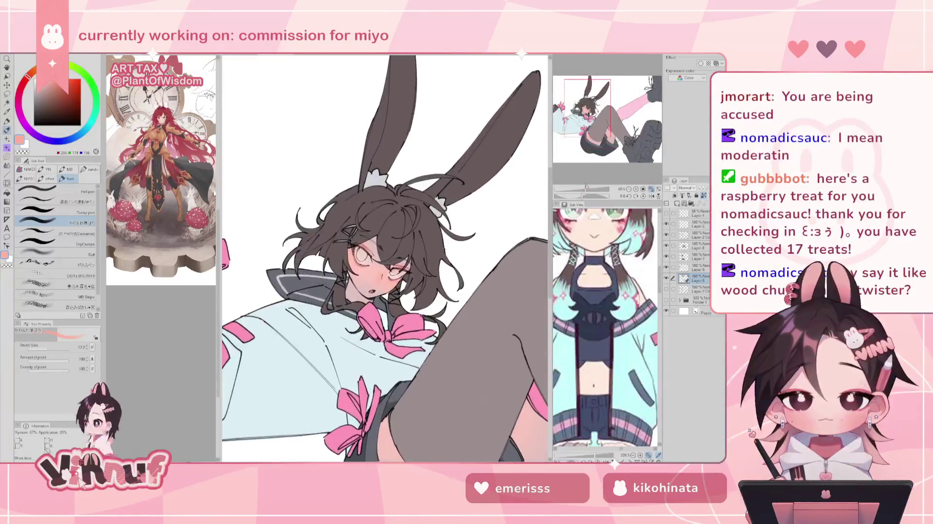
Mirror the view, bring the nose and cheek into view, and dab soft pink blush beside the nose
{"action": "scroll", "coordinate": [384, 257], "scroll_direction": "up", "scroll_amount": 1}
{"action": "key", "text": "h"}
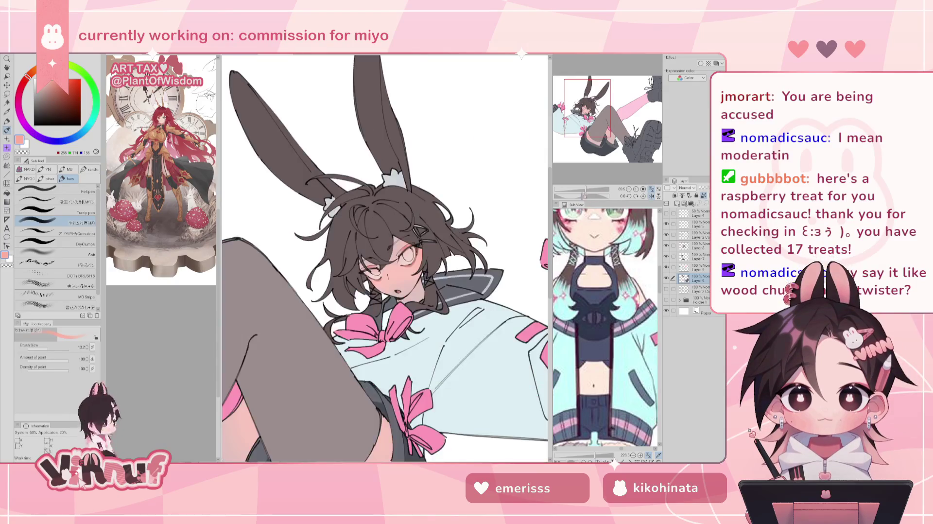
{"action": "scroll", "coordinate": [384, 253], "scroll_direction": "up", "scroll_amount": 3}
{"action": "scroll", "coordinate": [383, 253], "scroll_direction": "up", "scroll_amount": 3}
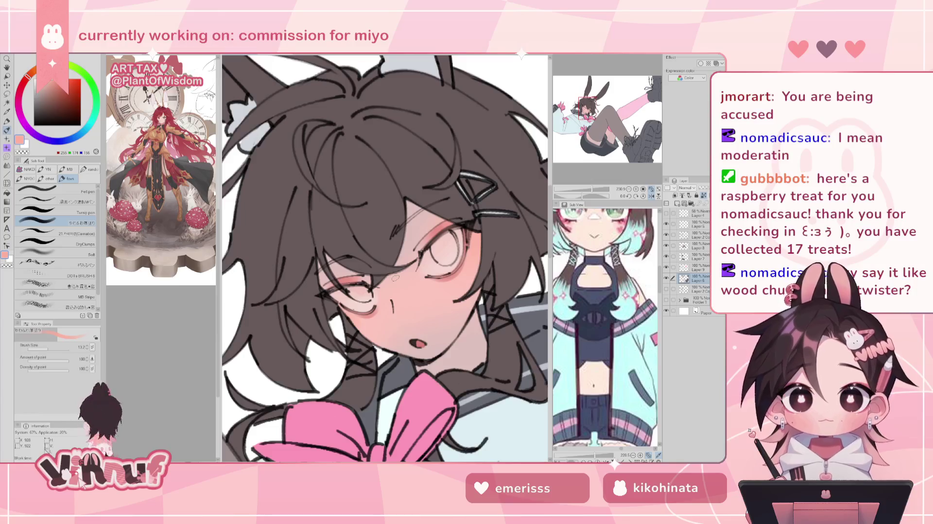
{"action": "left_click_drag", "start_coordinate": [395, 277], "coordinate": [347, 283]}
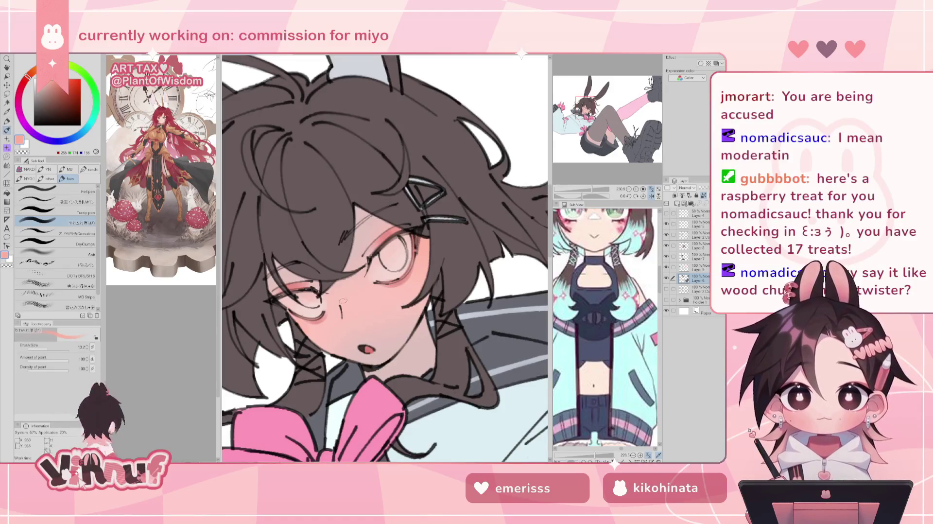
{"action": "left_click_drag", "start_coordinate": [343, 314], "coordinate": [351, 323]}
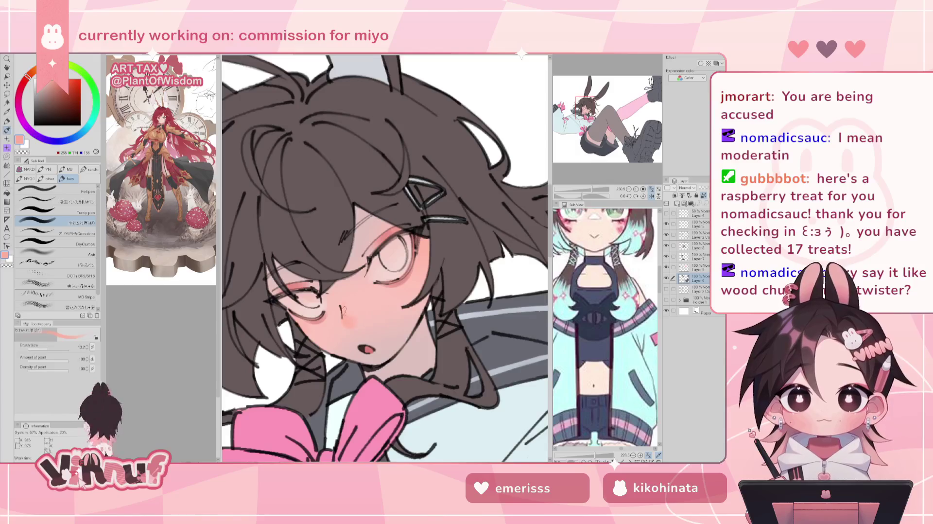
Flip the view to compare, pick a new blush pink, then tilt the drawing and zoom out
{"action": "key", "text": "h"}
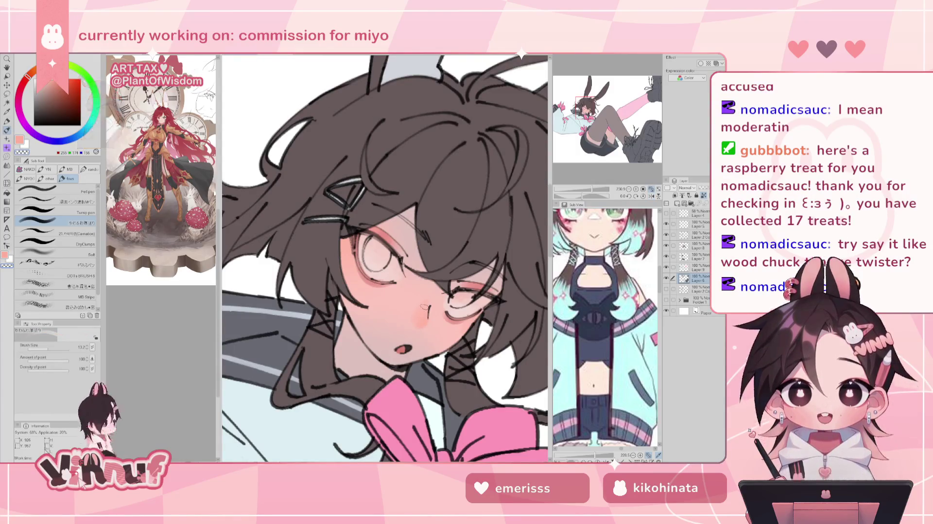
{"action": "key", "text": "h"}
{"action": "left_click", "coordinate": [426, 315], "text": "alt"}
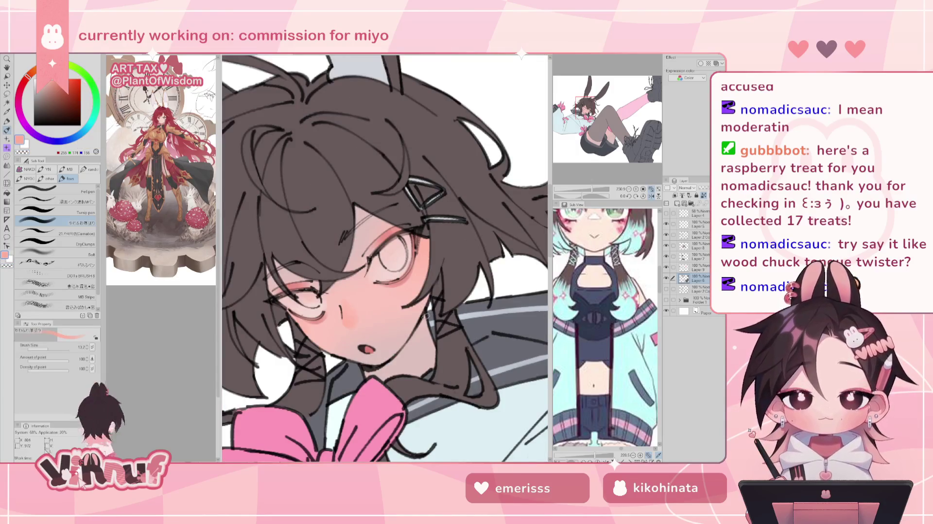
{"action": "key", "text": "h"}
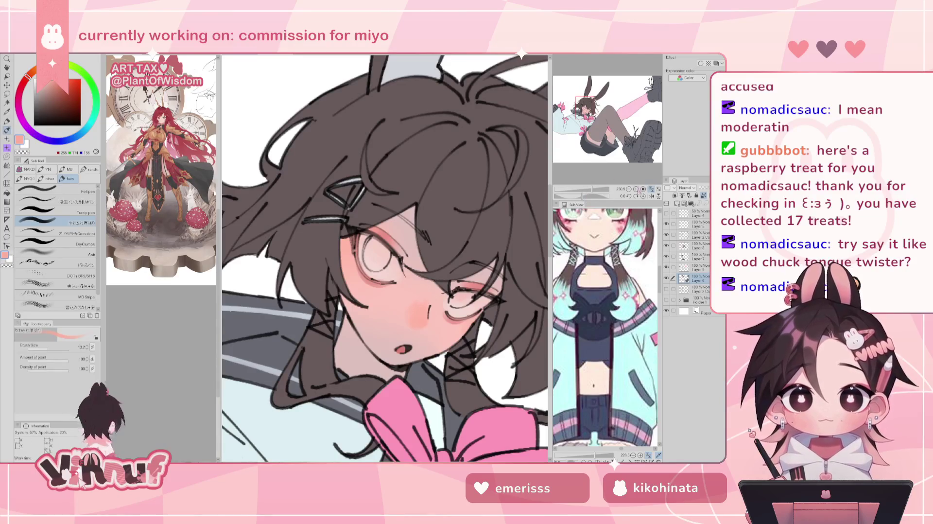
{"action": "left_click_drag", "start_coordinate": [581, 196], "coordinate": [583, 194]}
{"action": "scroll", "coordinate": [596, 163], "scroll_direction": "down", "scroll_amount": 3}
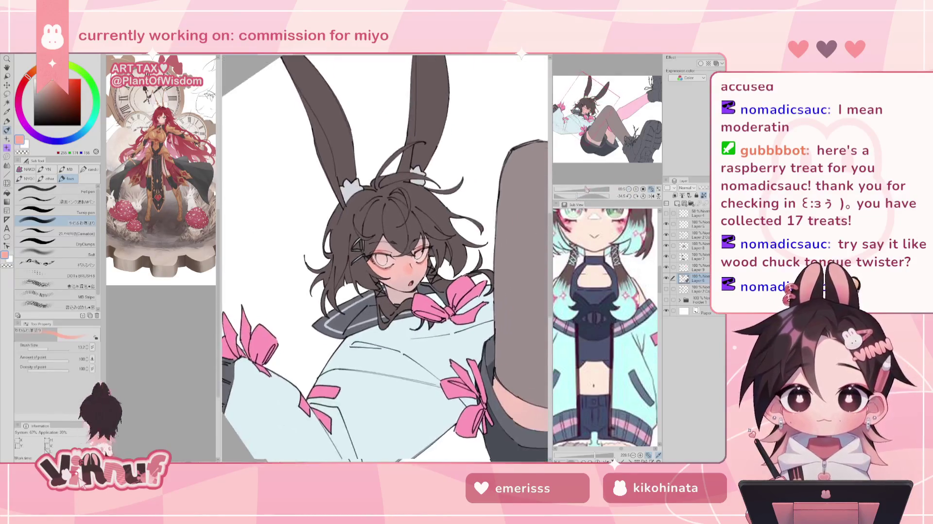
Enlarge the brush to about 40, try a lighter pink, then return to the deeper blush pink
{"action": "scroll", "coordinate": [595, 163], "scroll_direction": "down", "scroll_amount": 2}
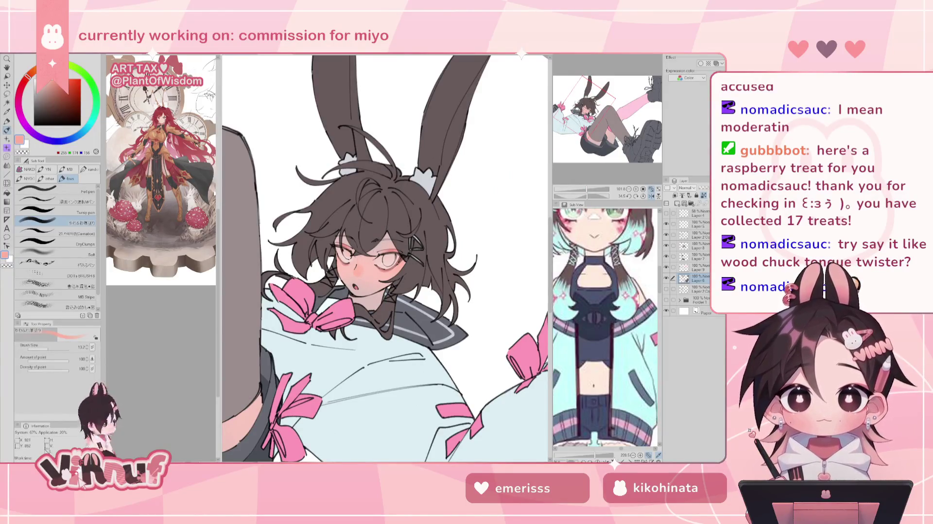
{"action": "left_click_drag", "start_coordinate": [385, 258], "coordinate": [365, 263]}
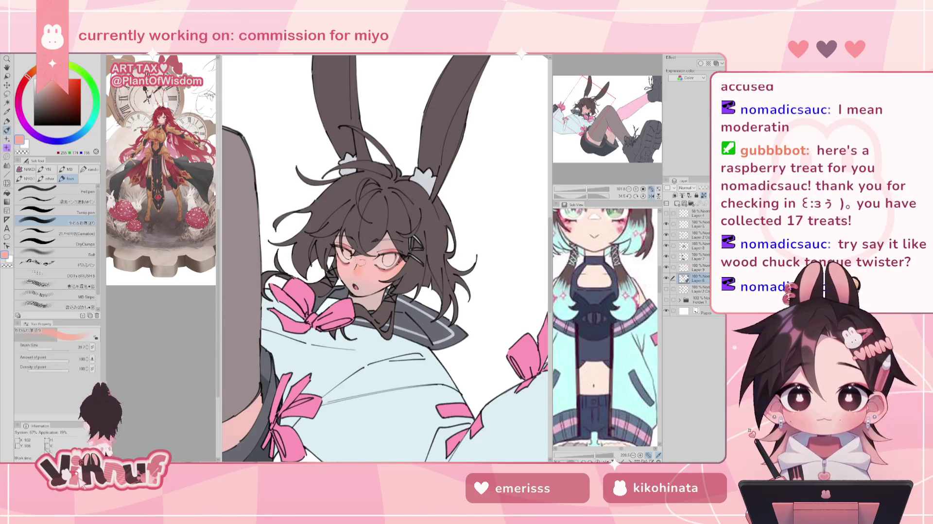
{"action": "left_click", "coordinate": [362, 261], "text": "alt"}
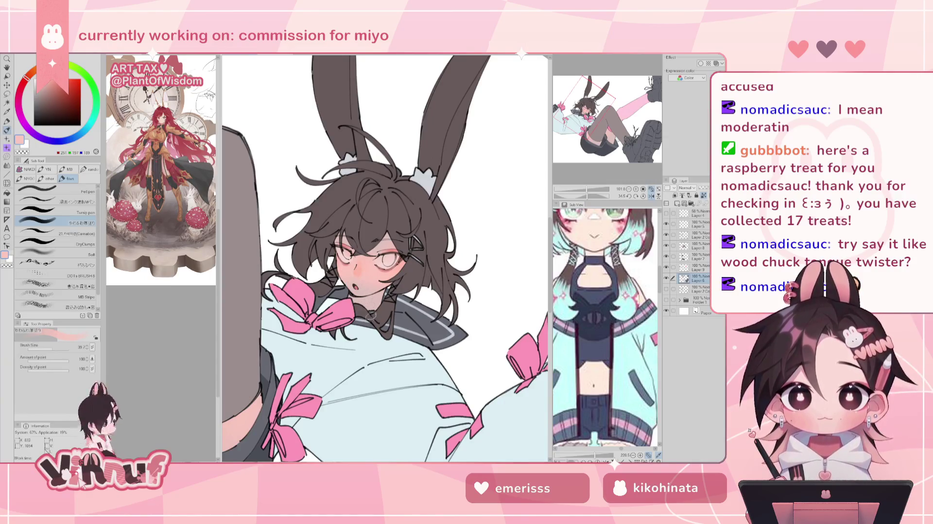
{"action": "key", "text": "ctrl+at"}
{"action": "key", "text": "ctrl+plus"}
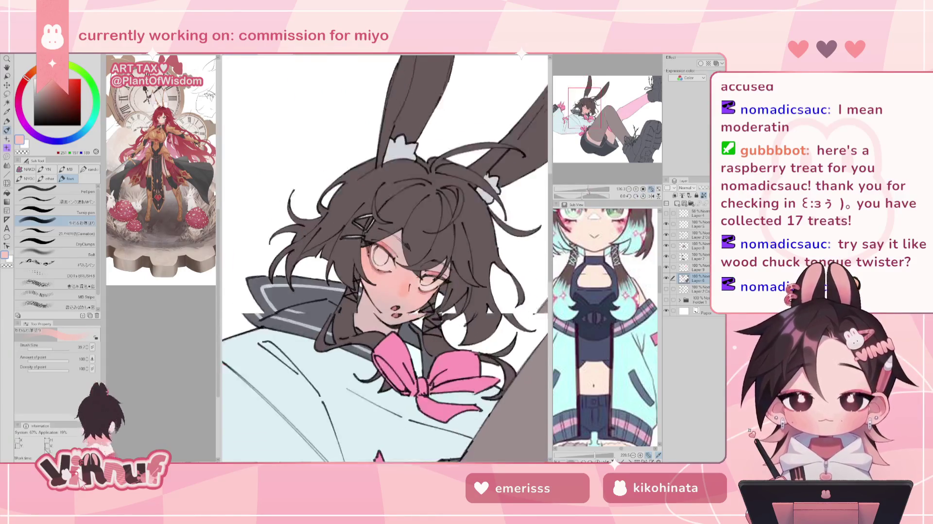
{"action": "key", "text": "ctrl+0"}
{"action": "key", "text": "ctrl+minus"}
{"action": "key", "text": "ctrl+plus"}
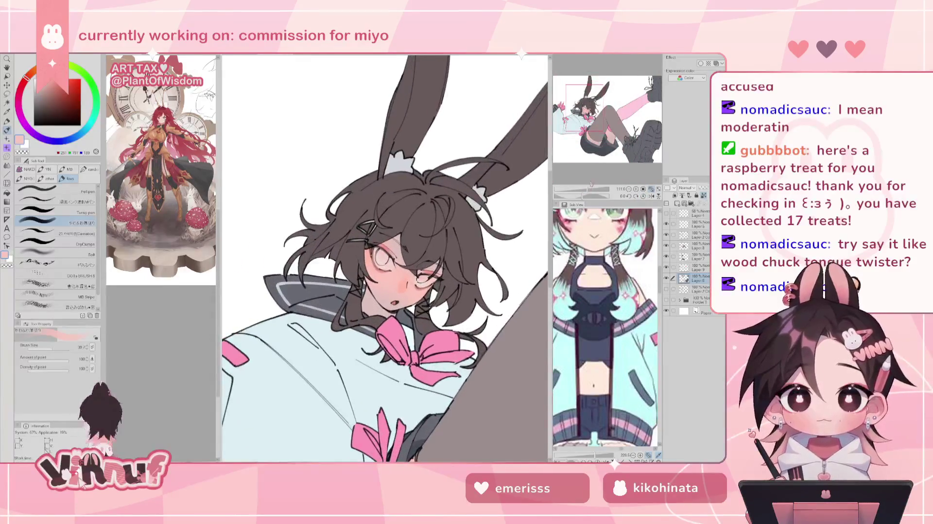
{"action": "left_click", "coordinate": [400, 279], "text": "alt"}
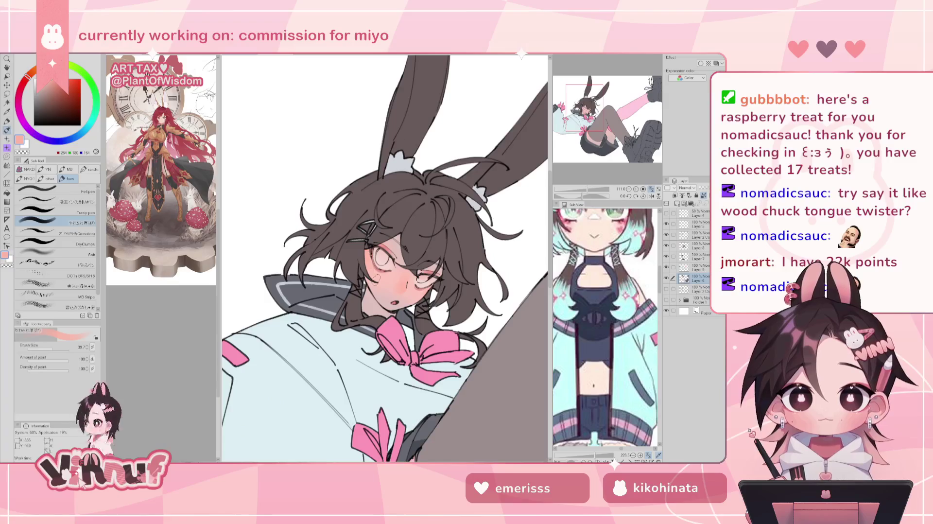
Centre the face, show the reference character's head, and briefly hide then restore the ear fills
{"action": "scroll", "coordinate": [462, 291], "scroll_direction": "up", "scroll_amount": 2}
{"action": "scroll", "coordinate": [461, 292], "scroll_direction": "up", "scroll_amount": 2}
{"action": "left_click_drag", "start_coordinate": [388, 268], "coordinate": [340, 267]}
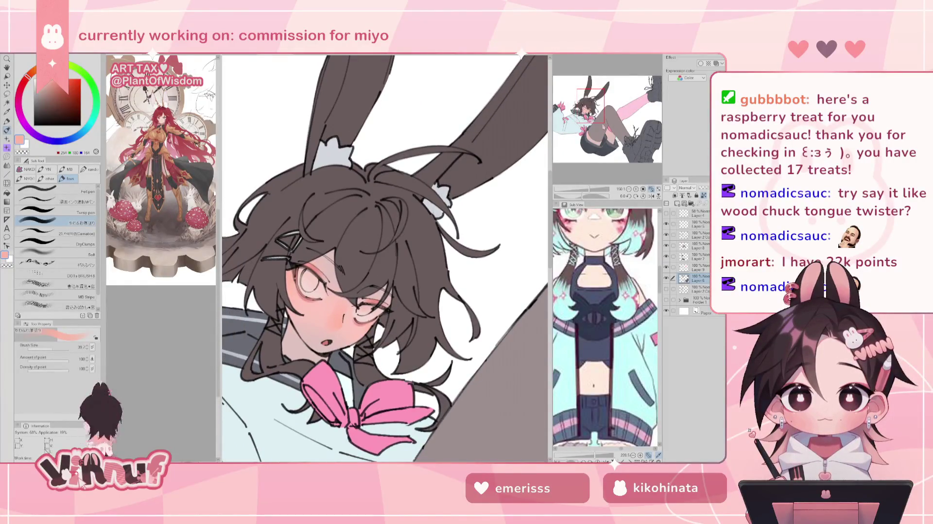
{"action": "left_click_drag", "start_coordinate": [617, 246], "coordinate": [626, 292]}
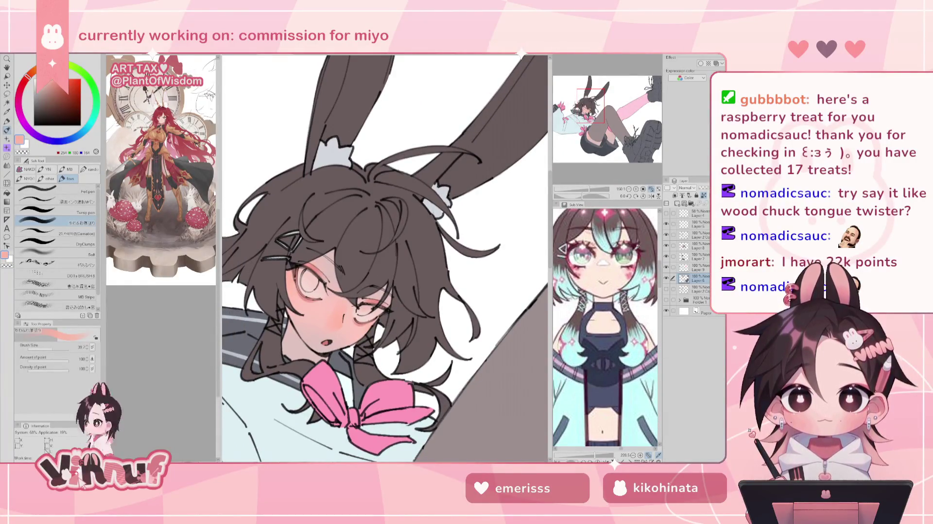
{"action": "left_click_drag", "start_coordinate": [384, 257], "coordinate": [408, 260]}
{"action": "left_click", "coordinate": [666, 278]}
{"action": "left_click", "coordinate": [666, 278]}
Check Layer 8 flats and Layer 7 line art, return to Layer 9, and sample the dark hair brown
{"action": "left_click", "coordinate": [680, 267]}
{"action": "key", "text": "ctrl+0"}
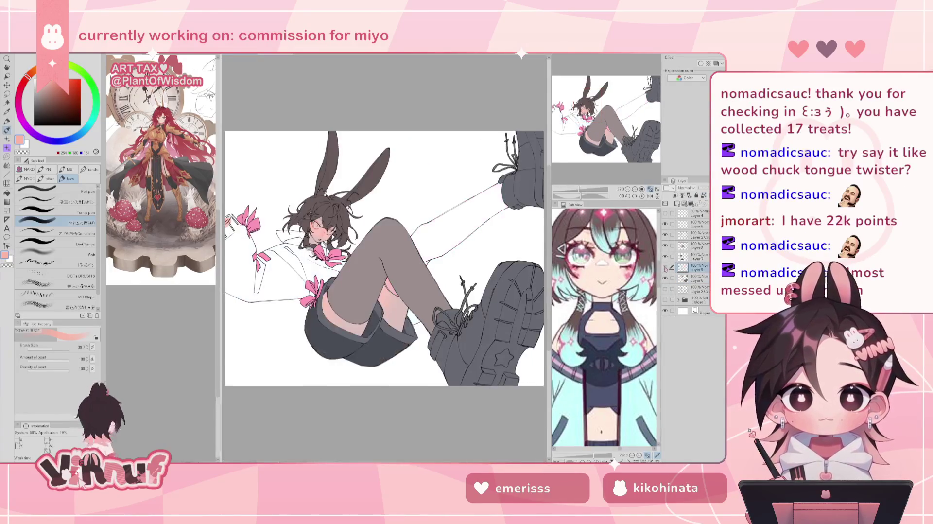
{"action": "left_click", "coordinate": [665, 245]}
{"action": "scroll", "coordinate": [250, 212], "scroll_direction": "up", "scroll_amount": 5}
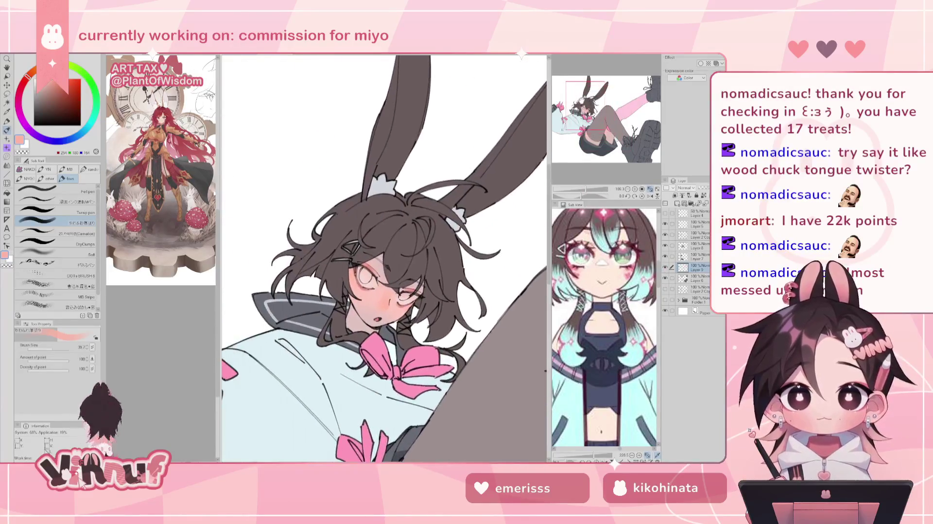
{"action": "left_click", "coordinate": [682, 256]}
{"action": "left_click", "coordinate": [665, 257]}
{"action": "left_click", "coordinate": [665, 256]}
{"action": "left_click", "coordinate": [682, 268]}
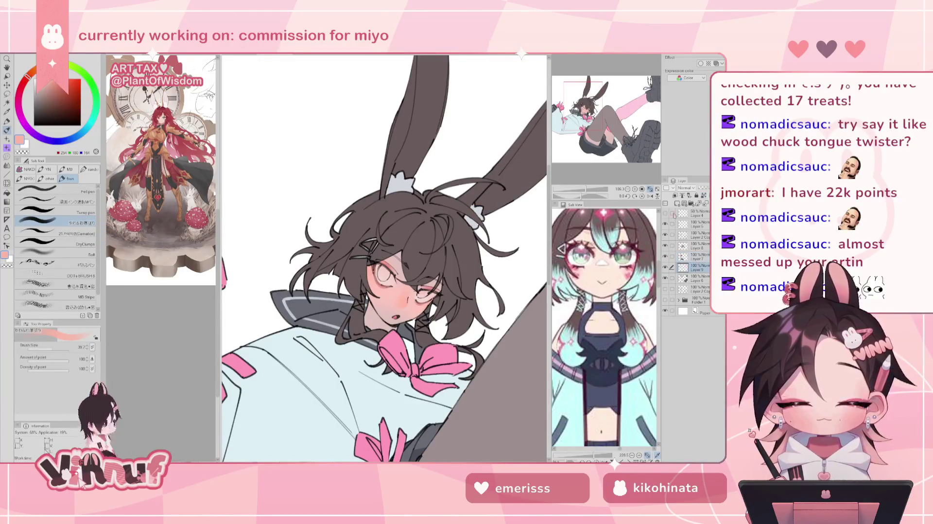
{"action": "scroll", "coordinate": [385, 274], "scroll_direction": "up", "scroll_amount": 3}
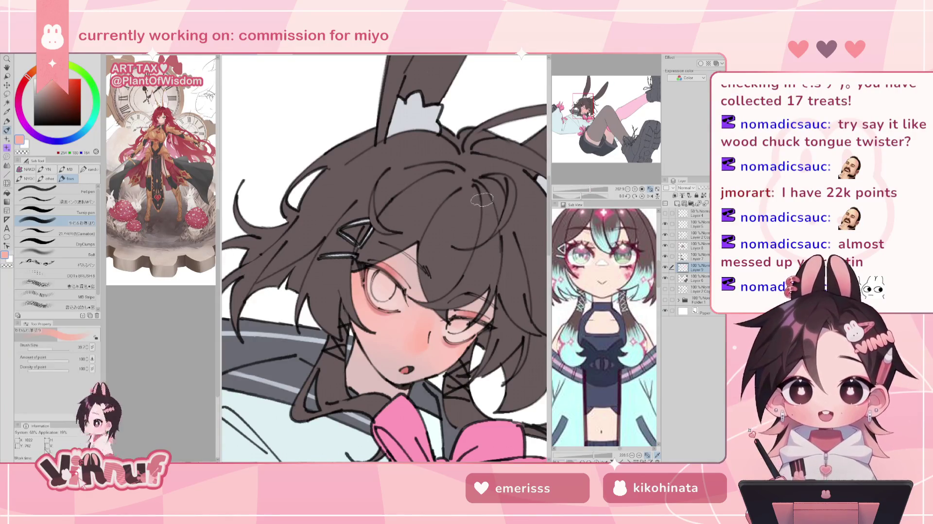
{"action": "left_click", "coordinate": [461, 212], "text": "alt"}
With the Turnip pen, paint a dark grey-brown pupil in the eye, resizing and reshaping it
{"action": "scroll", "coordinate": [383, 238], "scroll_direction": "up", "scroll_amount": 2}
{"action": "scroll", "coordinate": [382, 258], "scroll_direction": "up", "scroll_amount": 1}
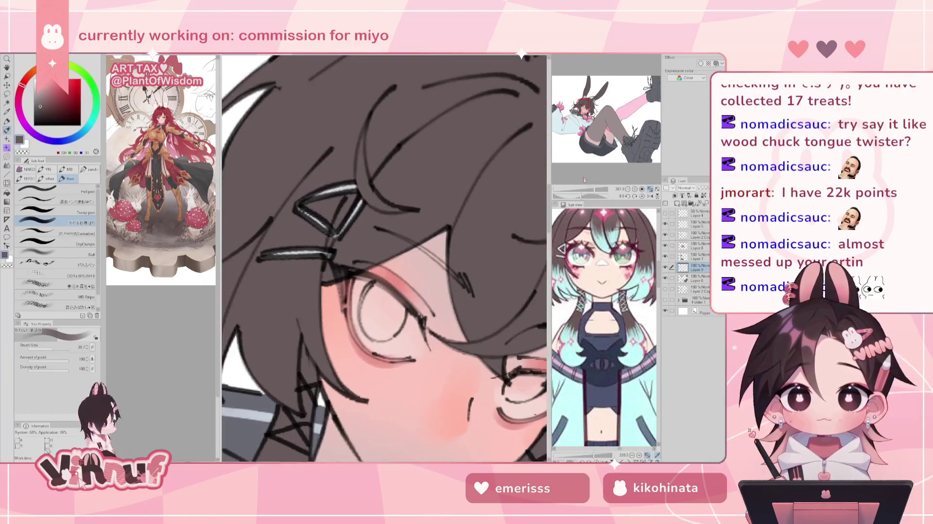
{"action": "left_click", "coordinate": [66, 213]}
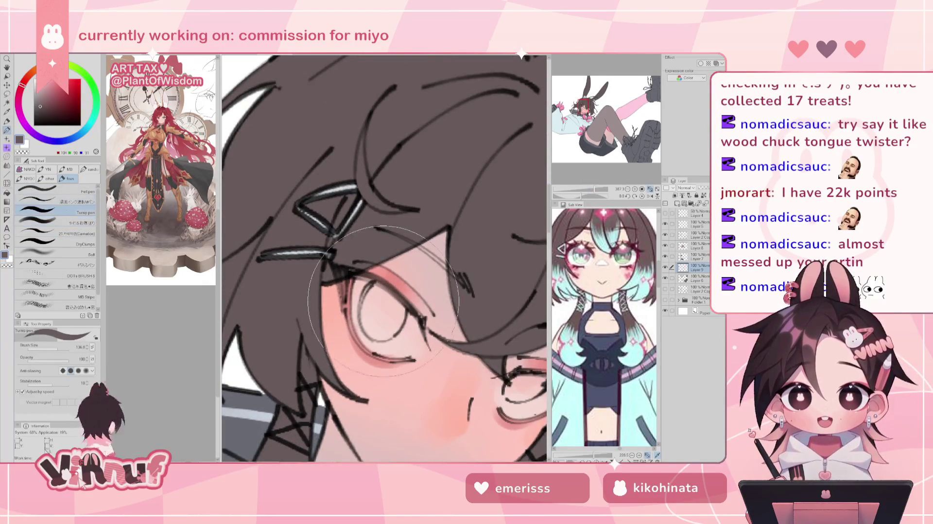
{"action": "left_click", "coordinate": [44, 348]}
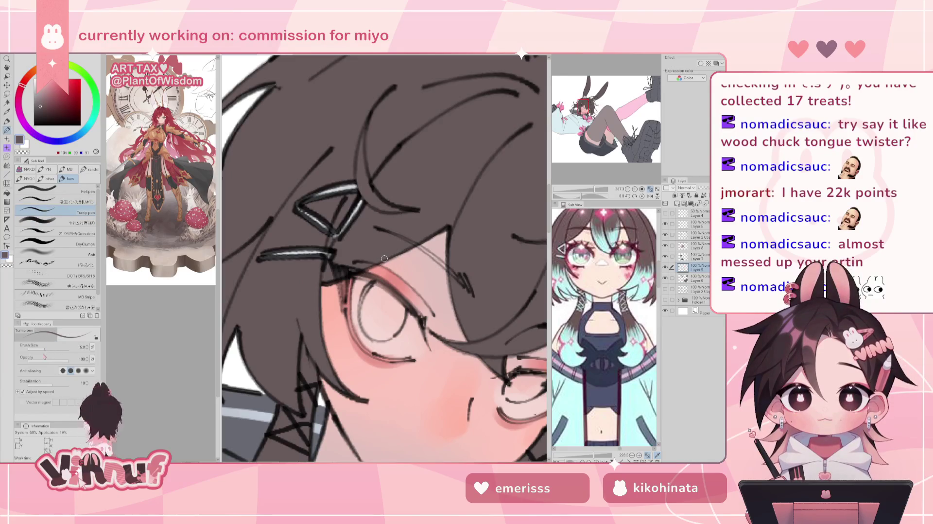
{"action": "left_click_drag", "start_coordinate": [382, 297], "coordinate": [381, 324]}
{"action": "left_click_drag", "start_coordinate": [54, 348], "coordinate": [65, 348]}
{"action": "key", "text": "ctrl+z"}
{"action": "left_click_drag", "start_coordinate": [379, 296], "coordinate": [377, 320]}
{"action": "left_click_drag", "start_coordinate": [65, 347], "coordinate": [57, 348]}
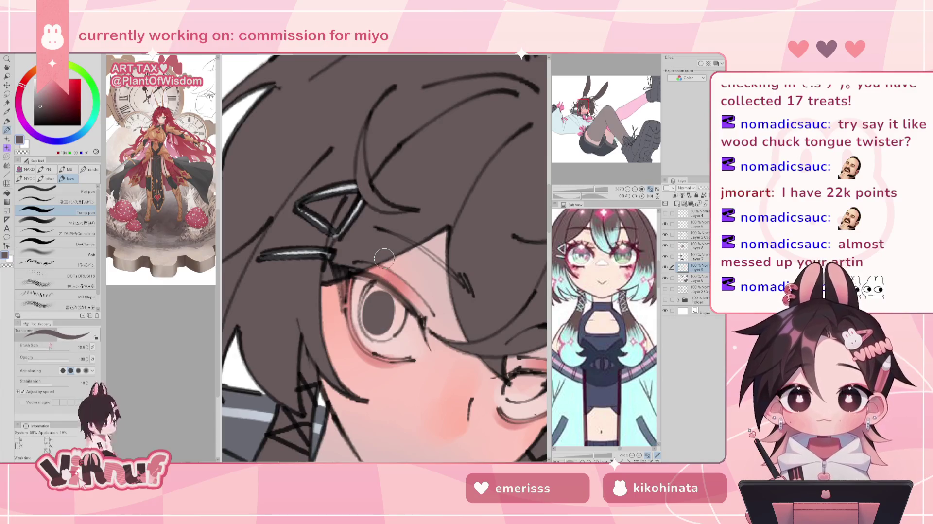
{"action": "left_click_drag", "start_coordinate": [378, 288], "coordinate": [374, 328]}
{"action": "mouse_move", "coordinate": [375, 290]}
{"action": "left_mouse_down"}
{"action": "mouse_move", "coordinate": [390, 327]}
{"action": "mouse_move", "coordinate": [381, 332]}
{"action": "left_mouse_up"}
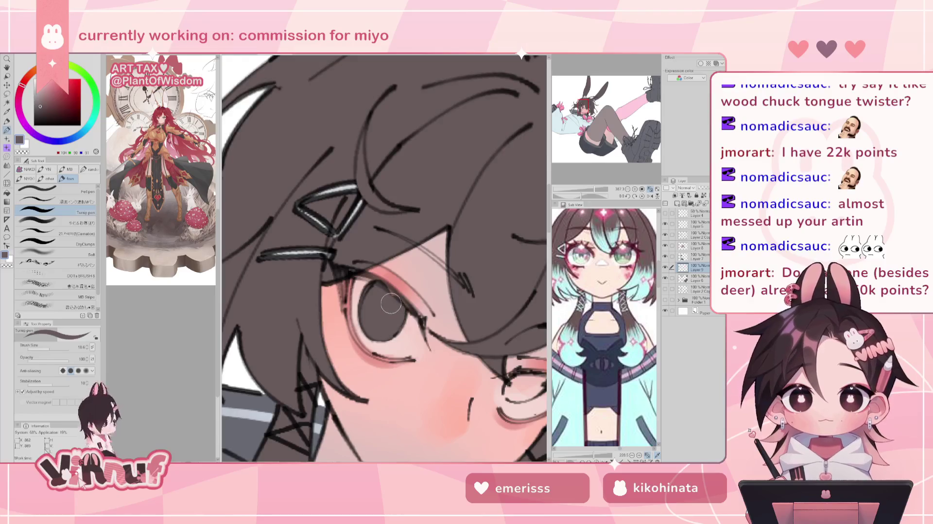
Set the blending brush to size 10, then fill the dark iris of the other eye with the pen
{"action": "left_click", "coordinate": [70, 222]}
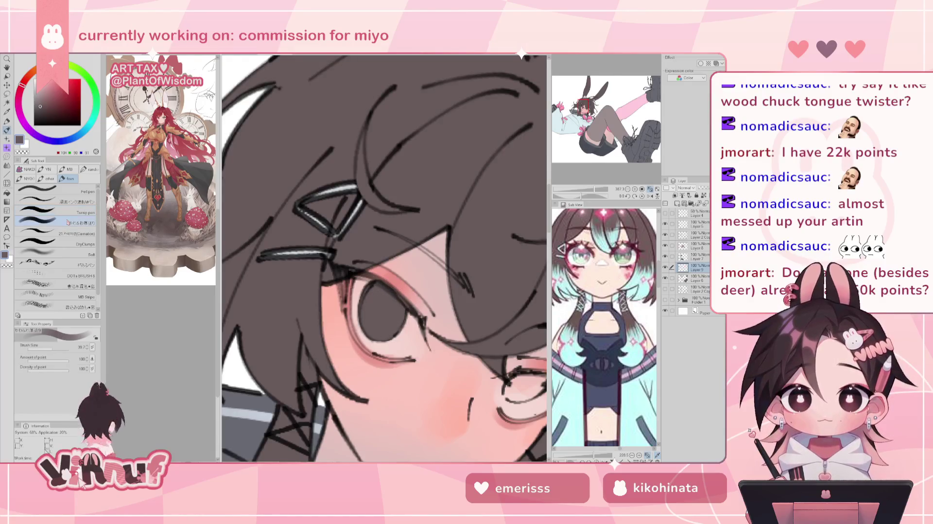
{"action": "left_click", "coordinate": [43, 348]}
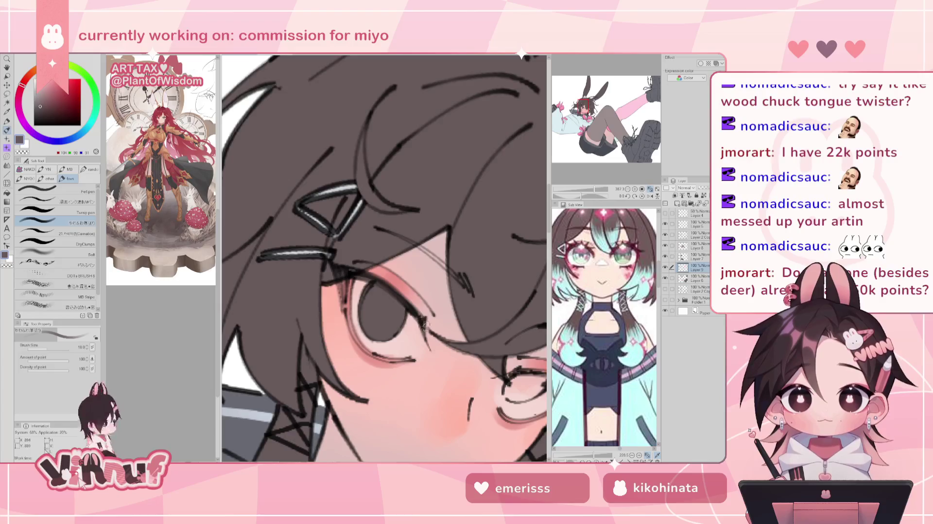
{"action": "scroll", "coordinate": [381, 236], "scroll_direction": "down", "scroll_amount": 3}
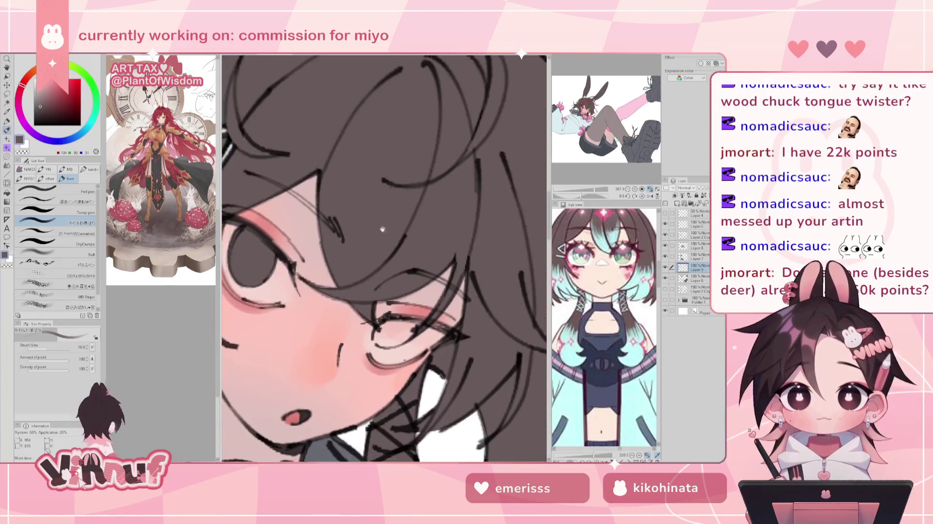
{"action": "left_click", "coordinate": [75, 214]}
{"action": "mouse_move", "coordinate": [412, 302]}
{"action": "left_mouse_down"}
{"action": "mouse_move", "coordinate": [396, 314]}
{"action": "mouse_move", "coordinate": [426, 301]}
{"action": "mouse_move", "coordinate": [410, 298]}
{"action": "mouse_move", "coordinate": [444, 293]}
{"action": "mouse_move", "coordinate": [488, 306]}
{"action": "left_mouse_up"}
{"action": "left_click", "coordinate": [56, 223]}
{"action": "scroll", "coordinate": [441, 300], "scroll_direction": "down", "scroll_amount": 3}
{"action": "scroll", "coordinate": [441, 300], "scroll_direction": "down", "scroll_amount": 2}
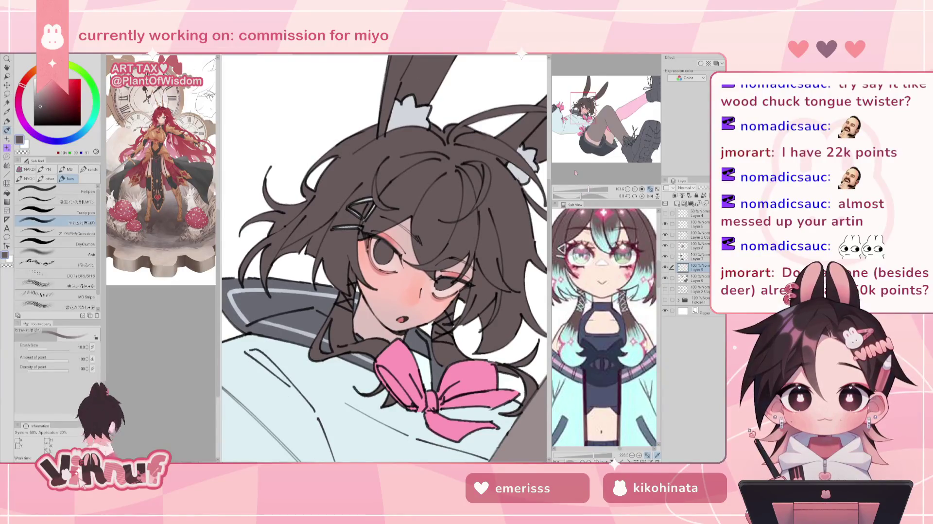
Pick a light cyan and stroke a pale blue highlight into the left iris, redoing the first attempt
{"action": "left_click_drag", "start_coordinate": [82, 137], "coordinate": [85, 130]}
{"action": "left_click", "coordinate": [49, 87]}
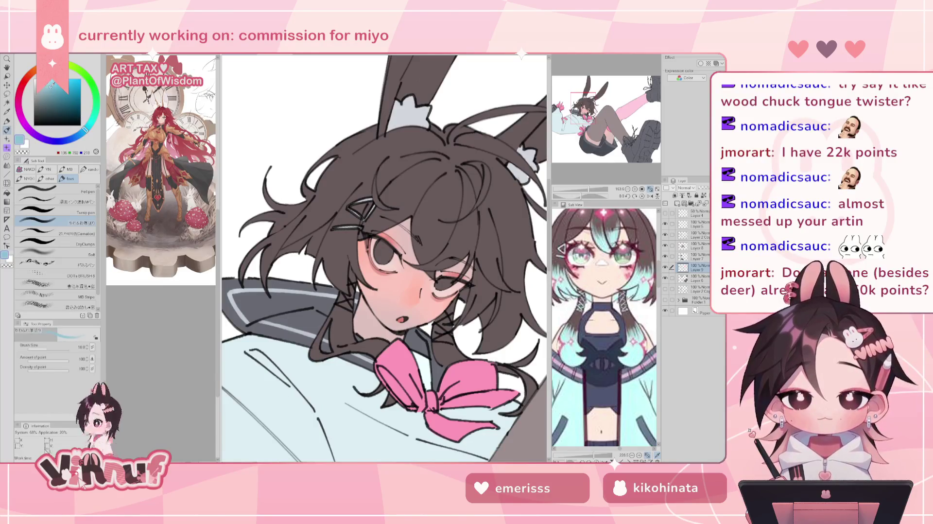
{"action": "left_click", "coordinate": [48, 82]}
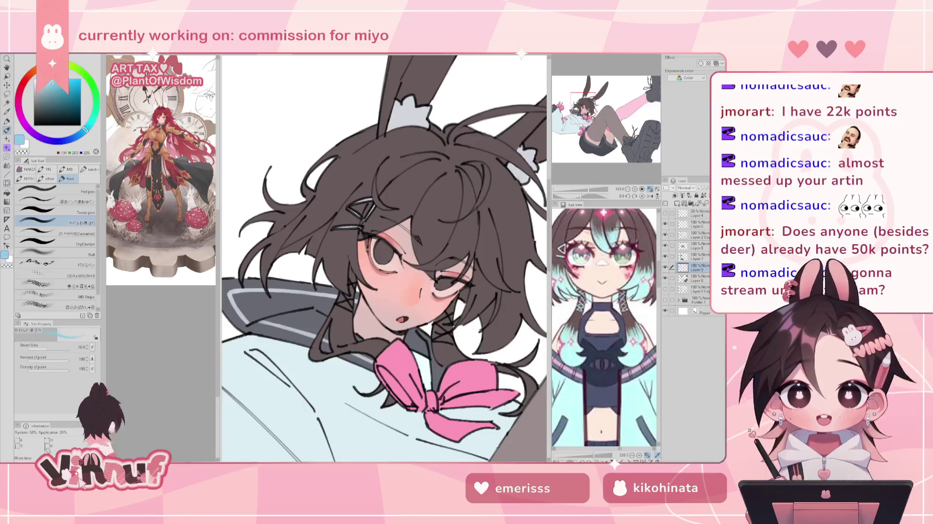
{"action": "left_click_drag", "start_coordinate": [378, 251], "coordinate": [383, 260]}
{"action": "key", "text": "ctrl+z"}
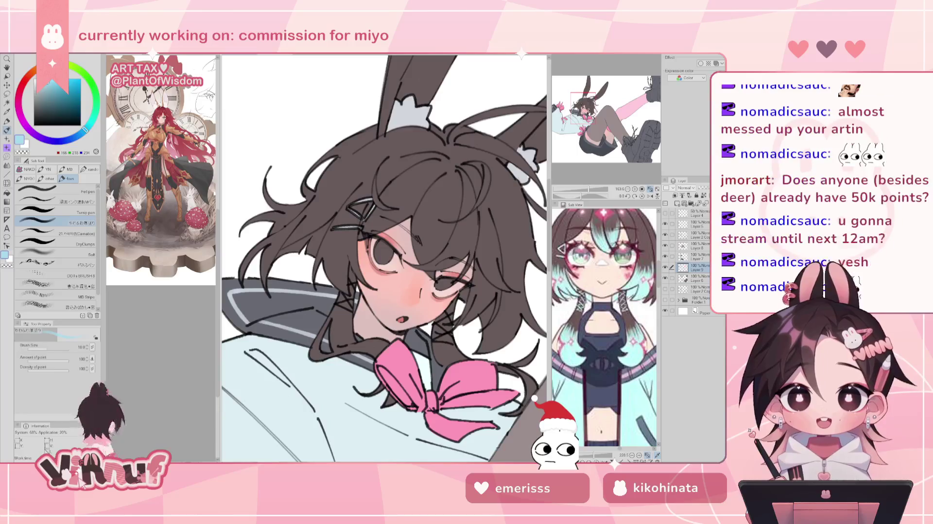
{"action": "left_click_drag", "start_coordinate": [378, 253], "coordinate": [381, 259]}
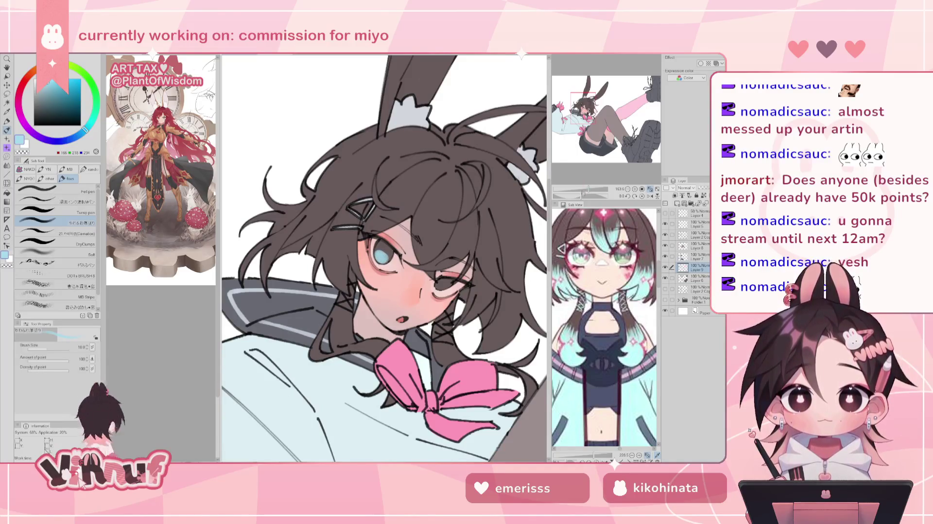
Zoom in on the eyes and shade the upper iris with deeper grey-blue, redoing one stroke
{"action": "key", "text": "ctrl+0"}
{"action": "scroll", "coordinate": [384, 257], "scroll_direction": "up", "scroll_amount": 2}
{"action": "scroll", "coordinate": [383, 257], "scroll_direction": "up", "scroll_amount": 2}
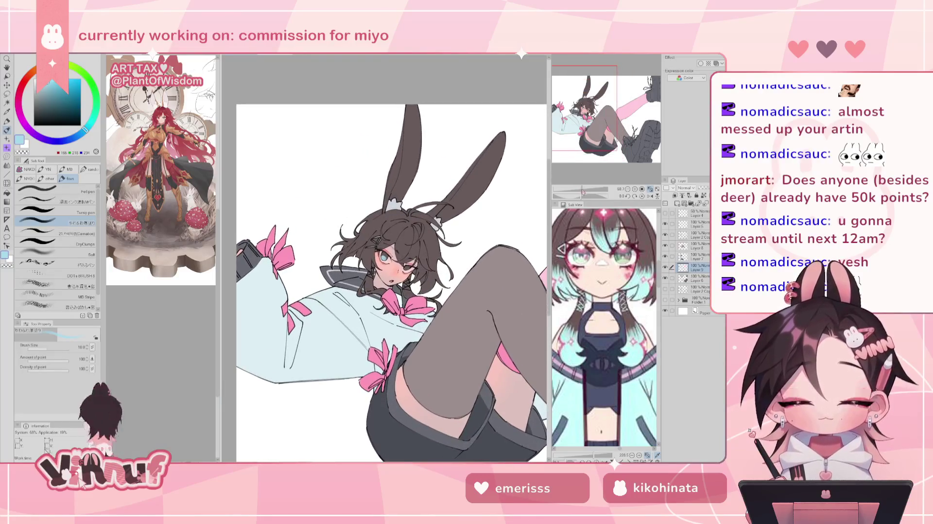
{"action": "scroll", "coordinate": [389, 257], "scroll_direction": "up", "scroll_amount": 3}
{"action": "scroll", "coordinate": [389, 257], "scroll_direction": "up", "scroll_amount": 2}
{"action": "scroll", "coordinate": [388, 257], "scroll_direction": "down", "scroll_amount": 1}
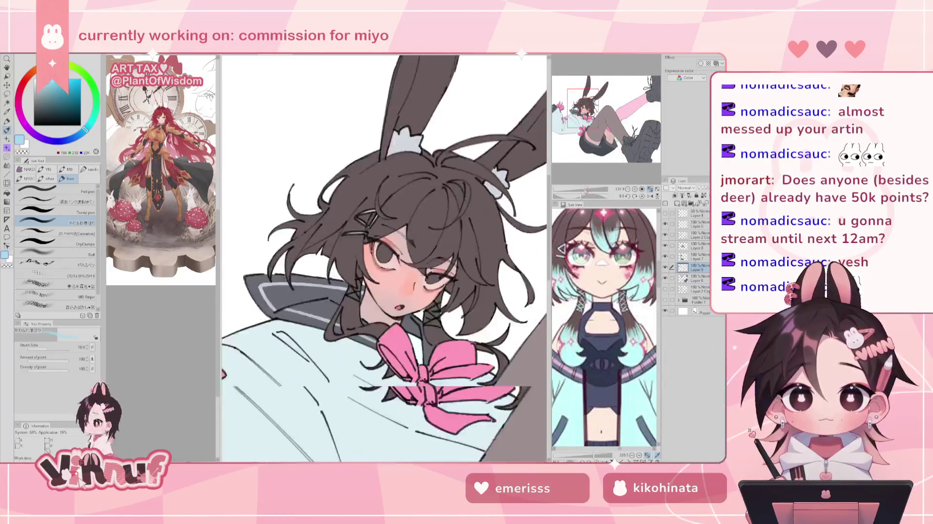
{"action": "scroll", "coordinate": [384, 257], "scroll_direction": "down", "scroll_amount": 3}
{"action": "scroll", "coordinate": [384, 258], "scroll_direction": "up", "scroll_amount": 1}
{"action": "scroll", "coordinate": [384, 258], "scroll_direction": "down", "scroll_amount": 1}
{"action": "scroll", "coordinate": [384, 258], "scroll_direction": "up", "scroll_amount": 2}
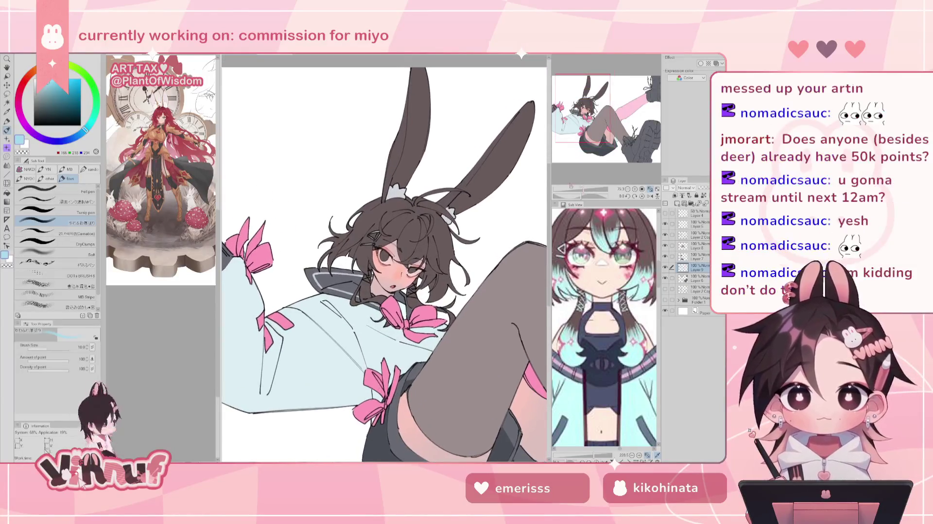
{"action": "scroll", "coordinate": [383, 256], "scroll_direction": "up", "scroll_amount": 2}
{"action": "scroll", "coordinate": [384, 256], "scroll_direction": "up", "scroll_amount": 2}
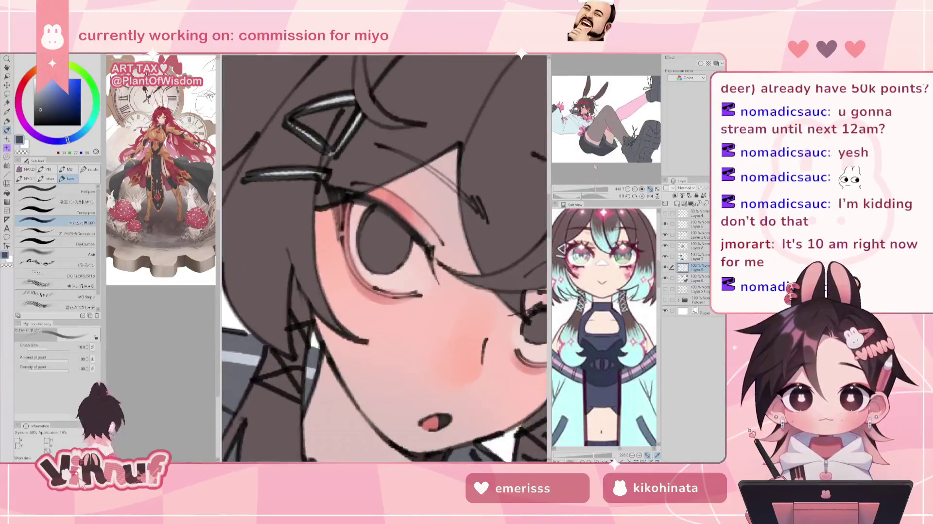
{"action": "mouse_move", "coordinate": [375, 237]}
{"action": "left_mouse_down"}
{"action": "mouse_move", "coordinate": [379, 211]}
{"action": "mouse_move", "coordinate": [400, 246]}
{"action": "left_mouse_up"}
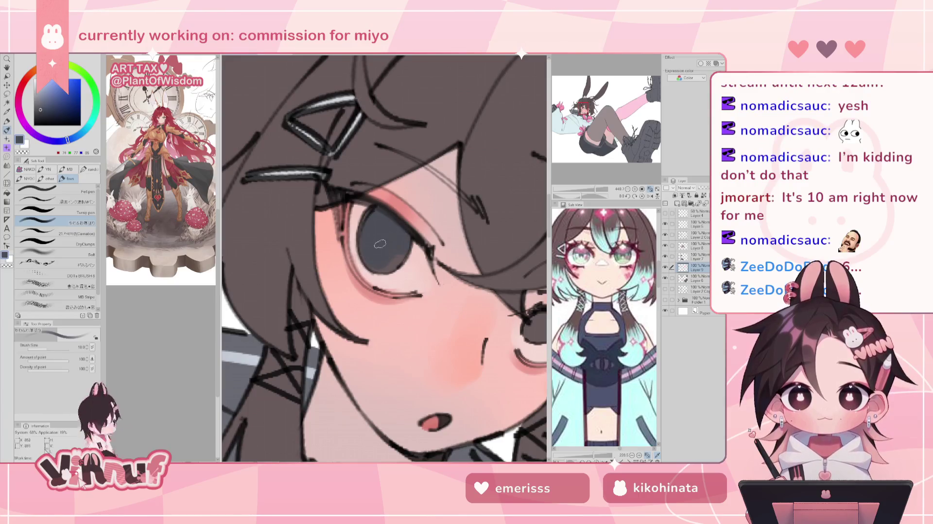
{"action": "key", "text": "ctrl+z"}
{"action": "mouse_move", "coordinate": [382, 230]}
{"action": "left_mouse_down"}
{"action": "mouse_move", "coordinate": [381, 250]}
{"action": "mouse_move", "coordinate": [377, 220]}
{"action": "mouse_move", "coordinate": [384, 257]}
{"action": "left_mouse_up"}
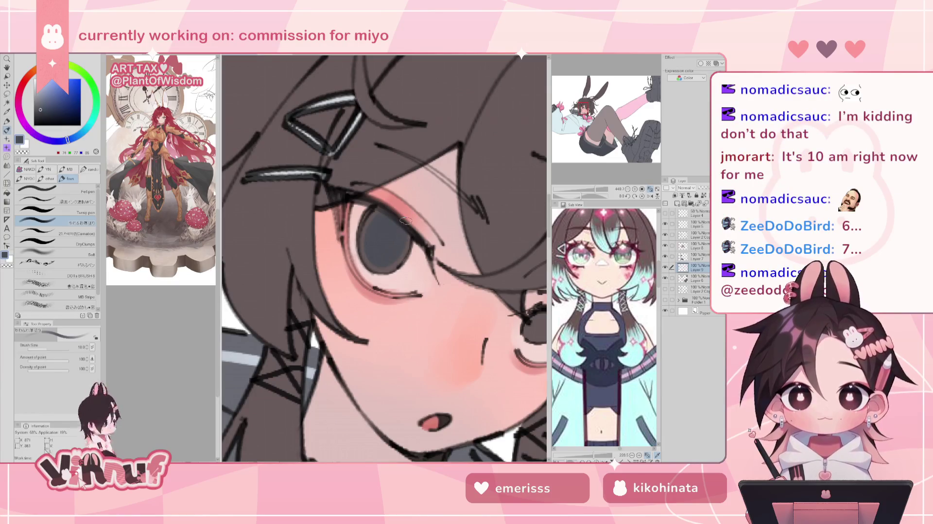
Pan to the right eye, zoom in on the face, and sample the shirt's pale blue
{"action": "left_click_drag", "start_coordinate": [406, 221], "coordinate": [319, 180]}
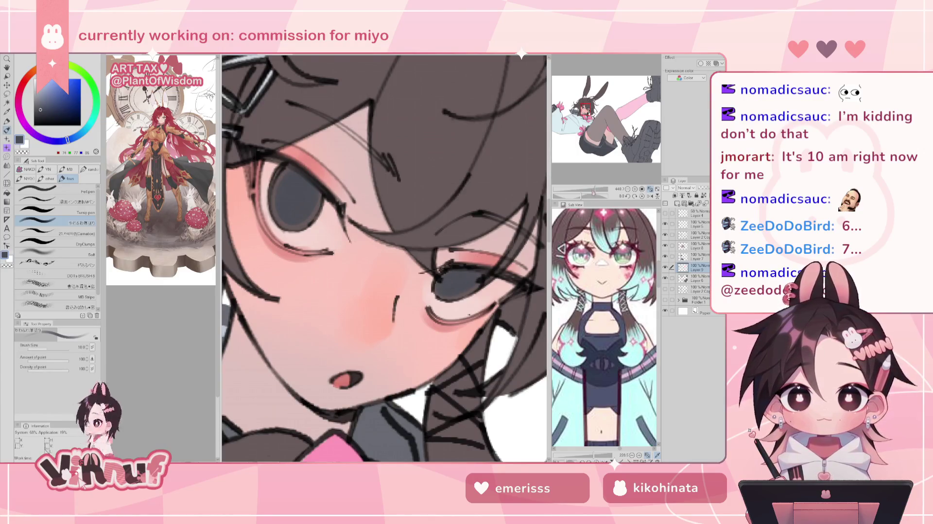
{"action": "scroll", "coordinate": [589, 176], "scroll_direction": "down", "scroll_amount": 5}
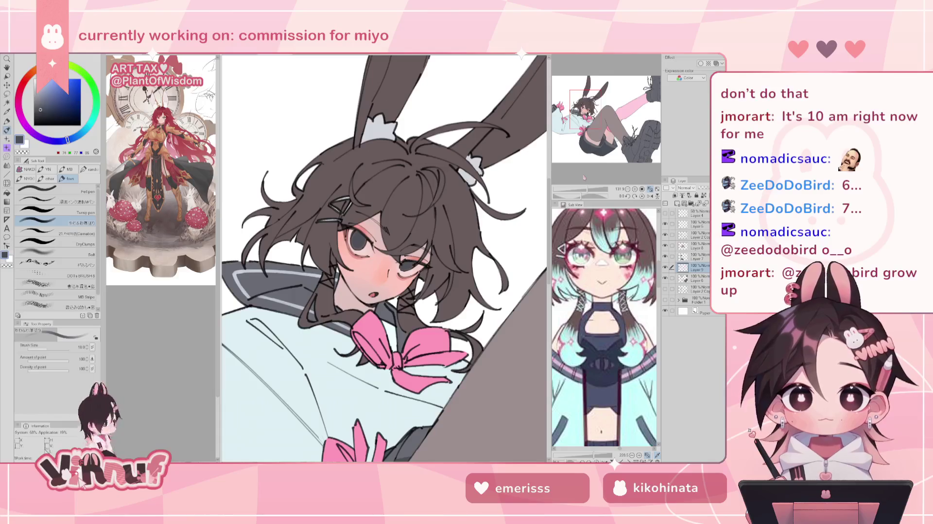
{"action": "left_click_drag", "start_coordinate": [588, 190], "coordinate": [592, 190]}
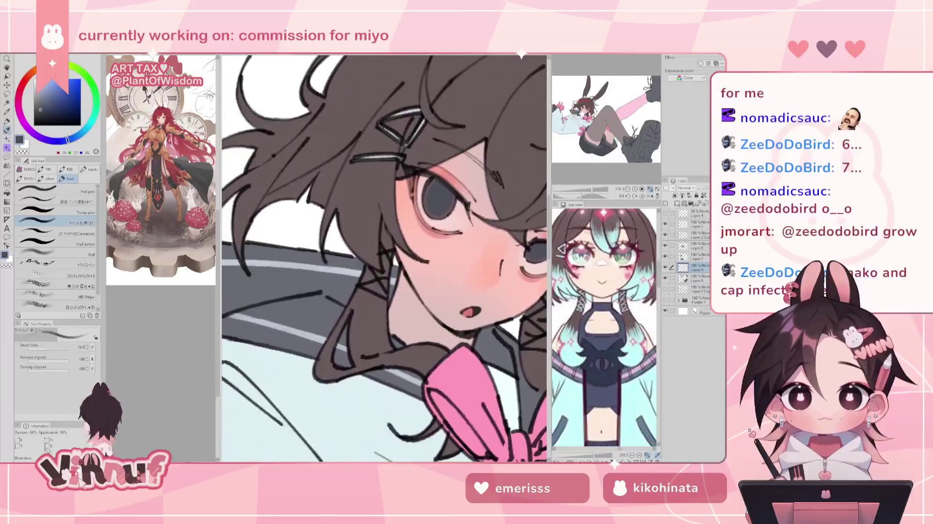
{"action": "left_click", "coordinate": [321, 419], "text": "alt"}
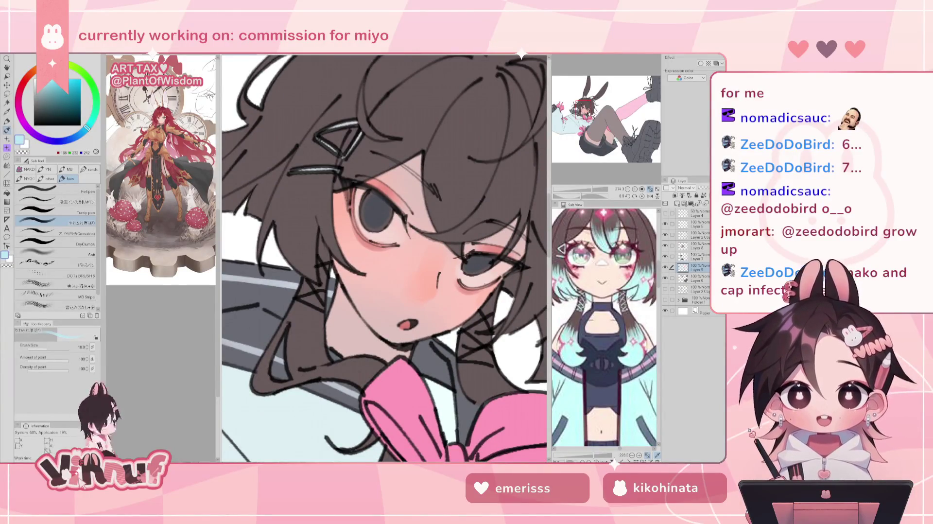
Paint pale blue highlights into the left iris, redo them brighter, and mirror the view to check
{"action": "left_click_drag", "start_coordinate": [368, 219], "coordinate": [377, 224]}
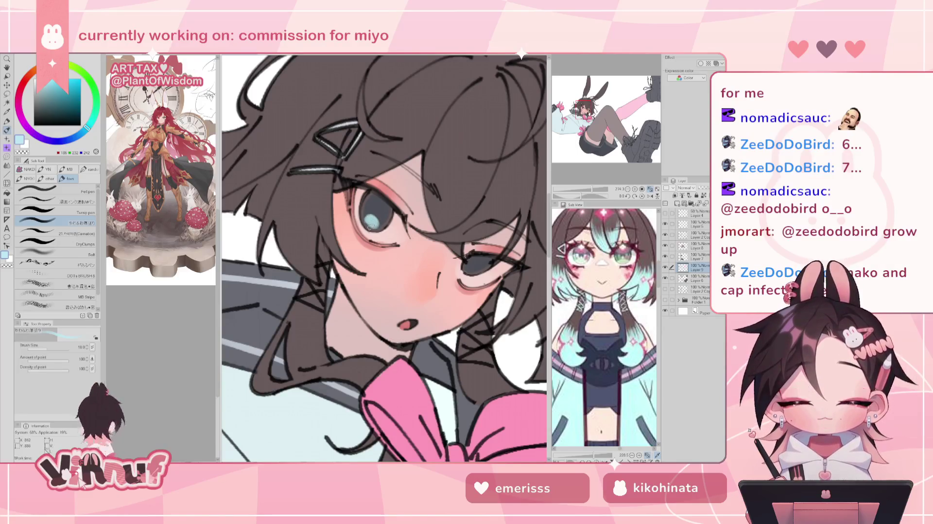
{"action": "key", "text": "ctrl+z"}
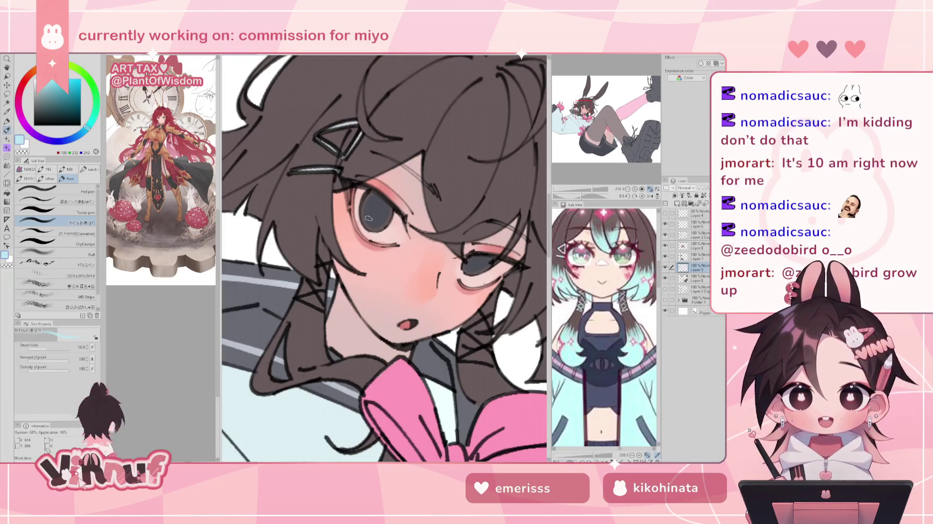
{"action": "left_click_drag", "start_coordinate": [372, 223], "coordinate": [377, 218]}
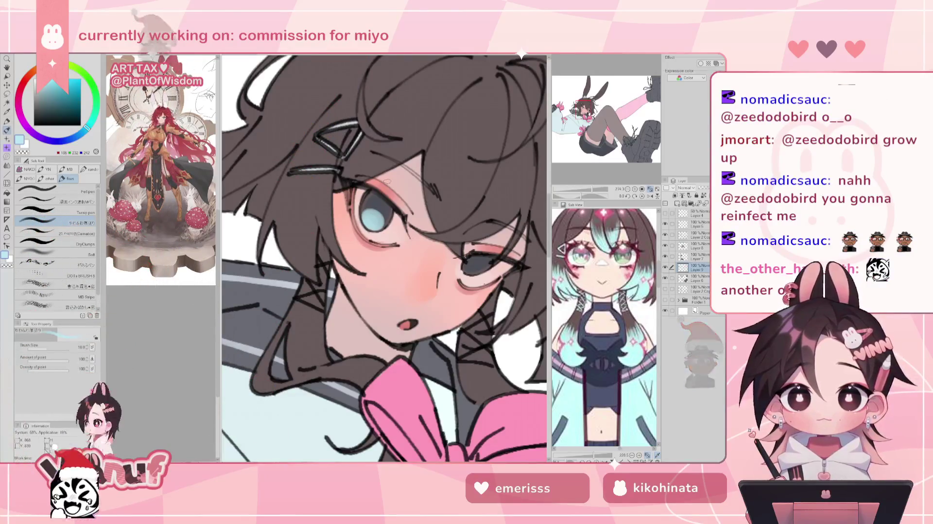
{"action": "mouse_move", "coordinate": [370, 221]}
{"action": "left_mouse_down"}
{"action": "mouse_move", "coordinate": [369, 210]}
{"action": "mouse_move", "coordinate": [374, 219]}
{"action": "left_mouse_up"}
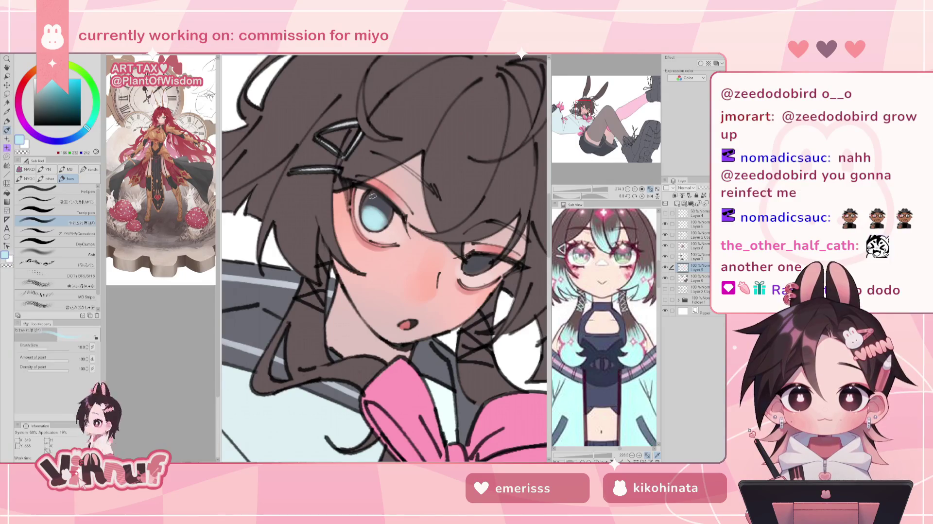
{"action": "key", "text": "h"}
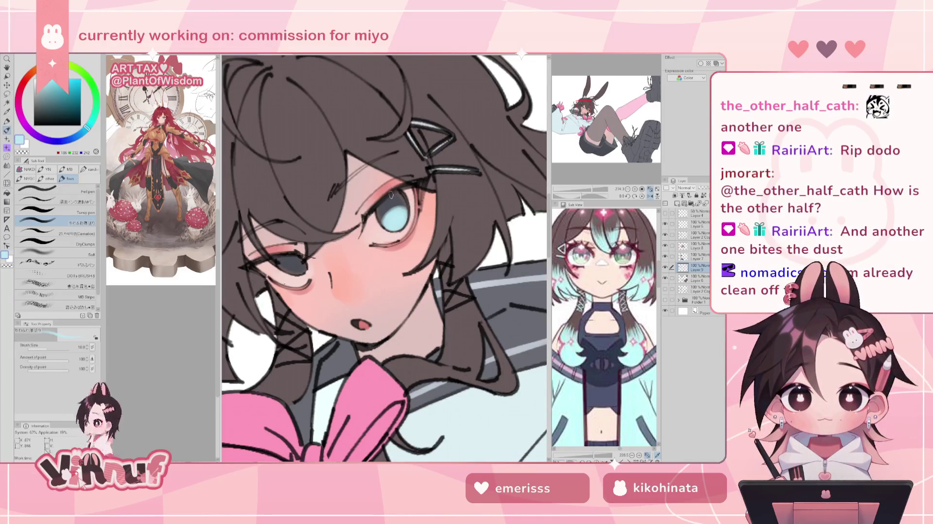
Sample the dark grey from the eye and flip the canvas horizontally to check the face
{"action": "left_click", "coordinate": [388, 199], "text": "alt"}
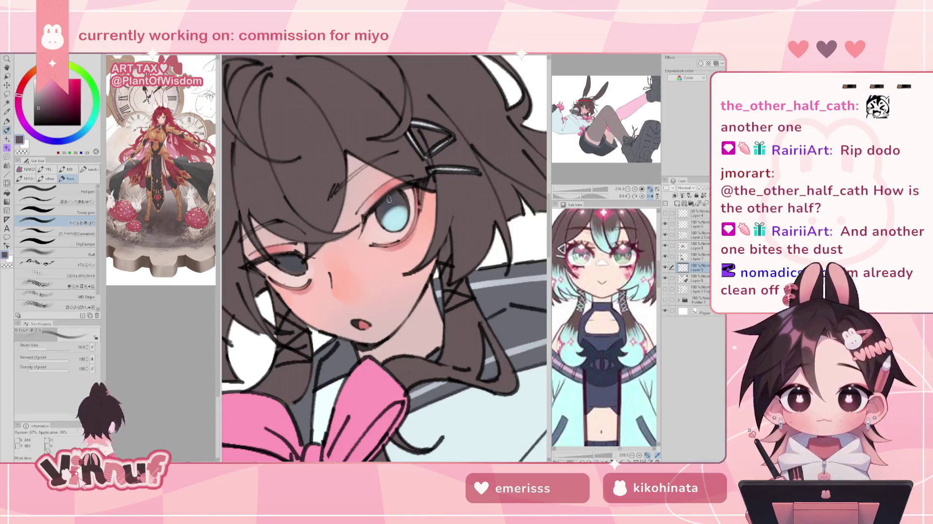
{"action": "left_click", "coordinate": [393, 200], "text": "alt"}
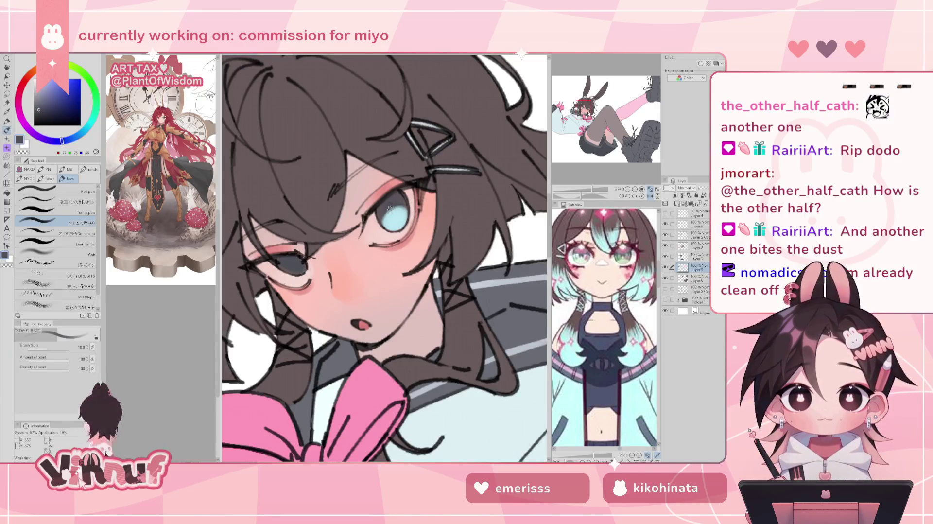
{"action": "key", "text": "h"}
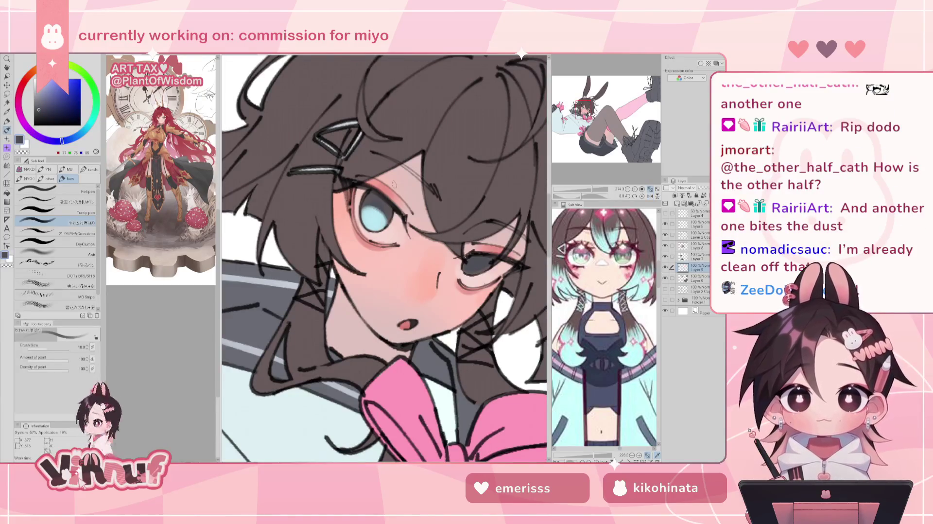
{"action": "left_click", "coordinate": [71, 191]}
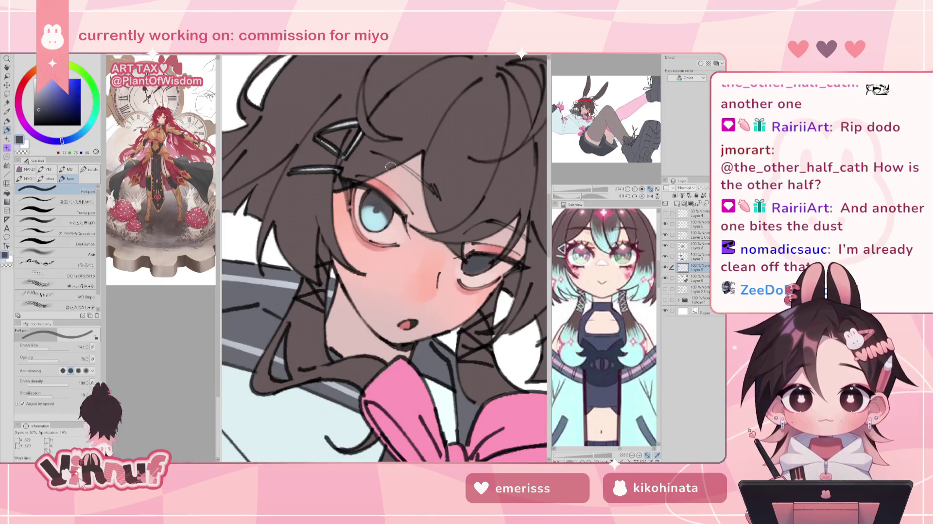
Thin the Felt pen from 14.1 to 6.6 and briefly view the whole drawing
{"action": "key", "text": "bracketleft"}
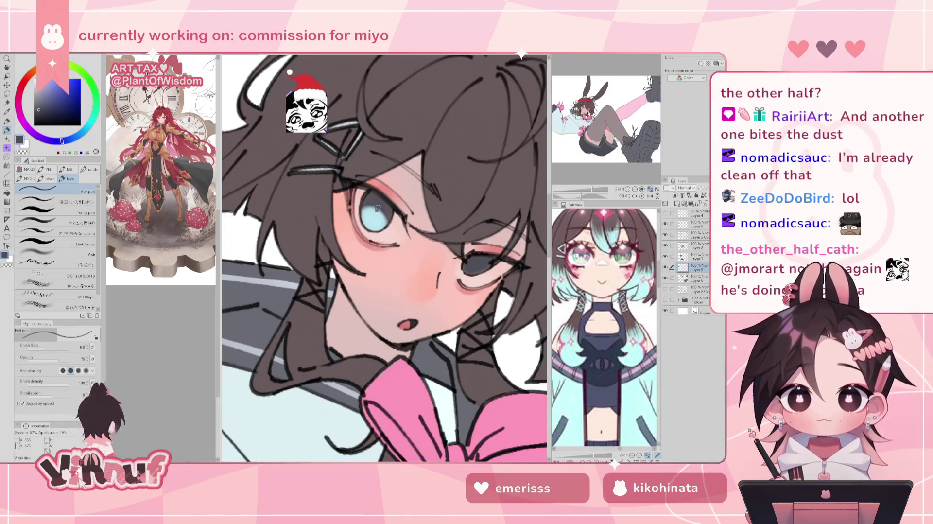
{"action": "key", "text": "ctrl+0"}
{"action": "scroll", "coordinate": [377, 210], "scroll_direction": "up", "scroll_amount": 5}
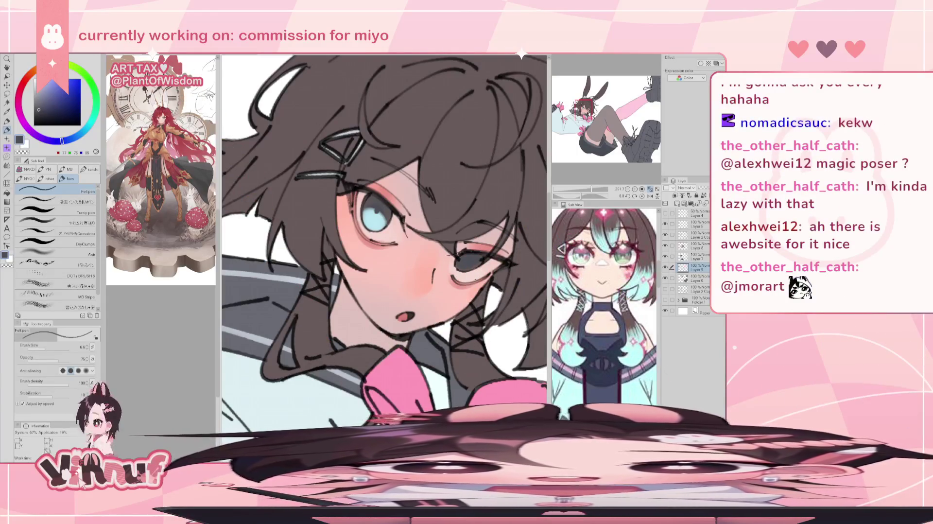
{"action": "mouse_move", "coordinate": [590, 189]}
{"action": "left_mouse_down"}
{"action": "mouse_move", "coordinate": [583, 190]}
{"action": "mouse_move", "coordinate": [591, 190]}
{"action": "left_mouse_up"}
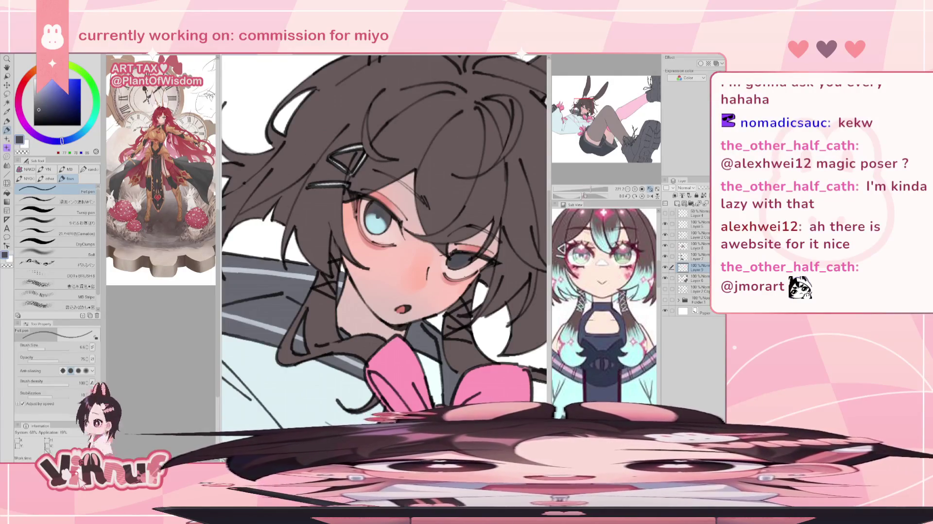
Sample the blue iris, shift its hue toward mint green, and tilt the view for painting
{"action": "mouse_move", "coordinate": [592, 193]}
{"action": "left_mouse_down"}
{"action": "mouse_move", "coordinate": [563, 193]}
{"action": "mouse_move", "coordinate": [591, 192]}
{"action": "left_mouse_up"}
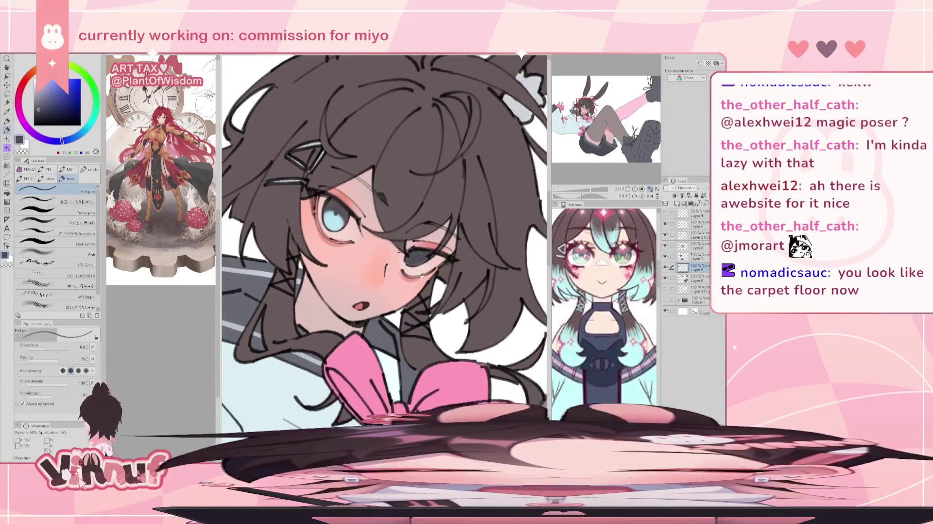
{"action": "left_click_drag", "start_coordinate": [486, 286], "coordinate": [432, 276]}
{"action": "left_click", "coordinate": [312, 196], "text": "alt"}
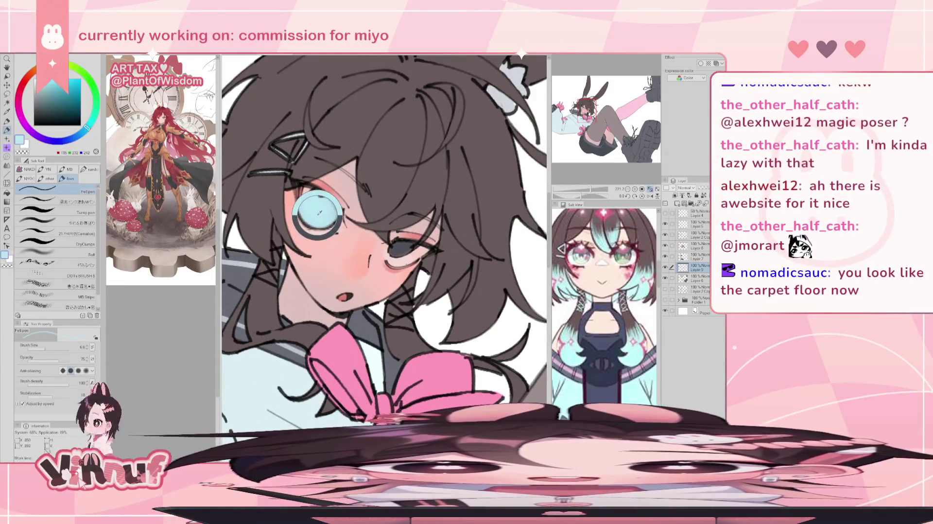
{"action": "left_click", "coordinate": [94, 116]}
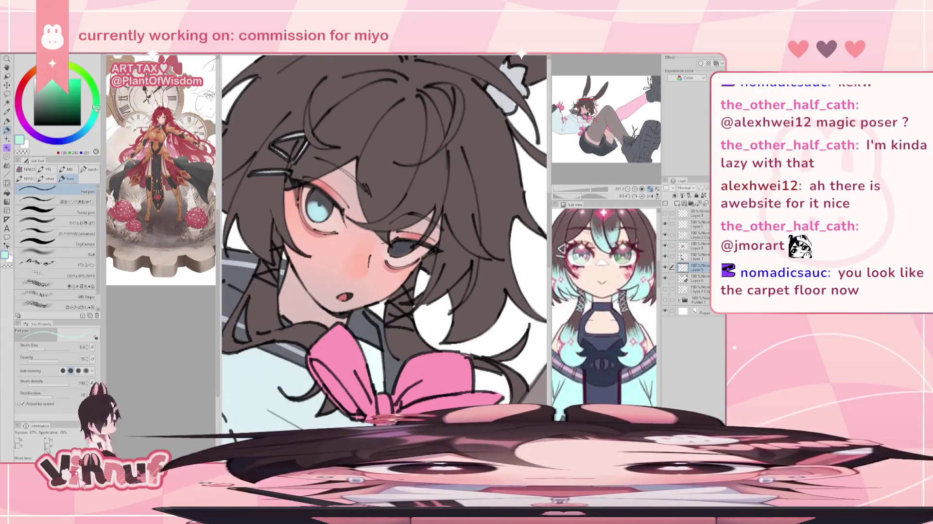
{"action": "left_click_drag", "start_coordinate": [418, 272], "coordinate": [385, 245]}
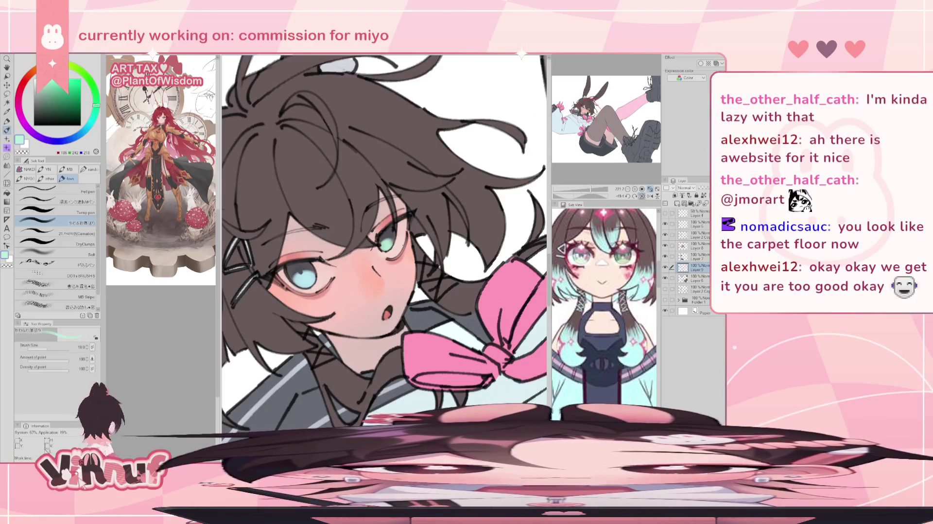
Straighten the canvas, zoom in on the face with the Navigator, and tilt it for painting
{"action": "left_click", "coordinate": [642, 196]}
{"action": "left_click_drag", "start_coordinate": [581, 188], "coordinate": [595, 189]}
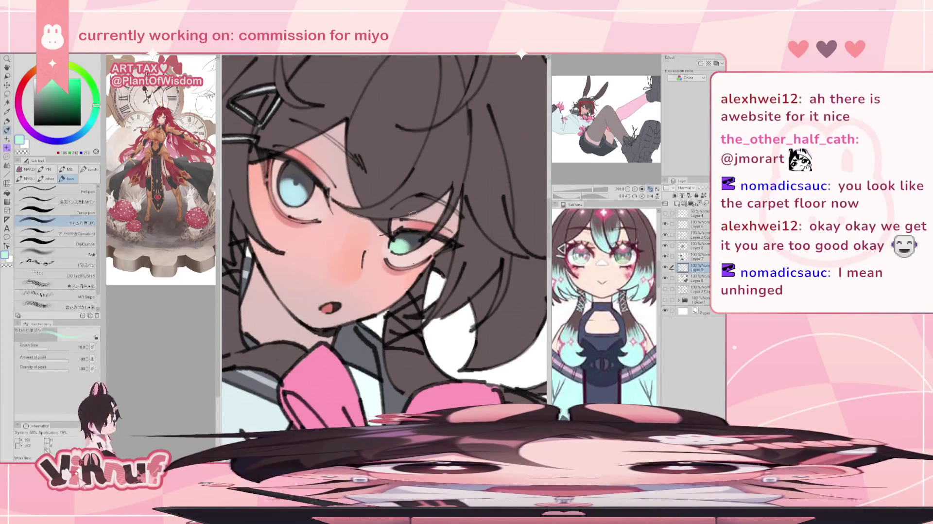
{"action": "left_click_drag", "start_coordinate": [595, 189], "coordinate": [594, 192]}
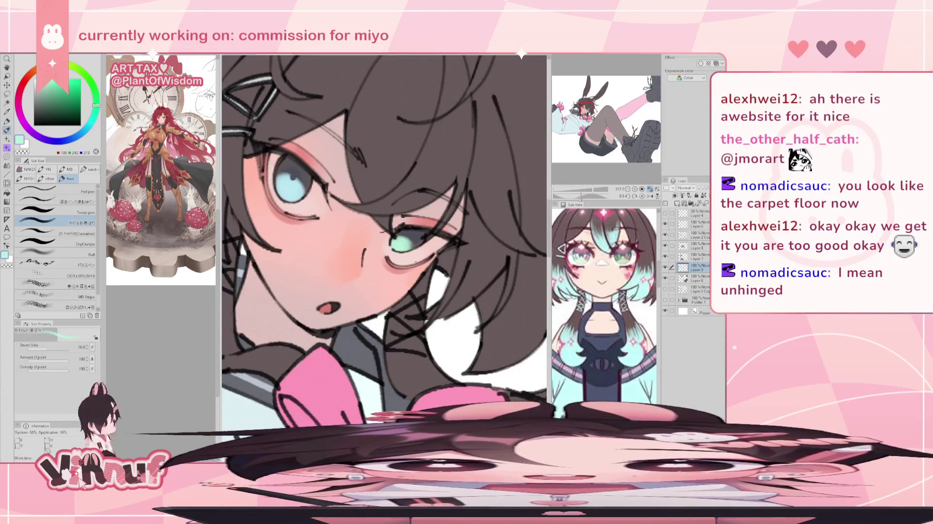
{"action": "left_click_drag", "start_coordinate": [580, 198], "coordinate": [578, 196]}
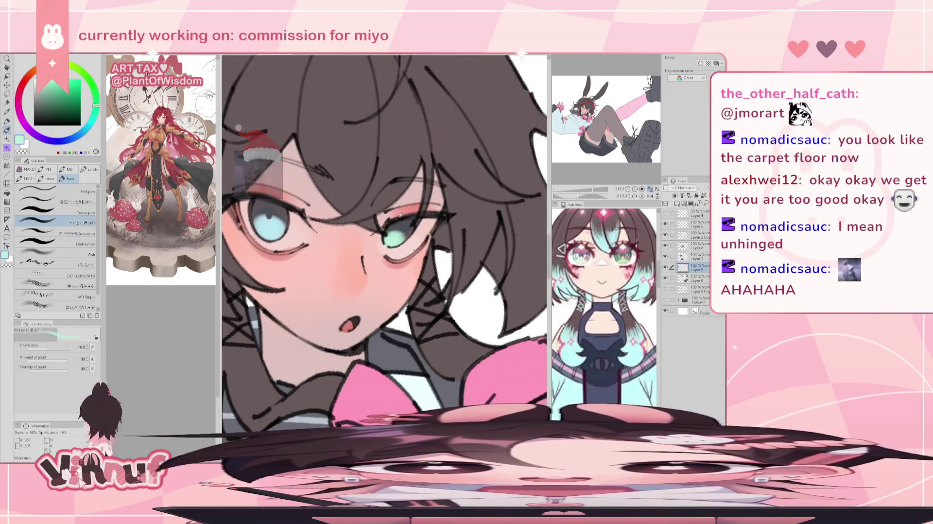
Switch to the Felt pen loaded with dark navy for lining the green eye
{"action": "left_click", "coordinate": [69, 191]}
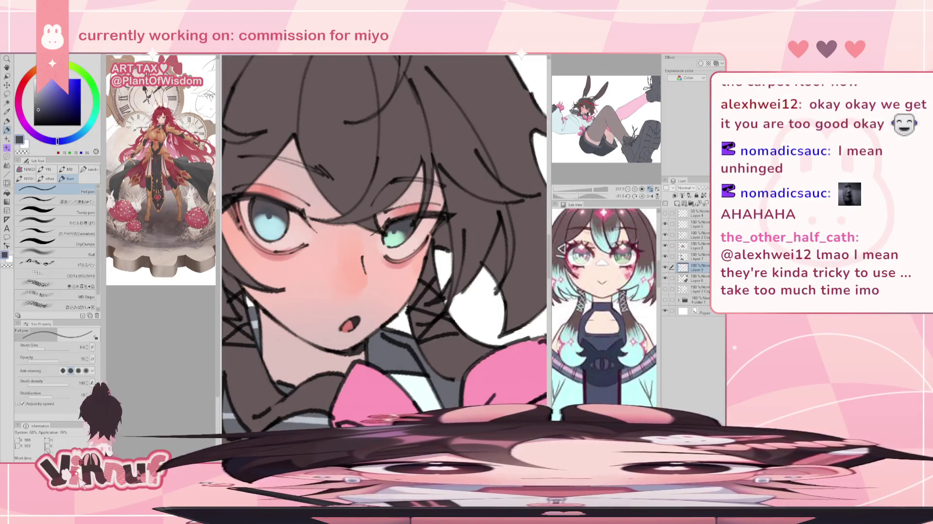
{"action": "scroll", "coordinate": [403, 203], "scroll_direction": "down", "scroll_amount": 5}
{"action": "scroll", "coordinate": [391, 252], "scroll_direction": "up", "scroll_amount": 5}
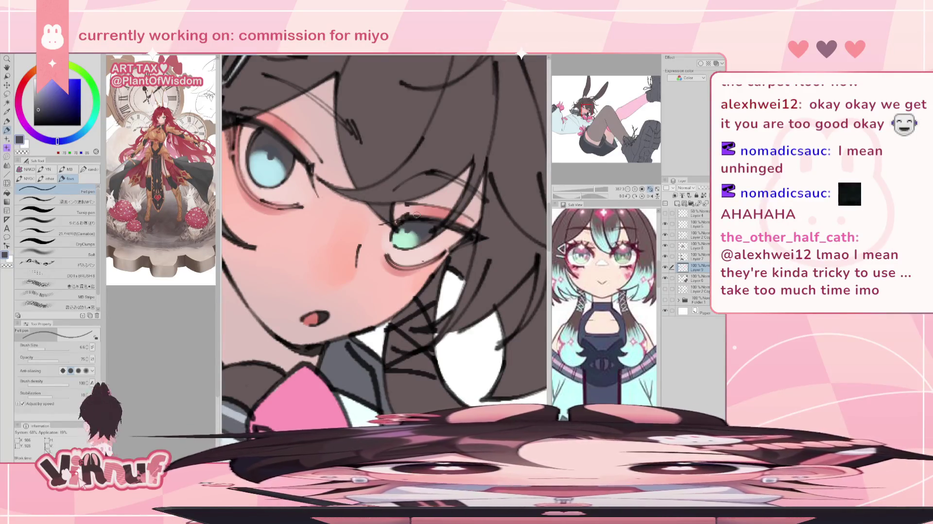
{"action": "scroll", "coordinate": [417, 215], "scroll_direction": "down", "scroll_amount": 5}
{"action": "scroll", "coordinate": [384, 238], "scroll_direction": "down", "scroll_amount": 2}
{"action": "scroll", "coordinate": [384, 238], "scroll_direction": "up", "scroll_amount": 2}
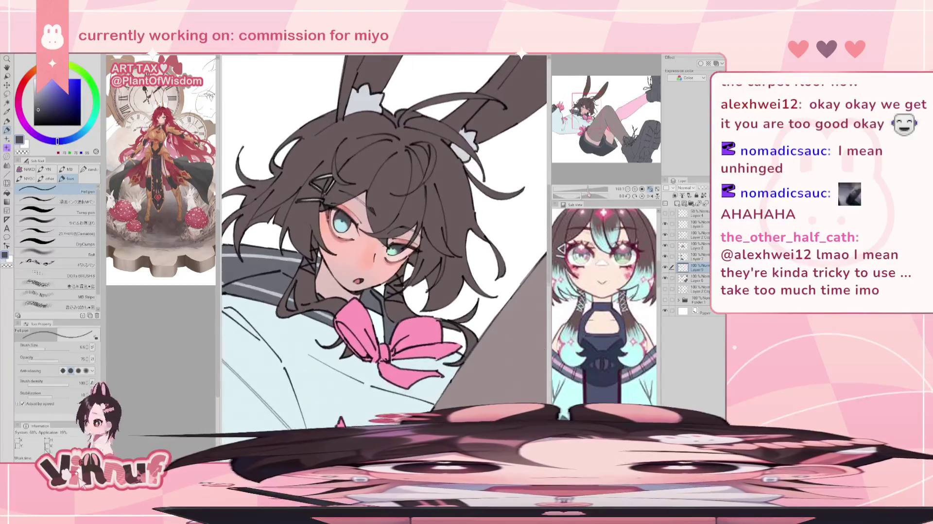
{"action": "scroll", "coordinate": [384, 238], "scroll_direction": "down", "scroll_amount": 2}
{"action": "scroll", "coordinate": [384, 238], "scroll_direction": "up", "scroll_amount": 3}
{"action": "scroll", "coordinate": [384, 238], "scroll_direction": "down", "scroll_amount": 2}
{"action": "scroll", "coordinate": [384, 238], "scroll_direction": "up", "scroll_amount": 2}
{"action": "scroll", "coordinate": [383, 238], "scroll_direction": "down", "scroll_amount": 2}
{"action": "scroll", "coordinate": [384, 238], "scroll_direction": "down", "scroll_amount": 1}
{"action": "scroll", "coordinate": [384, 238], "scroll_direction": "up", "scroll_amount": 1}
{"action": "scroll", "coordinate": [384, 238], "scroll_direction": "up", "scroll_amount": 1}
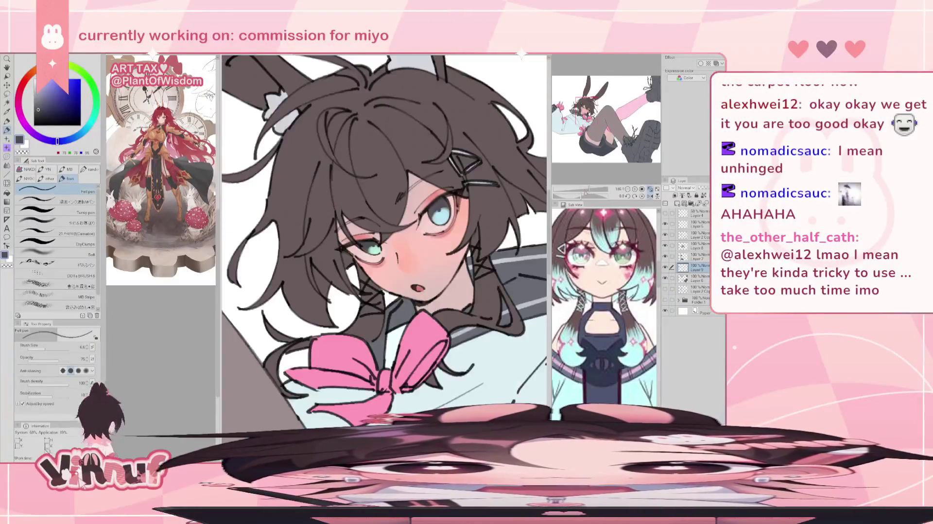
{"action": "scroll", "coordinate": [384, 238], "scroll_direction": "up", "scroll_amount": 1}
{"action": "scroll", "coordinate": [384, 239], "scroll_direction": "down", "scroll_amount": 3}
{"action": "scroll", "coordinate": [384, 238], "scroll_direction": "up", "scroll_amount": 2}
{"action": "scroll", "coordinate": [384, 238], "scroll_direction": "down", "scroll_amount": 1}
{"action": "scroll", "coordinate": [384, 238], "scroll_direction": "up", "scroll_amount": 1}
{"action": "left_click_drag", "start_coordinate": [588, 192], "coordinate": [574, 174]}
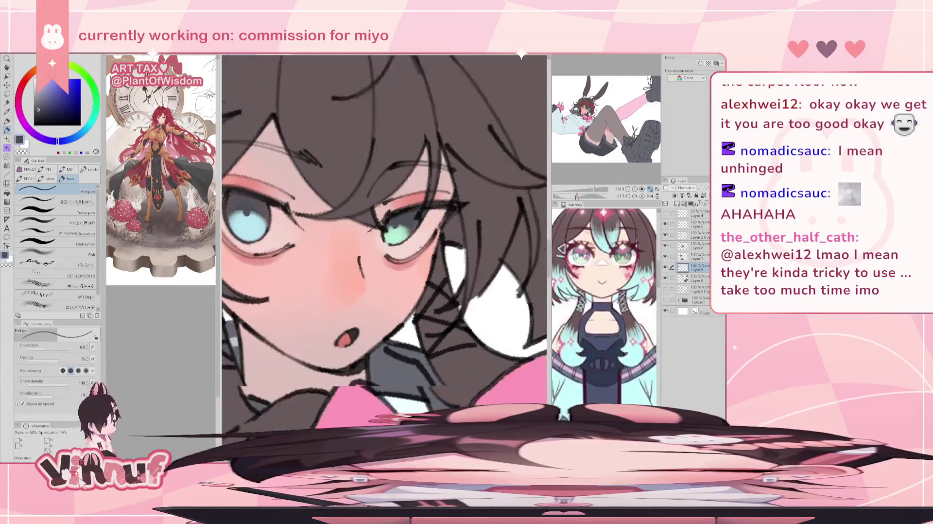
{"action": "left_click_drag", "start_coordinate": [238, 223], "coordinate": [309, 237]}
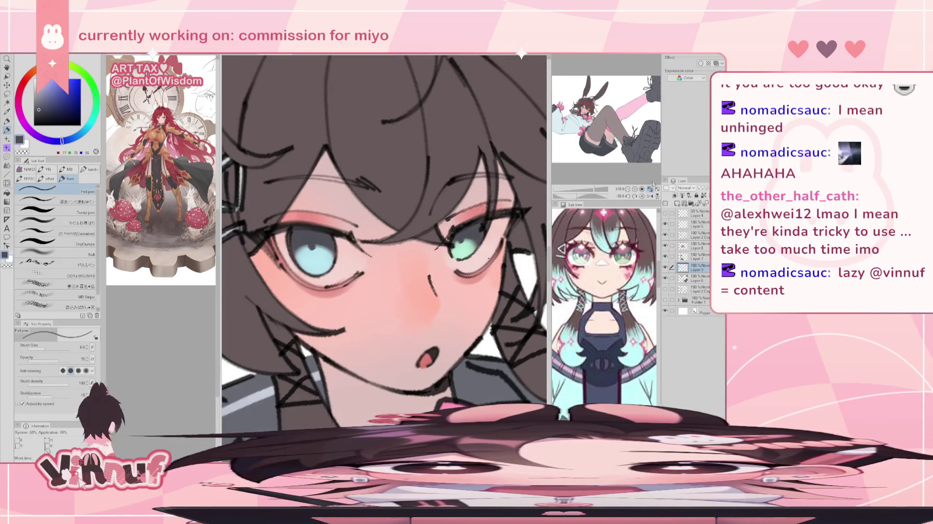
{"action": "left_click", "coordinate": [641, 196]}
Sample the cyan, mint and blue iris colours, paint a white highlight in the blue iris, then zoom out
{"action": "scroll", "coordinate": [308, 210], "scroll_direction": "down", "scroll_amount": 2}
{"action": "scroll", "coordinate": [308, 210], "scroll_direction": "up", "scroll_amount": 3}
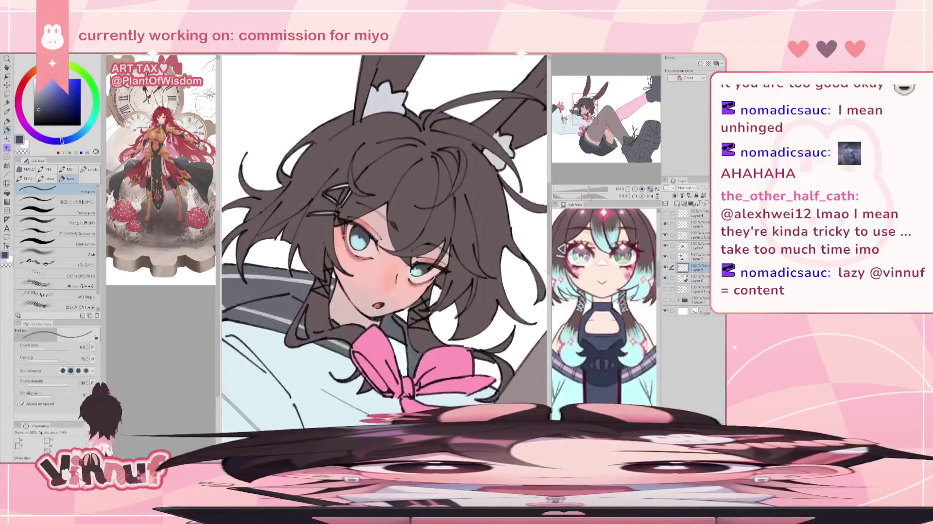
{"action": "scroll", "coordinate": [308, 210], "scroll_direction": "up", "scroll_amount": 3}
{"action": "left_click", "coordinate": [309, 208], "text": "alt"}
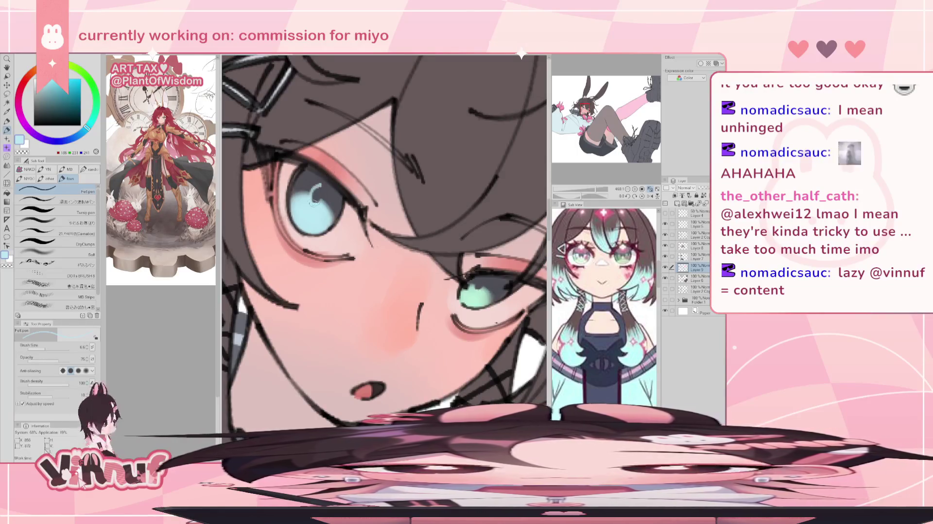
{"action": "left_click", "coordinate": [476, 286], "text": "alt"}
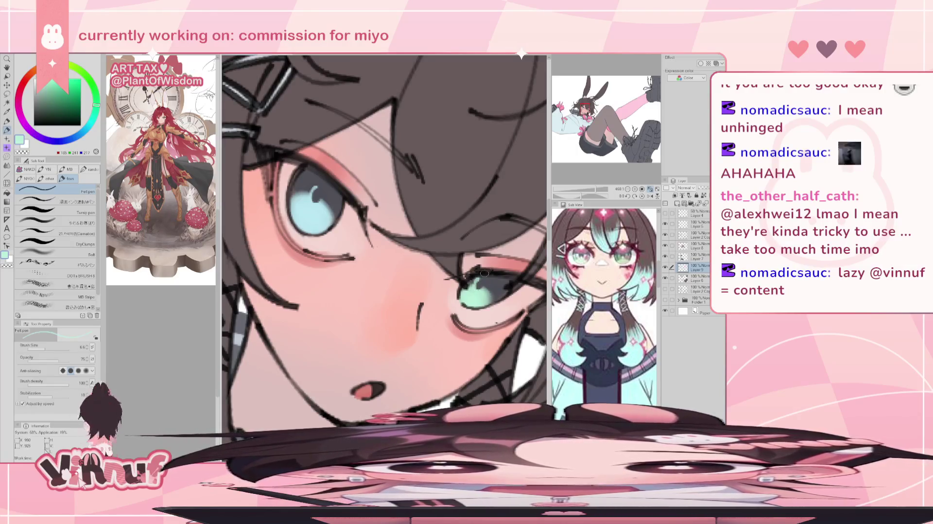
{"action": "left_click", "coordinate": [313, 199], "text": "alt"}
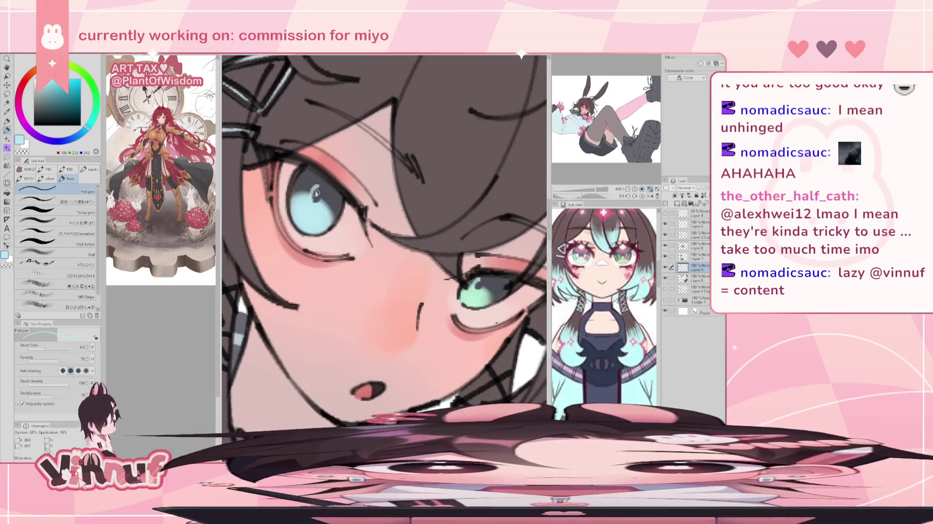
{"action": "left_click_drag", "start_coordinate": [312, 199], "coordinate": [318, 189]}
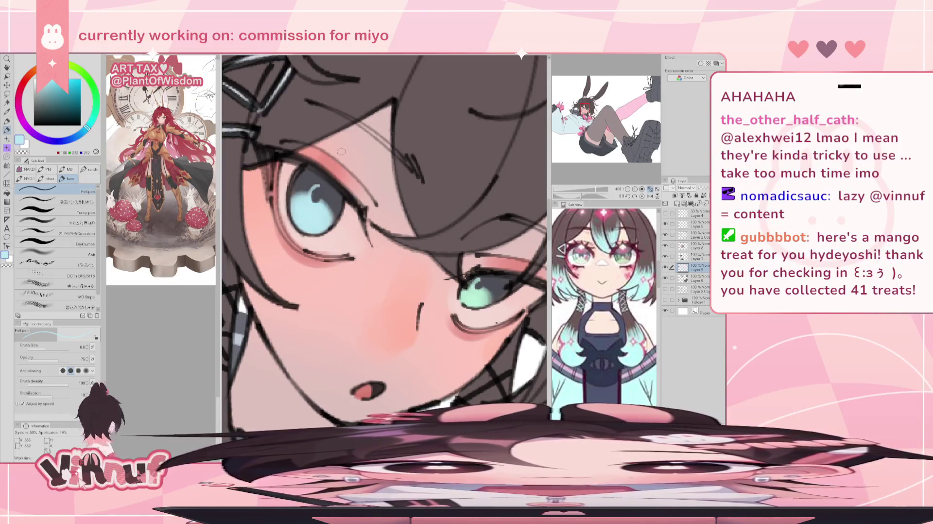
{"action": "left_click_drag", "start_coordinate": [583, 195], "coordinate": [592, 188]}
{"action": "key", "text": "ctrl+0"}
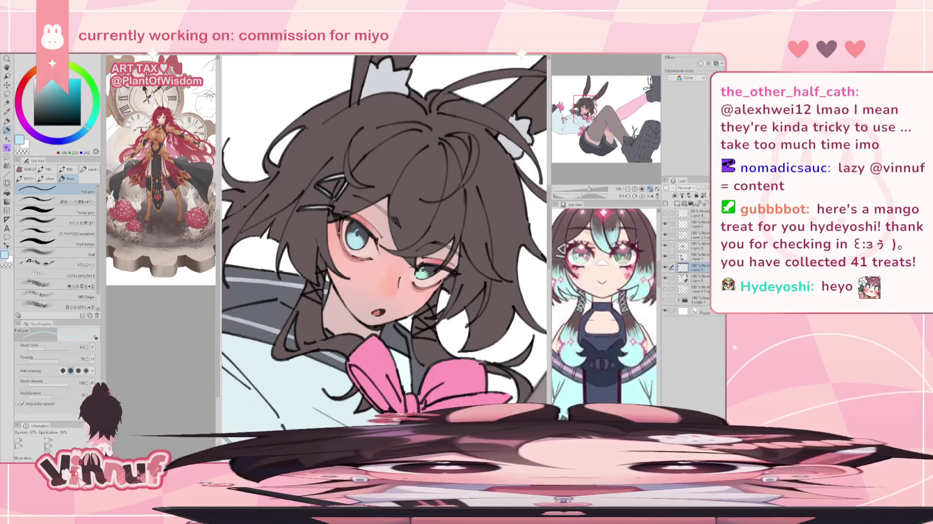
Zoom in on the face and add a light-blue highlight in the left pupil
{"action": "left_click_drag", "start_coordinate": [589, 191], "coordinate": [594, 194]}
{"action": "left_click_drag", "start_coordinate": [409, 292], "coordinate": [444, 302]}
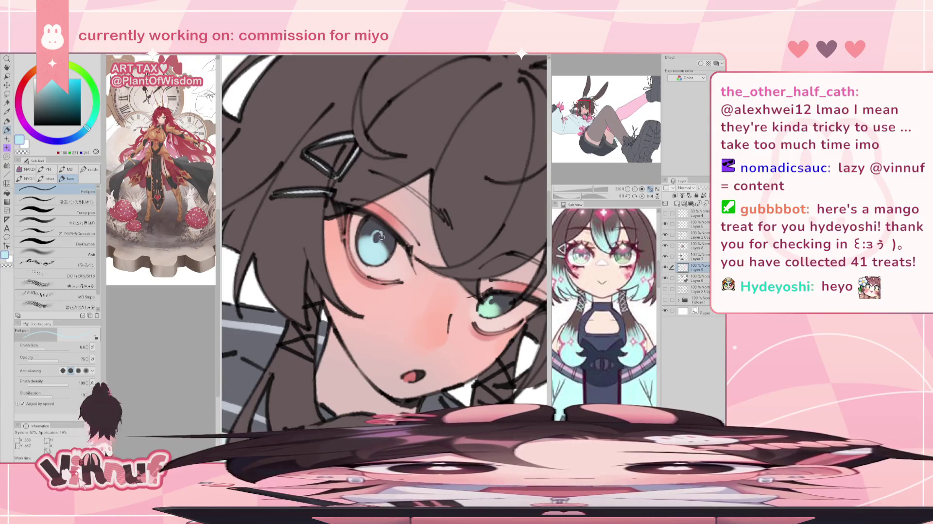
{"action": "left_click_drag", "start_coordinate": [380, 232], "coordinate": [382, 235]}
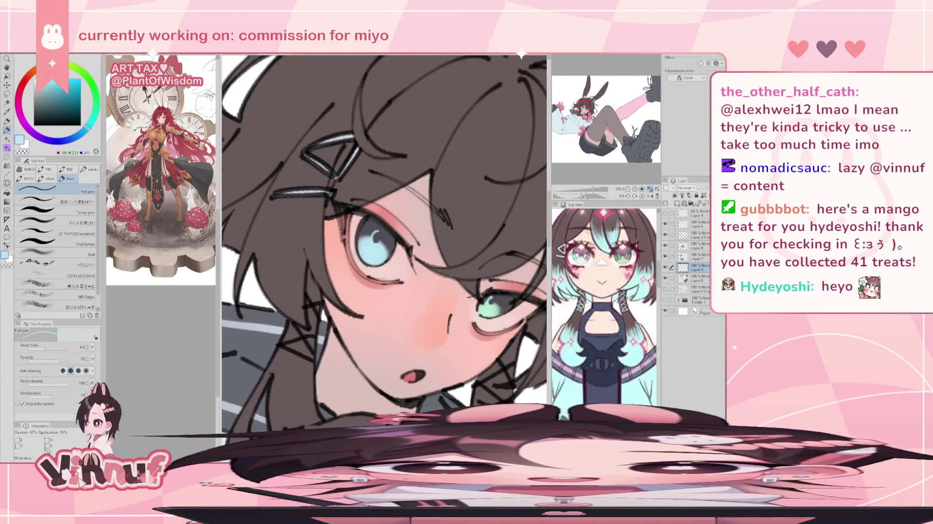
{"action": "left_click_drag", "start_coordinate": [594, 189], "coordinate": [580, 197]}
{"action": "left_click_drag", "start_coordinate": [590, 186], "coordinate": [600, 190]}
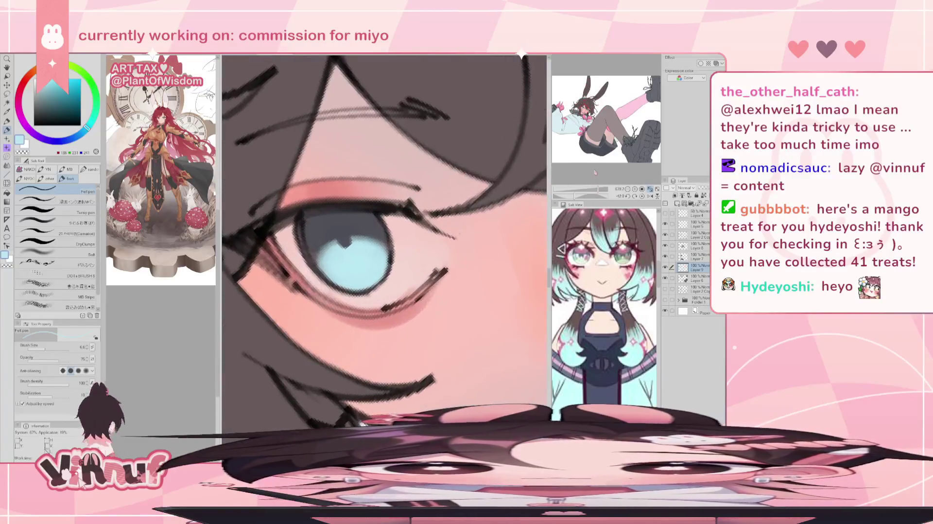
Switch to the soft blending brush at size 2.5 and paint a dark pupil into the eye
{"action": "left_click", "coordinate": [79, 221]}
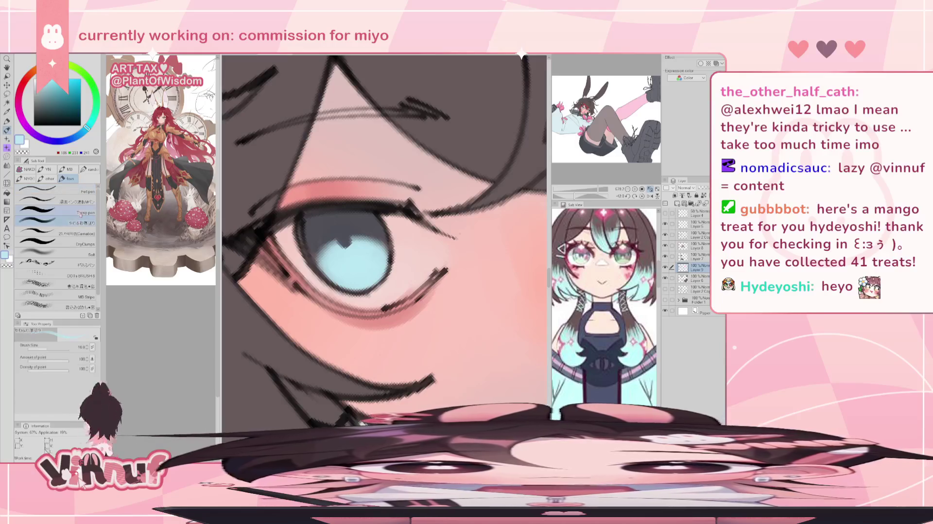
{"action": "left_click", "coordinate": [42, 348]}
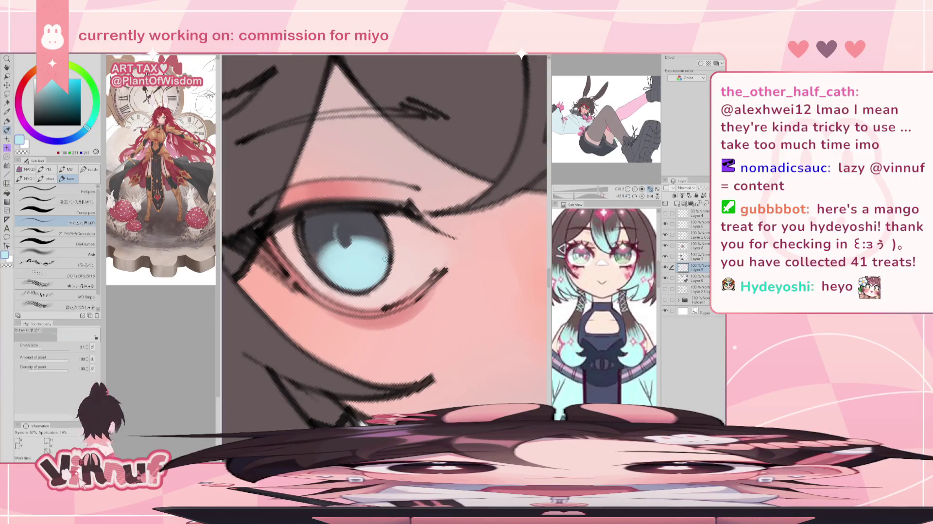
{"action": "left_click_drag", "start_coordinate": [384, 258], "coordinate": [353, 212]}
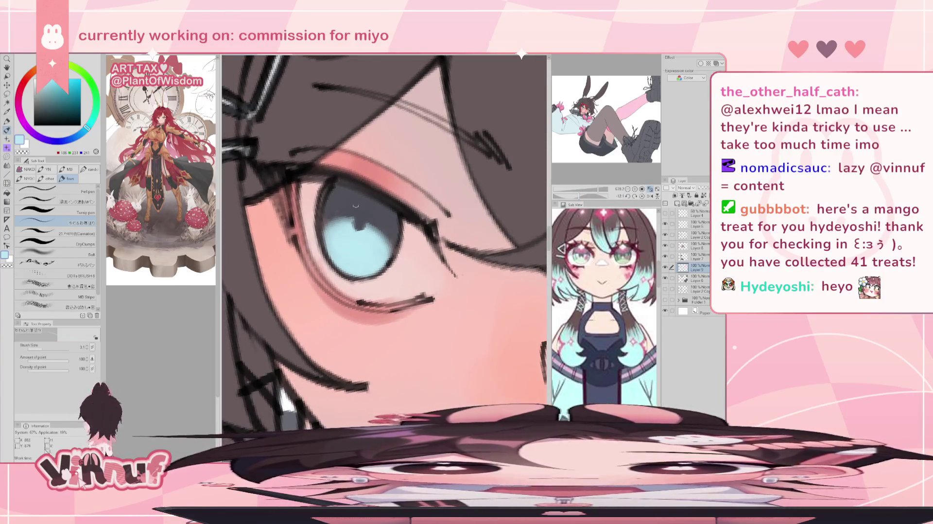
{"action": "mouse_move", "coordinate": [353, 211]}
{"action": "left_mouse_down"}
{"action": "mouse_move", "coordinate": [360, 233]}
{"action": "mouse_move", "coordinate": [405, 191]}
{"action": "left_mouse_up"}
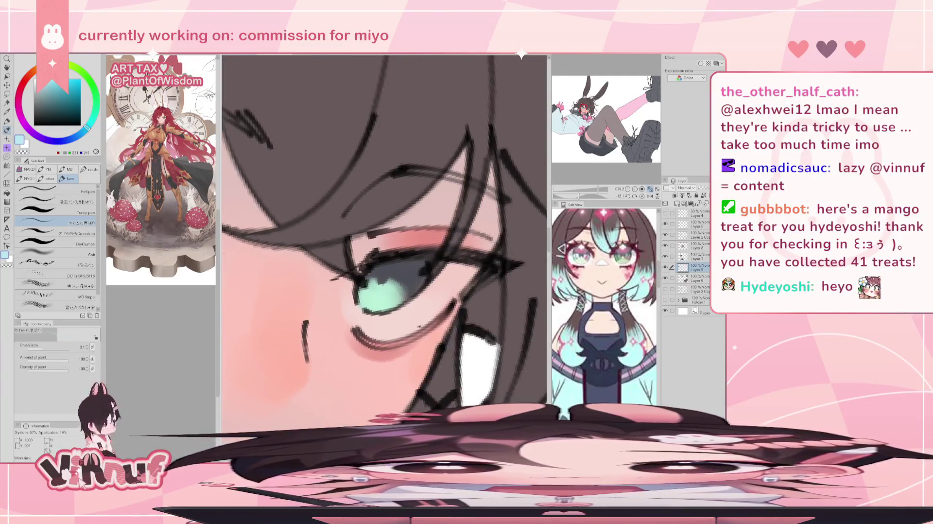
Sample the mint-green iris and dark grey pupil, then bring the light-blue eye into view
{"action": "left_click", "coordinate": [382, 292], "text": "alt"}
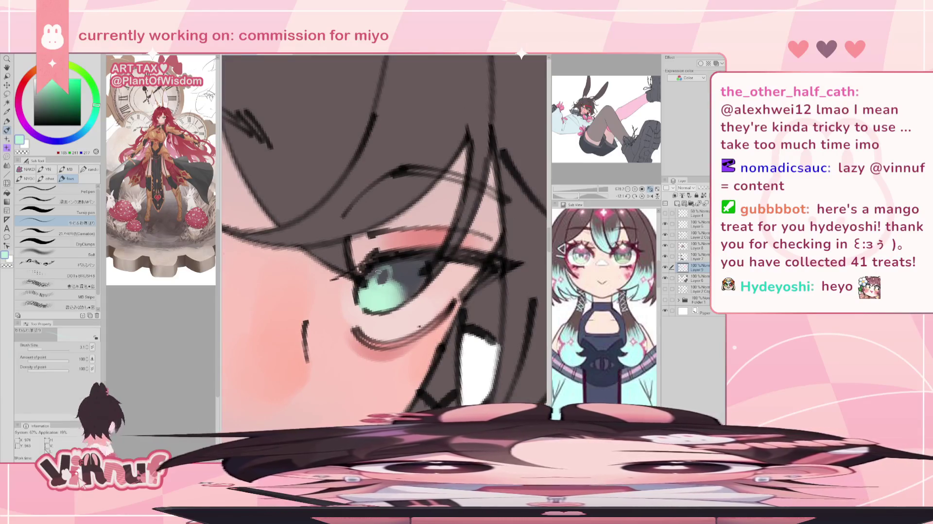
{"action": "left_click", "coordinate": [381, 277], "text": "alt"}
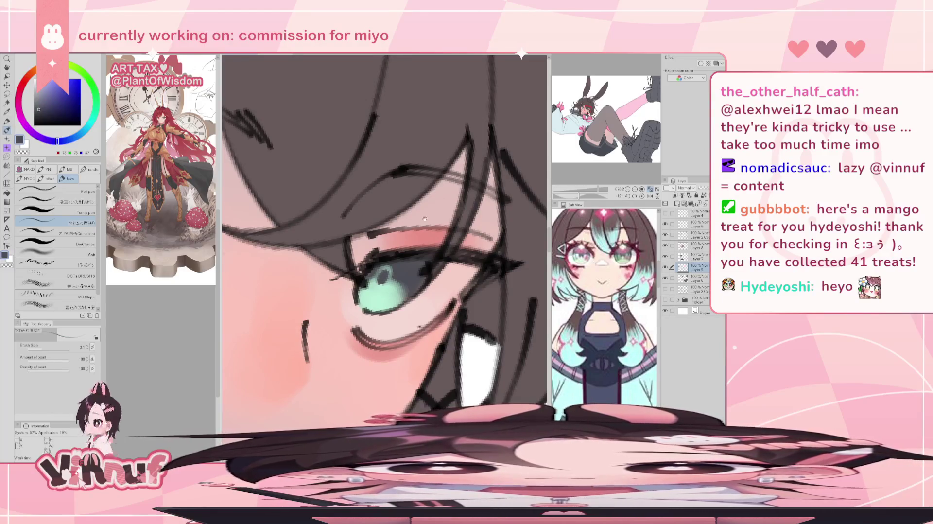
{"action": "left_click_drag", "start_coordinate": [419, 326], "coordinate": [373, 239]}
{"action": "scroll", "coordinate": [383, 238], "scroll_direction": "down", "scroll_amount": 5}
{"action": "scroll", "coordinate": [384, 238], "scroll_direction": "down", "scroll_amount": 2}
{"action": "scroll", "coordinate": [384, 238], "scroll_direction": "down", "scroll_amount": 2}
{"action": "scroll", "coordinate": [384, 238], "scroll_direction": "down", "scroll_amount": 1}
{"action": "scroll", "coordinate": [384, 238], "scroll_direction": "up", "scroll_amount": 5}
{"action": "scroll", "coordinate": [383, 238], "scroll_direction": "down", "scroll_amount": 2}
{"action": "scroll", "coordinate": [384, 238], "scroll_direction": "up", "scroll_amount": 1}
{"action": "scroll", "coordinate": [384, 238], "scroll_direction": "up", "scroll_amount": 2}
{"action": "scroll", "coordinate": [384, 238], "scroll_direction": "up", "scroll_amount": 2}
{"action": "scroll", "coordinate": [383, 238], "scroll_direction": "up", "scroll_amount": 2}
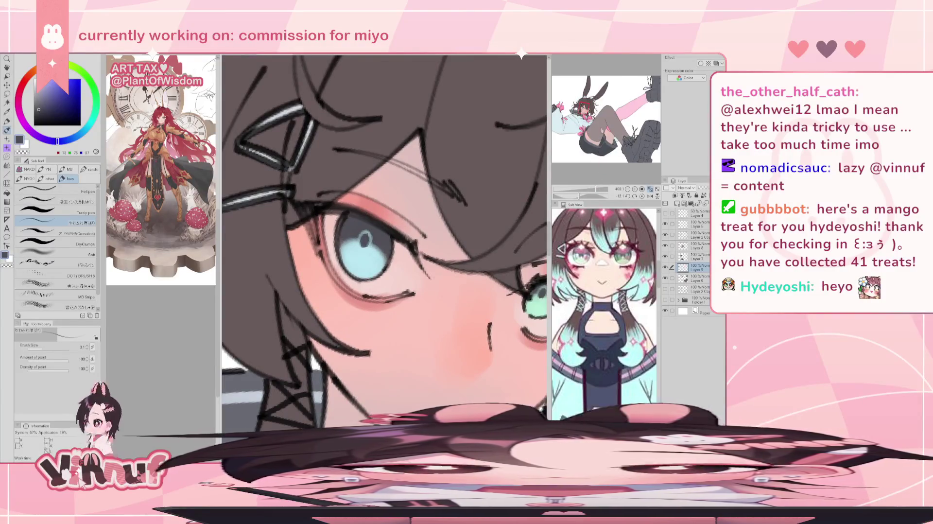
Mix a soft blue-tinted grey from the hair colour and set the brush size to about 4.7
{"action": "left_click", "coordinate": [507, 155], "text": "alt"}
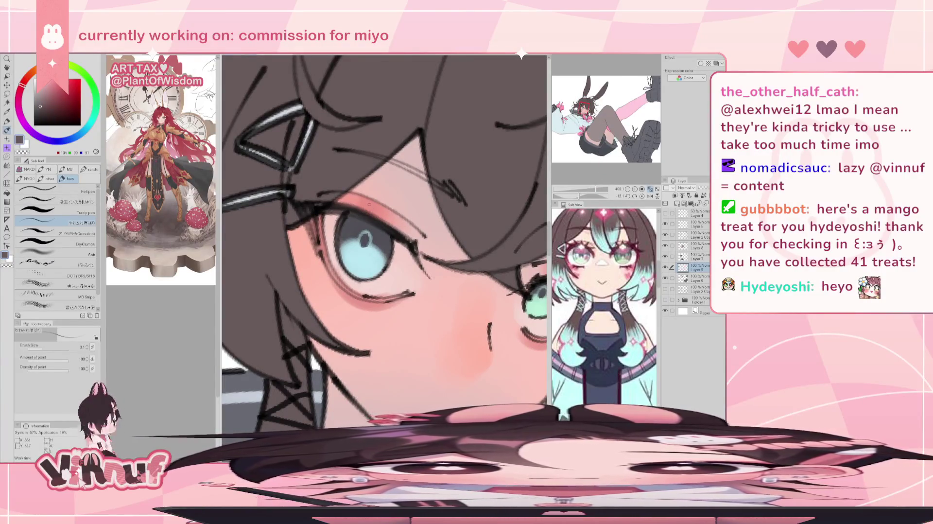
{"action": "left_click", "coordinate": [35, 100]}
{"action": "left_click_drag", "start_coordinate": [51, 346], "coordinate": [44, 349]}
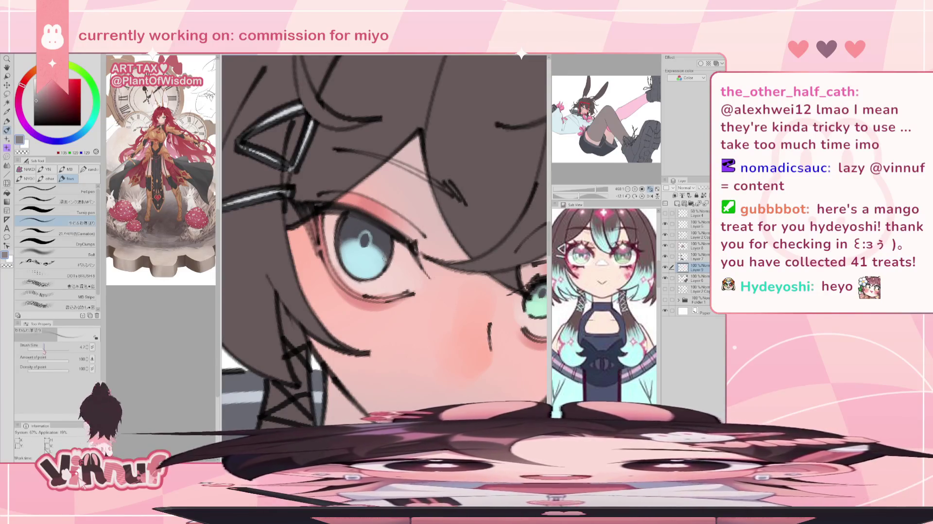
{"action": "left_click_drag", "start_coordinate": [56, 140], "coordinate": [43, 139]}
{"action": "left_click", "coordinate": [38, 101]}
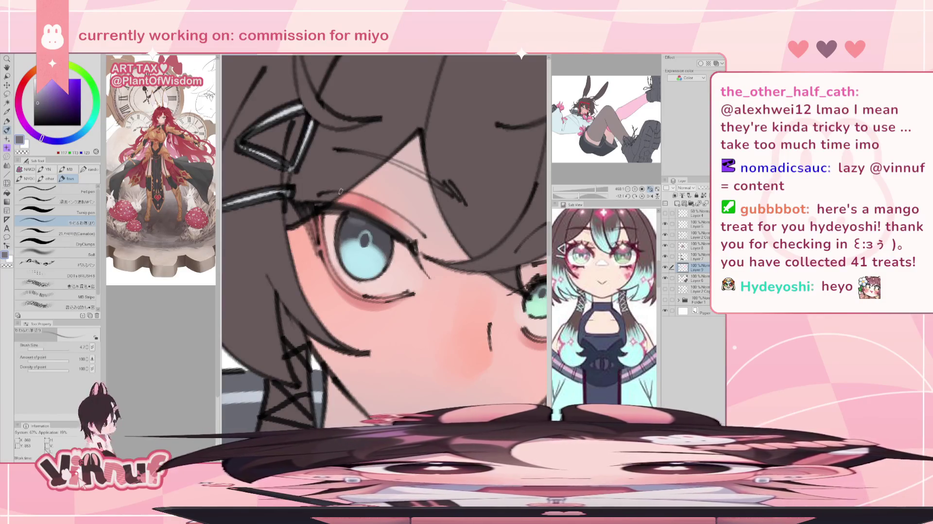
{"action": "left_click", "coordinate": [46, 348]}
{"action": "left_click", "coordinate": [34, 101]}
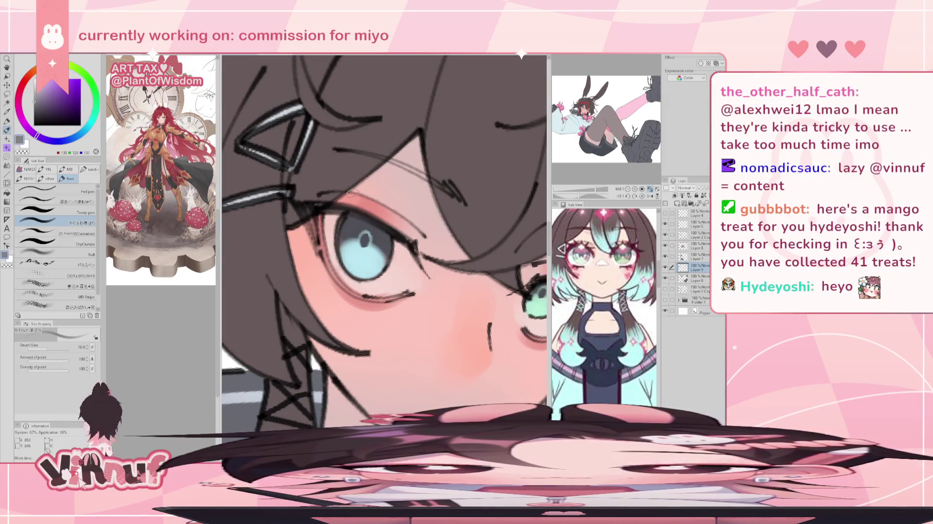
{"action": "left_click_drag", "start_coordinate": [44, 349], "coordinate": [42, 349]}
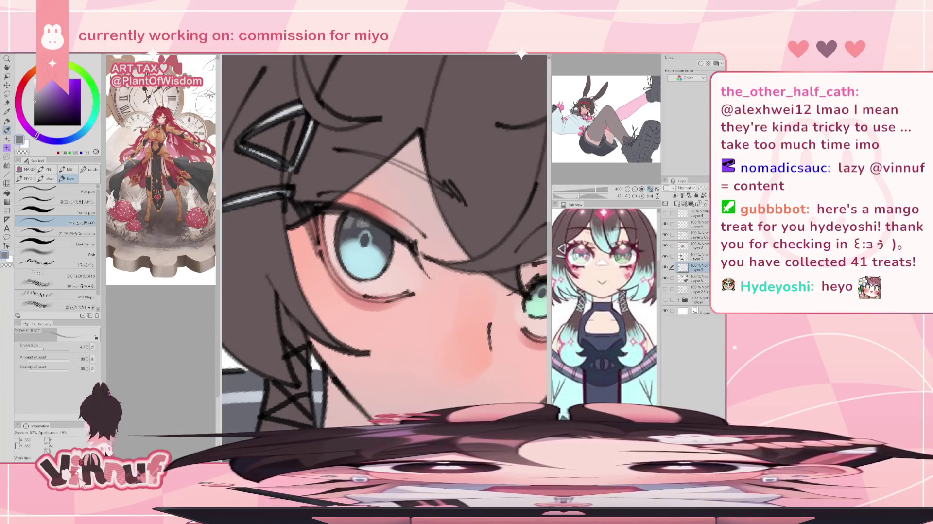
{"action": "left_click_drag", "start_coordinate": [350, 210], "coordinate": [330, 180]}
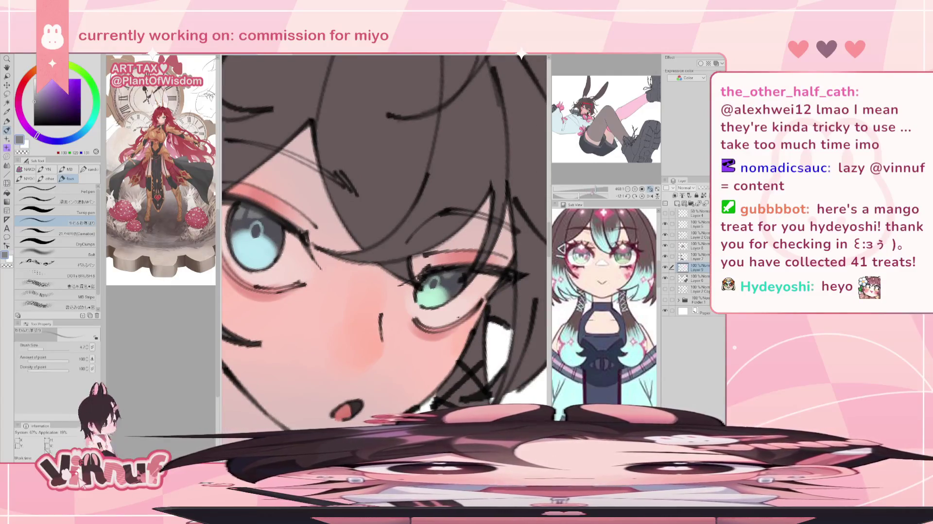
Reset the canvas rotation, review the full figure at about 102%, then zoom in on the face
{"action": "scroll", "coordinate": [362, 209], "scroll_direction": "down", "scroll_amount": 5}
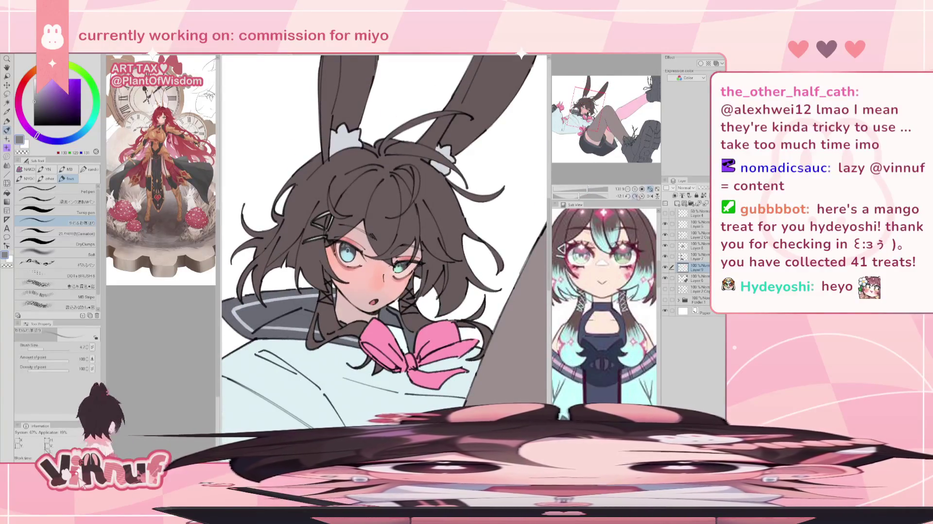
{"action": "left_click", "coordinate": [635, 196]}
{"action": "scroll", "coordinate": [384, 234], "scroll_direction": "down", "scroll_amount": 3}
{"action": "scroll", "coordinate": [384, 233], "scroll_direction": "up", "scroll_amount": 4}
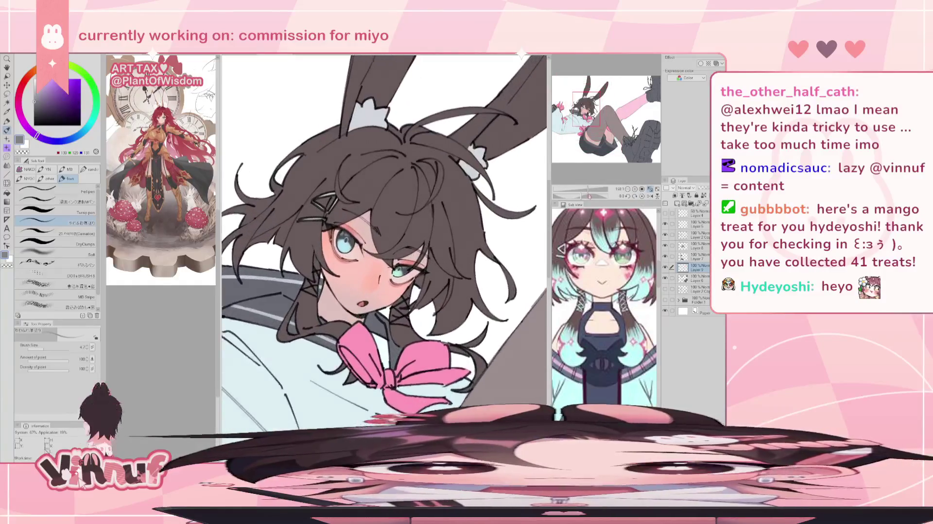
{"action": "scroll", "coordinate": [362, 222], "scroll_direction": "up", "scroll_amount": 1}
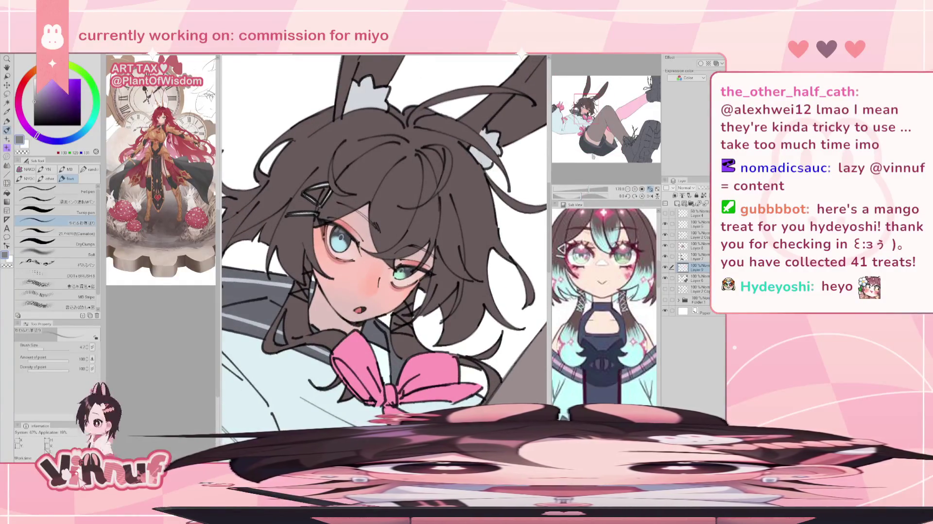
{"action": "left_click_drag", "start_coordinate": [362, 234], "coordinate": [388, 214]}
{"action": "left_click_drag", "start_coordinate": [590, 187], "coordinate": [588, 188]}
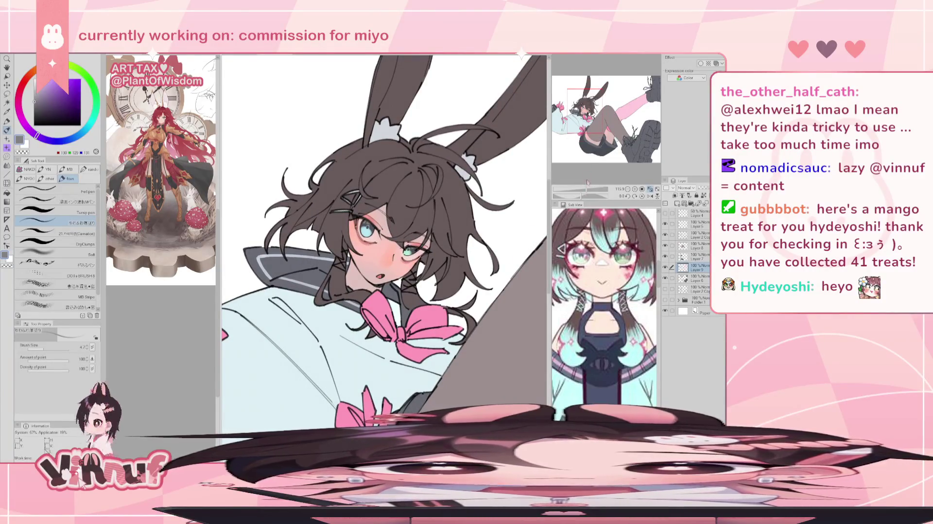
{"action": "left_click_drag", "start_coordinate": [587, 180], "coordinate": [586, 179]}
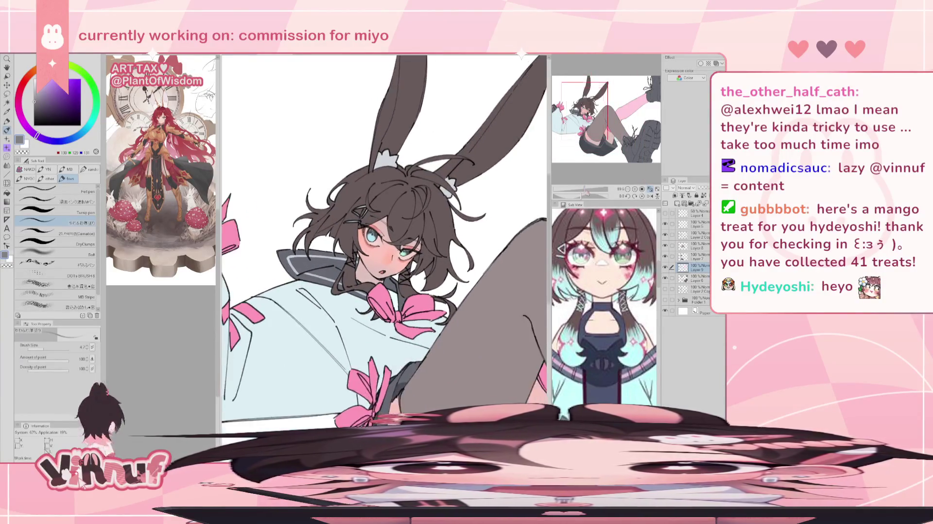
{"action": "left_click_drag", "start_coordinate": [585, 190], "coordinate": [605, 188]}
Sample the dark grey near the hair clip, darken it further, and recentre the view on the head
{"action": "left_click_drag", "start_coordinate": [323, 101], "coordinate": [357, 276]}
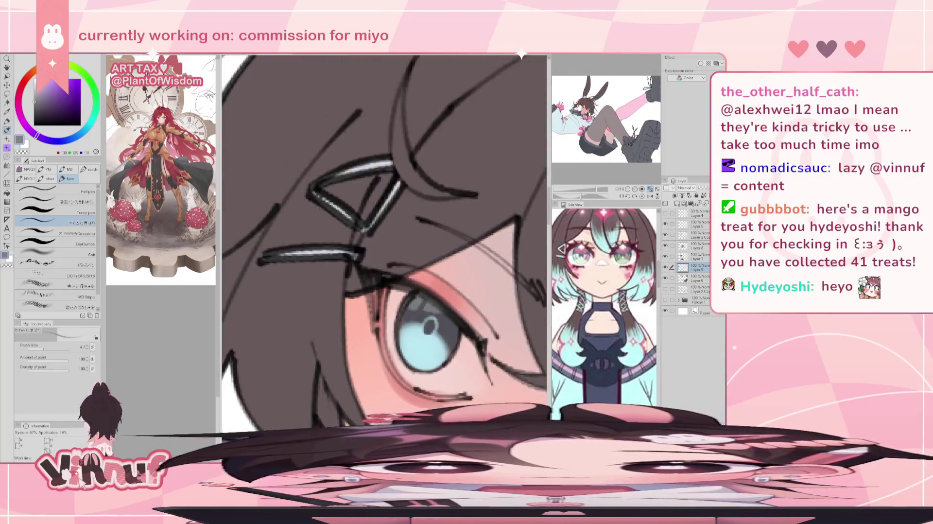
{"action": "left_click", "coordinate": [358, 276], "text": "alt"}
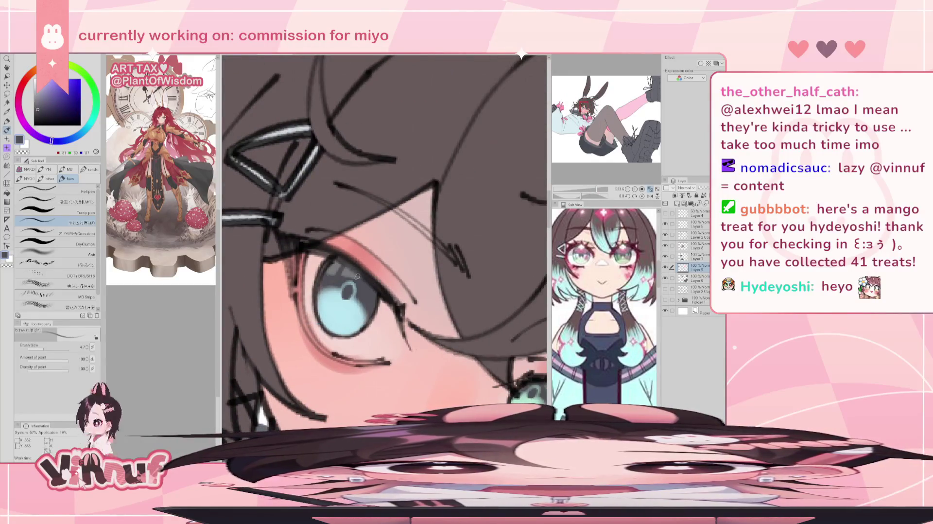
{"action": "left_click", "coordinate": [42, 113]}
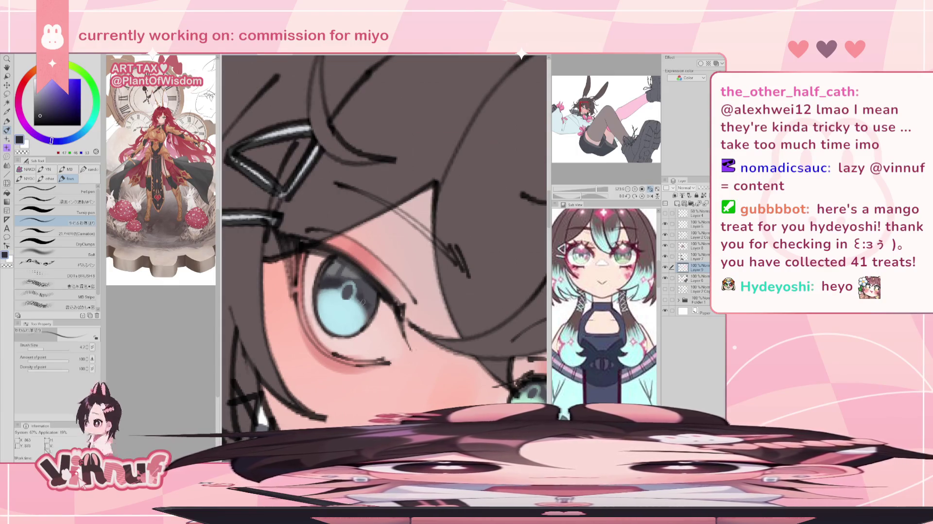
{"action": "scroll", "coordinate": [363, 301], "scroll_direction": "down", "scroll_amount": 5}
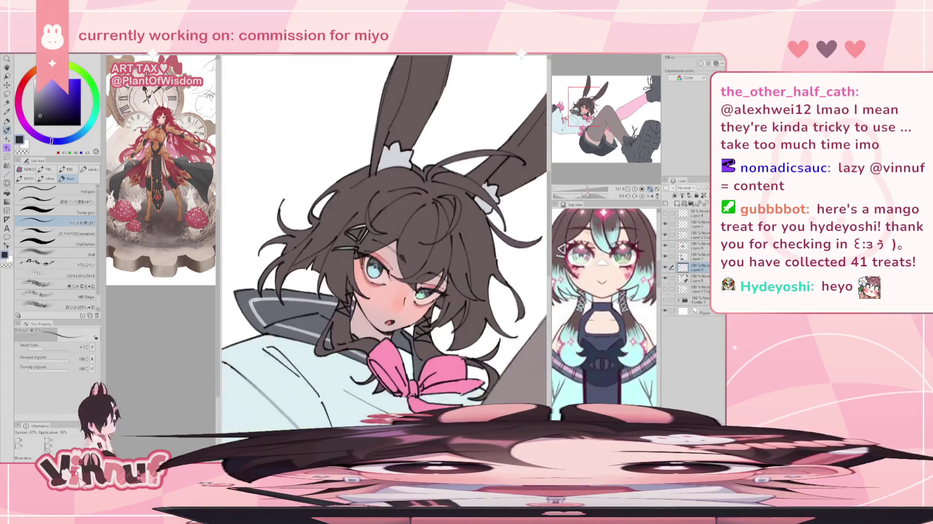
{"action": "scroll", "coordinate": [384, 257], "scroll_direction": "up", "scroll_amount": 4}
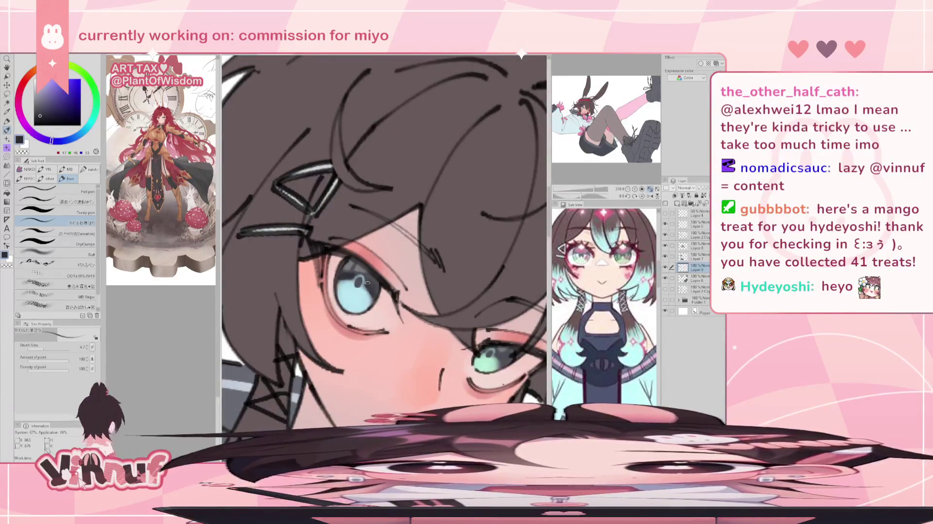
{"action": "scroll", "coordinate": [380, 275], "scroll_direction": "down", "scroll_amount": 2}
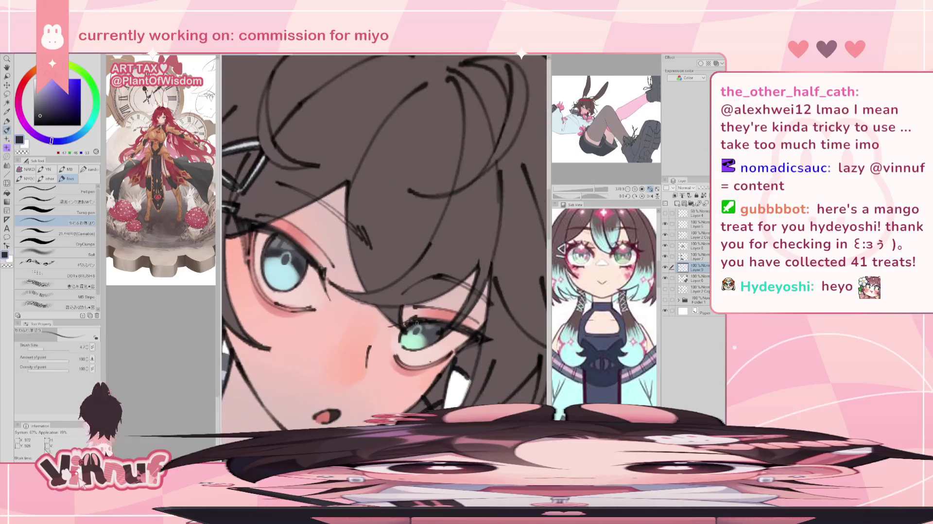
{"action": "scroll", "coordinate": [426, 332], "scroll_direction": "down", "scroll_amount": 4}
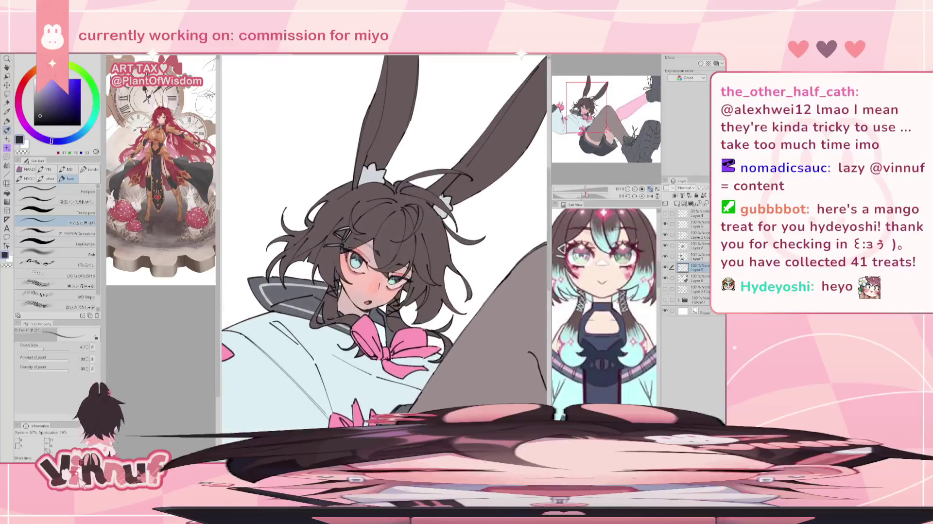
{"action": "scroll", "coordinate": [426, 333], "scroll_direction": "down", "scroll_amount": 2}
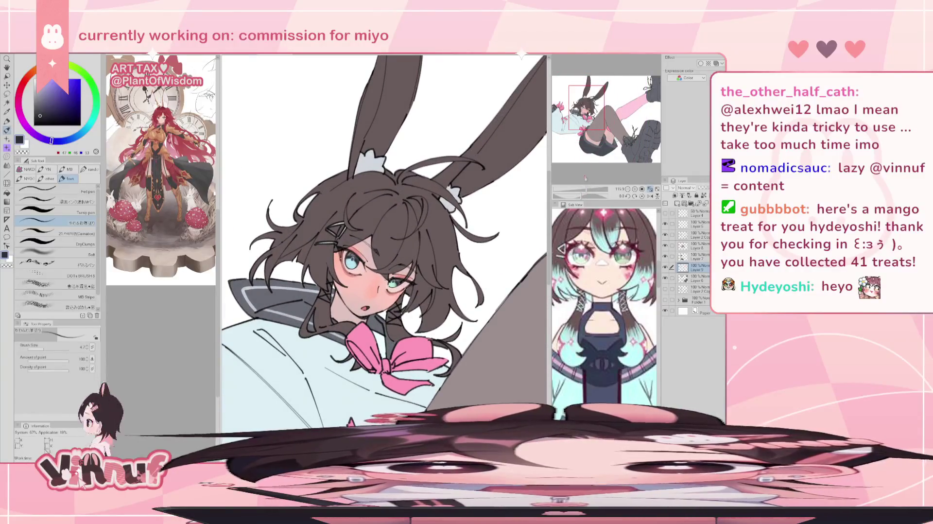
{"action": "mouse_move", "coordinate": [384, 291]}
{"action": "left_mouse_down"}
{"action": "mouse_move", "coordinate": [384, 121]}
{"action": "mouse_move", "coordinate": [400, 356]}
{"action": "left_mouse_up"}
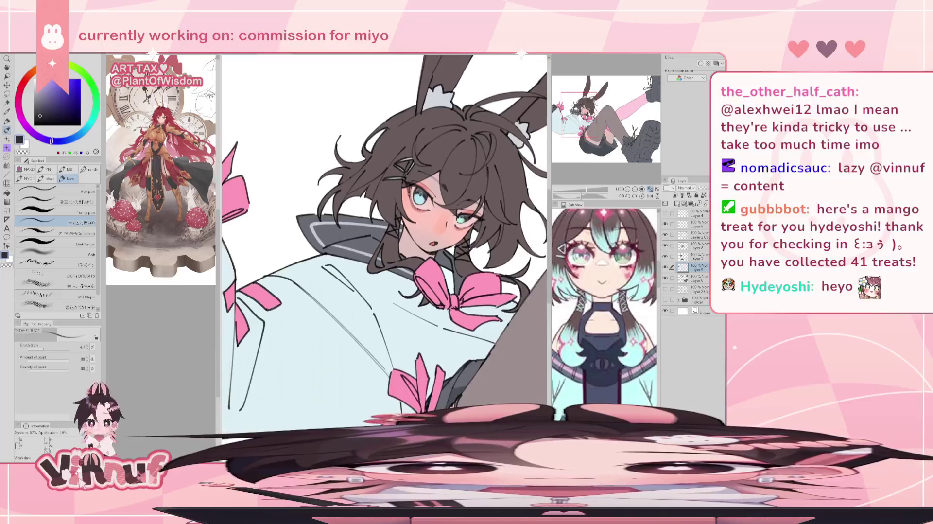
{"action": "scroll", "coordinate": [383, 238], "scroll_direction": "down", "scroll_amount": 3}
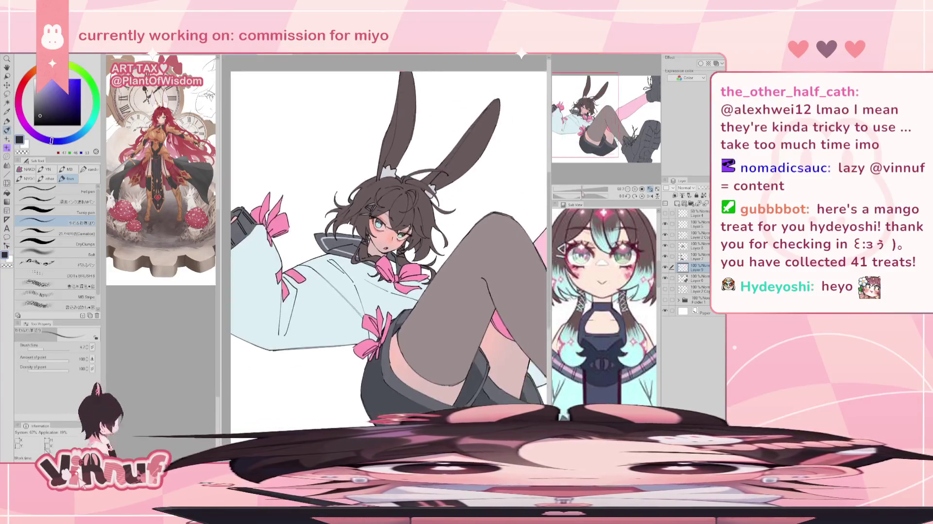
{"action": "scroll", "coordinate": [408, 257], "scroll_direction": "up", "scroll_amount": 1}
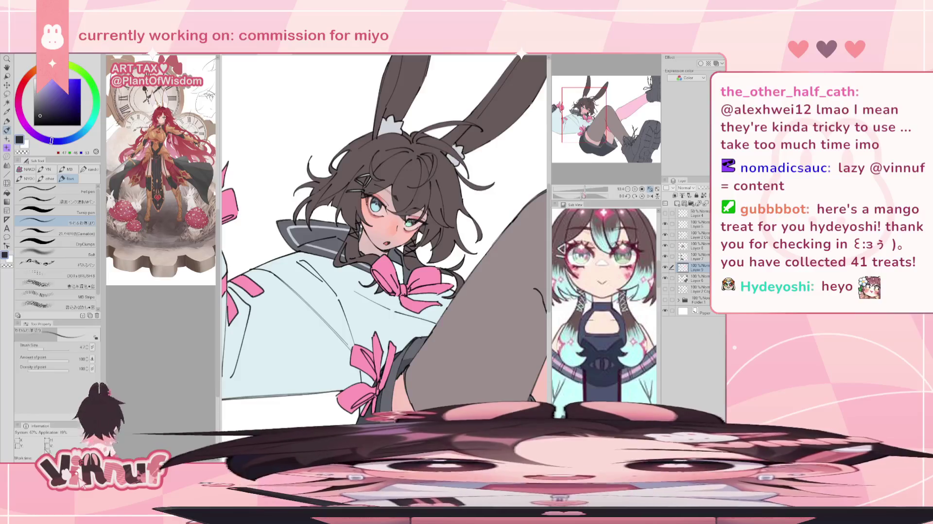
Sample the eye's light blue, make Layer 7 active, and choose the soft blending brush
{"action": "left_click", "coordinate": [375, 208], "text": "alt"}
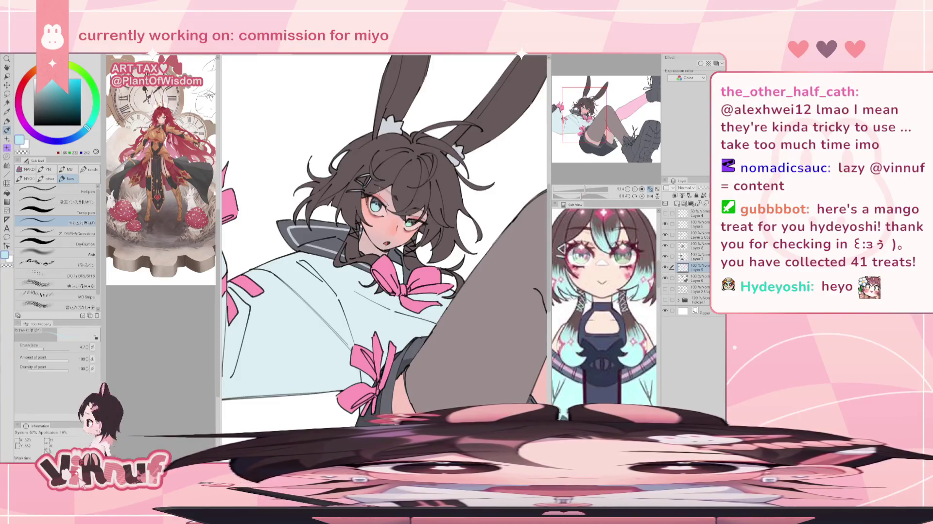
{"action": "left_click", "coordinate": [695, 246]}
{"action": "left_click", "coordinate": [665, 245]}
{"action": "left_click", "coordinate": [664, 246]}
{"action": "left_click", "coordinate": [695, 256]}
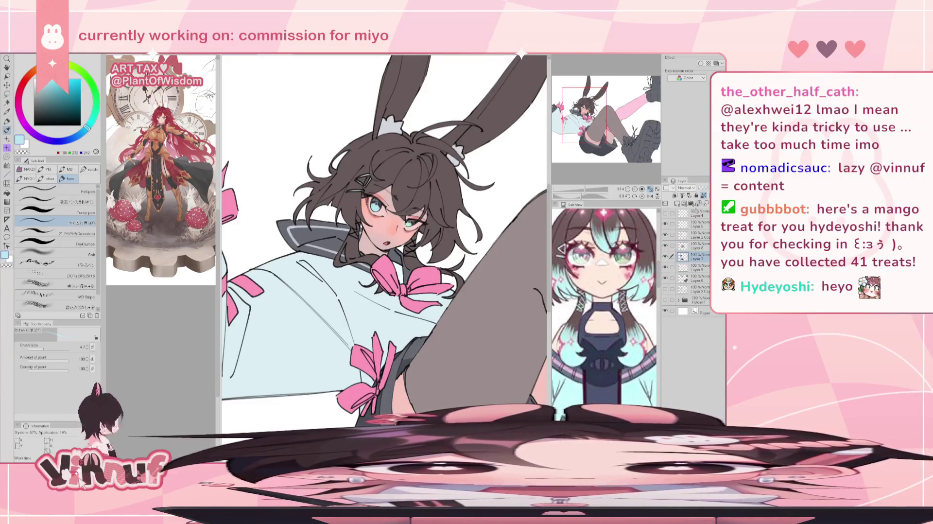
{"action": "left_click", "coordinate": [665, 256]}
{"action": "left_click", "coordinate": [665, 256]}
{"action": "key", "text": "minus"}
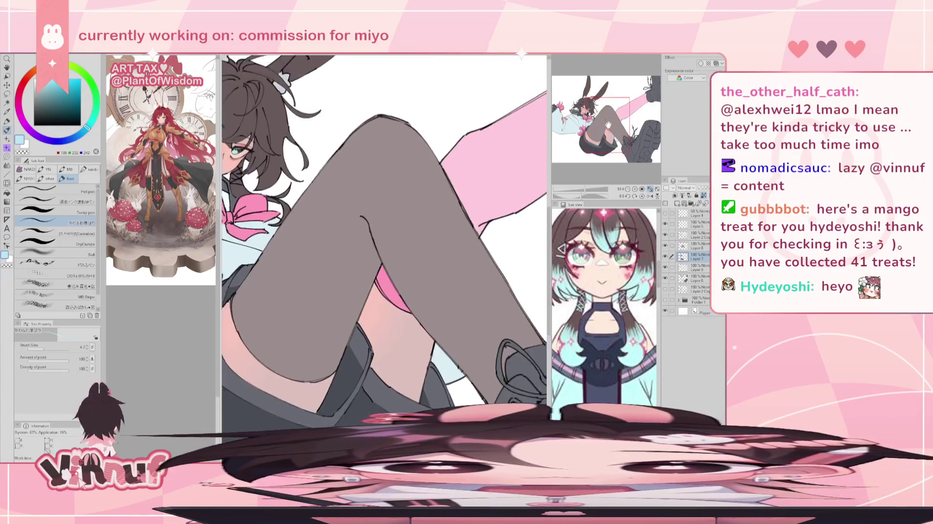
{"action": "left_click", "coordinate": [82, 253]}
{"action": "left_click", "coordinate": [72, 222]}
Brush light blue at size 20.9 onto the shirt beside and above the pink bow
{"action": "left_click", "coordinate": [57, 348]}
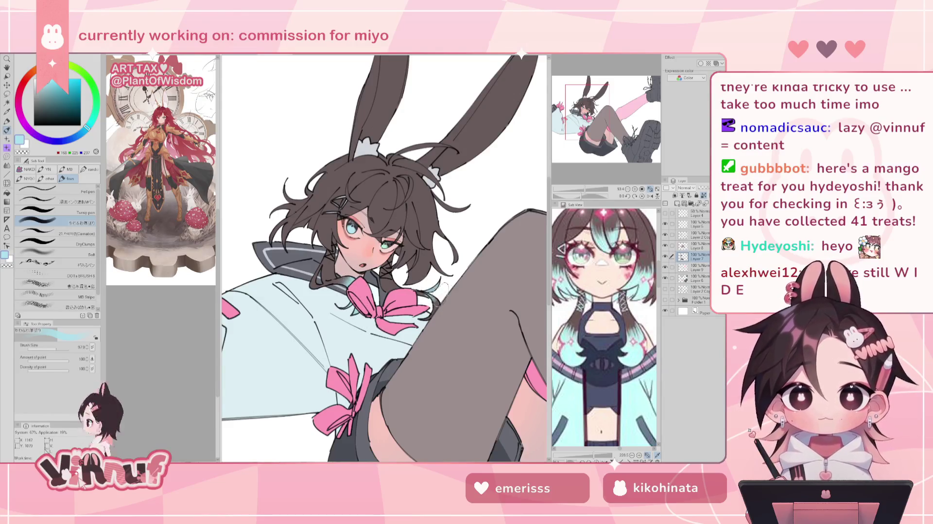
{"action": "mouse_move", "coordinate": [437, 303]}
{"action": "left_mouse_down"}
{"action": "mouse_move", "coordinate": [420, 294]}
{"action": "mouse_move", "coordinate": [433, 307]}
{"action": "left_mouse_up"}
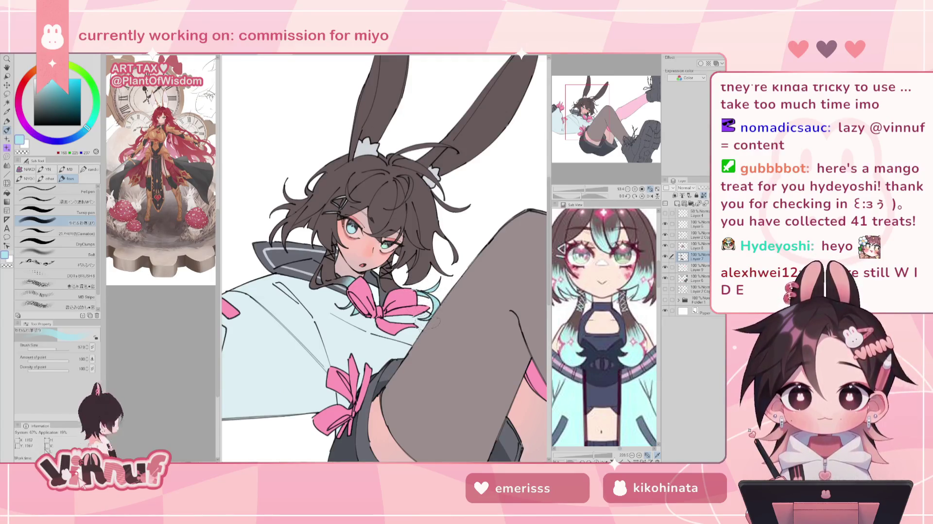
{"action": "left_click_drag", "start_coordinate": [345, 311], "coordinate": [350, 313]}
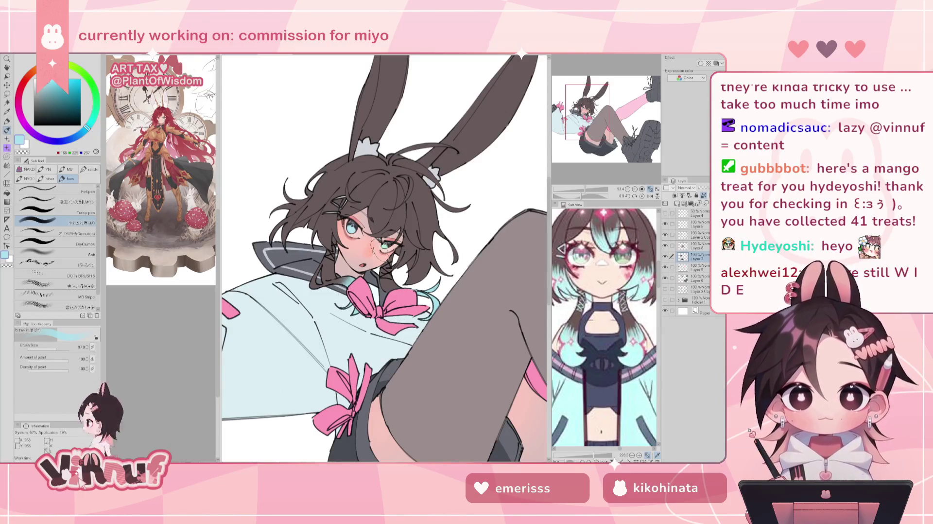
Pan, zoom and cycle the Sub View to the full-body reference image
{"action": "left_click_drag", "start_coordinate": [607, 315], "coordinate": [664, 290]}
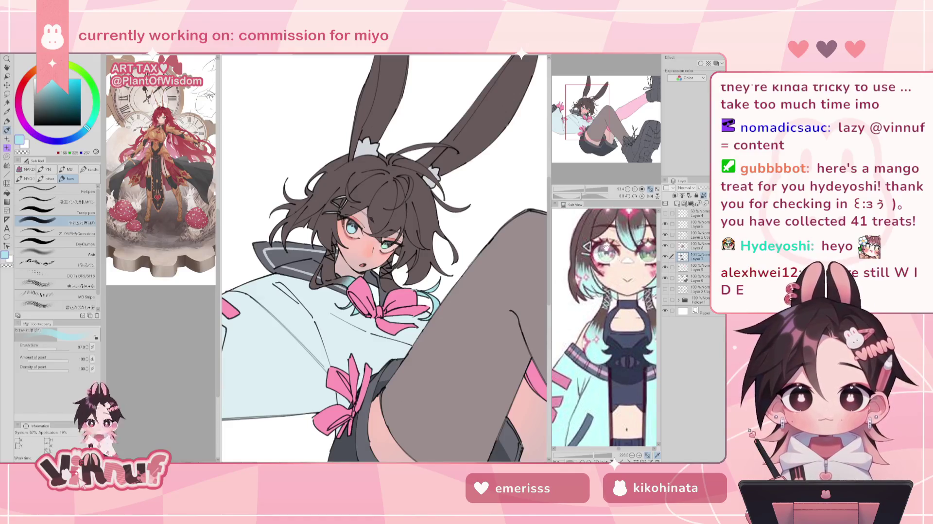
{"action": "left_click_drag", "start_coordinate": [595, 455], "coordinate": [588, 455]}
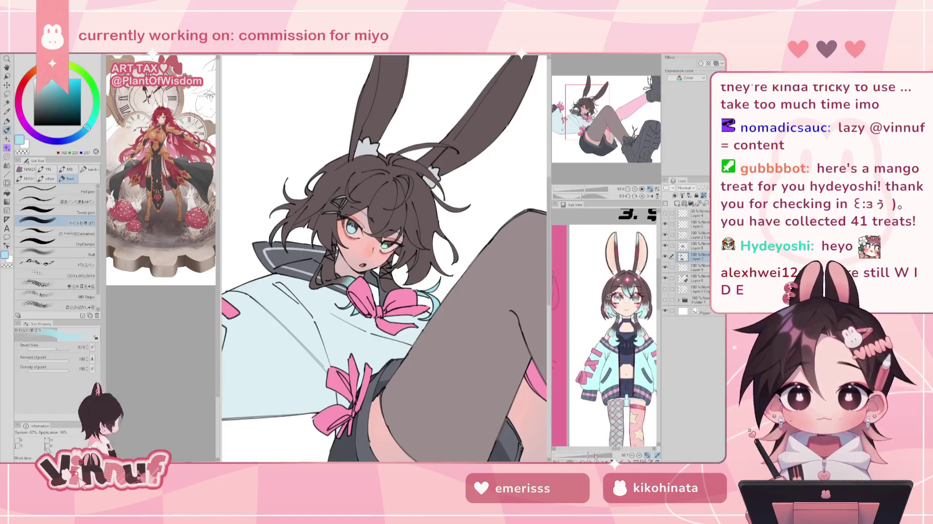
{"action": "left_click_drag", "start_coordinate": [607, 292], "coordinate": [578, 358]}
{"action": "left_click", "coordinate": [630, 449]}
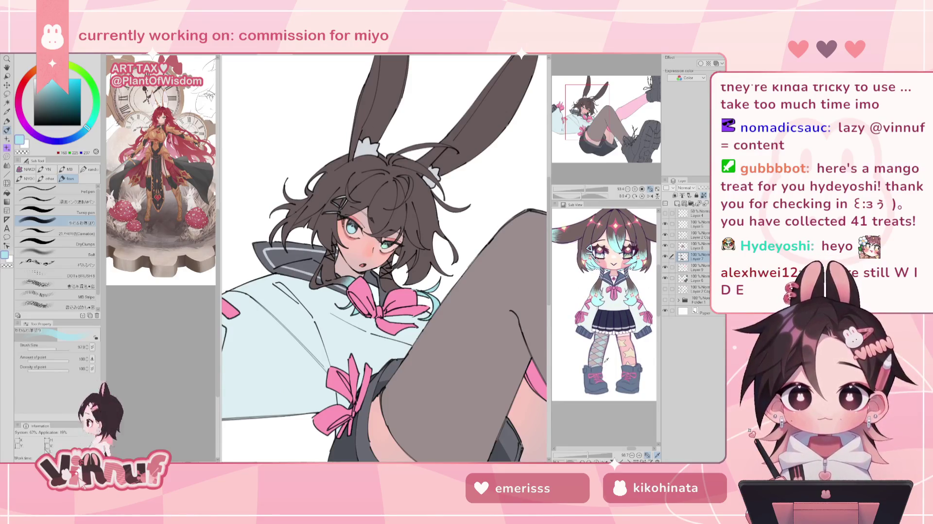
{"action": "mouse_move", "coordinate": [580, 189]}
{"action": "left_mouse_down"}
{"action": "mouse_move", "coordinate": [587, 193]}
{"action": "mouse_move", "coordinate": [572, 179]}
{"action": "left_mouse_up"}
Airbrush a soft teal gradient down the hair strand beside the face
{"action": "left_click_drag", "start_coordinate": [347, 209], "coordinate": [372, 289]}
{"action": "left_click_drag", "start_coordinate": [373, 333], "coordinate": [365, 298]}
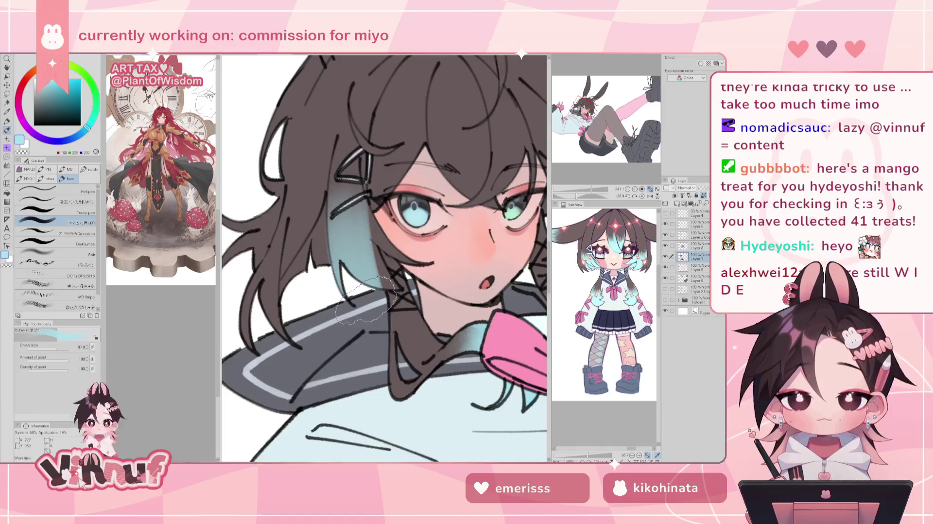
{"action": "mouse_move", "coordinate": [366, 300]}
{"action": "left_mouse_down"}
{"action": "mouse_move", "coordinate": [387, 311]}
{"action": "mouse_move", "coordinate": [381, 260]}
{"action": "mouse_move", "coordinate": [369, 255]}
{"action": "mouse_move", "coordinate": [370, 271]}
{"action": "mouse_move", "coordinate": [413, 265]}
{"action": "mouse_move", "coordinate": [401, 289]}
{"action": "left_mouse_up"}
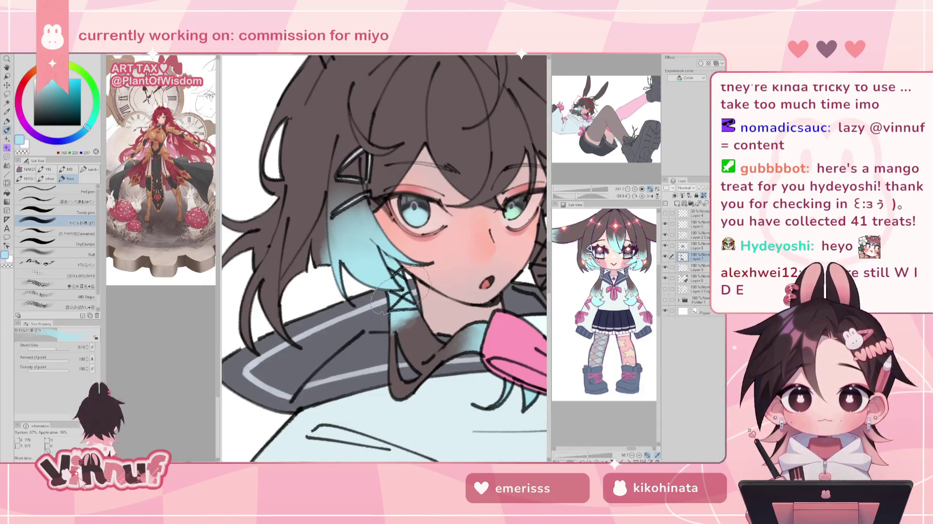
Lasso-fill dark grey-brown strand shapes back through the teal hair
{"action": "key", "text": "g"}
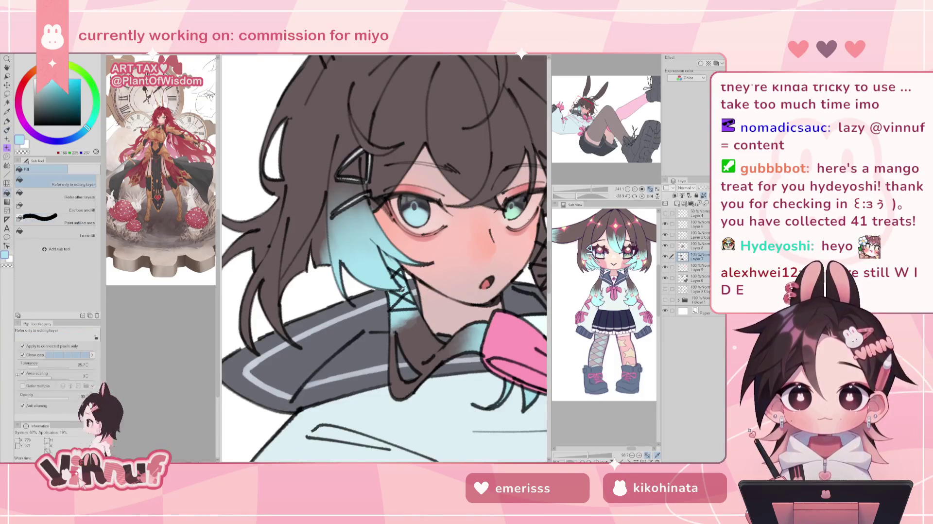
{"action": "left_click", "coordinate": [327, 111], "text": "alt"}
{"action": "left_click", "coordinate": [73, 236]}
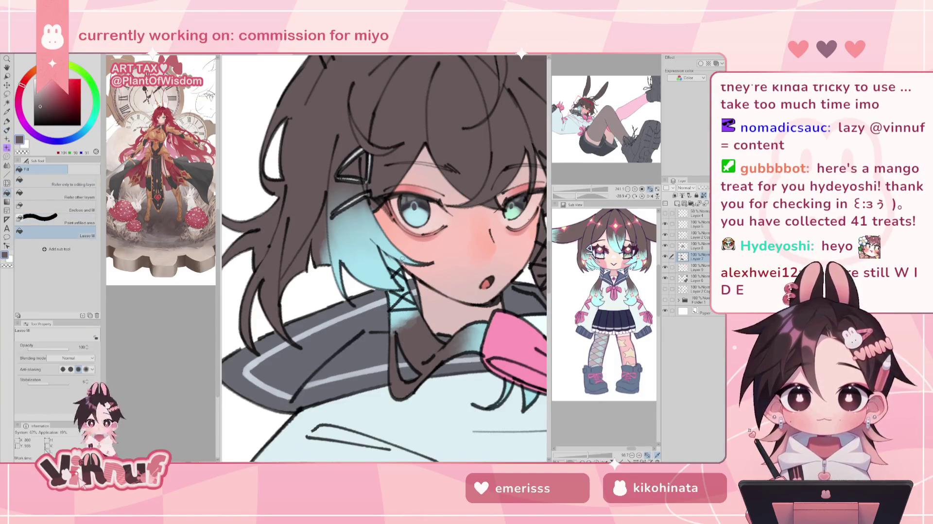
{"action": "left_click_drag", "start_coordinate": [400, 288], "coordinate": [396, 259]}
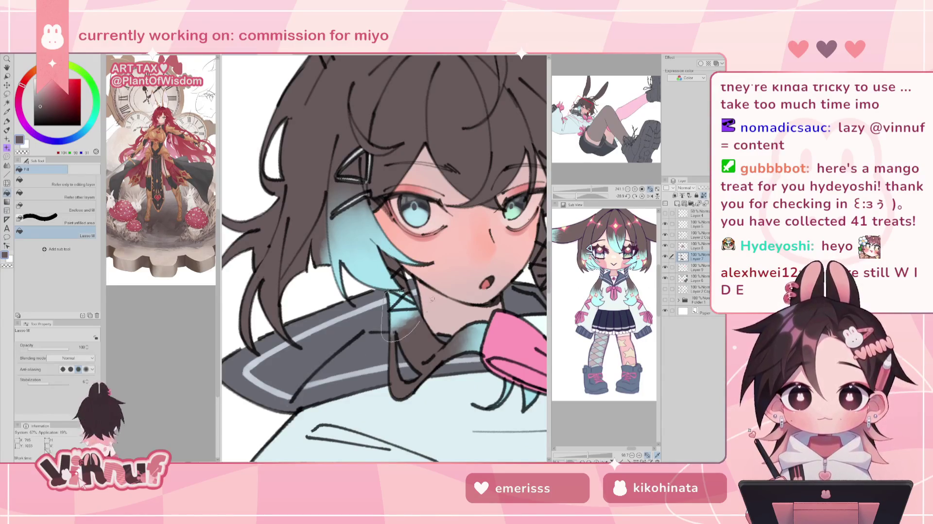
{"action": "left_click_drag", "start_coordinate": [405, 297], "coordinate": [413, 301]}
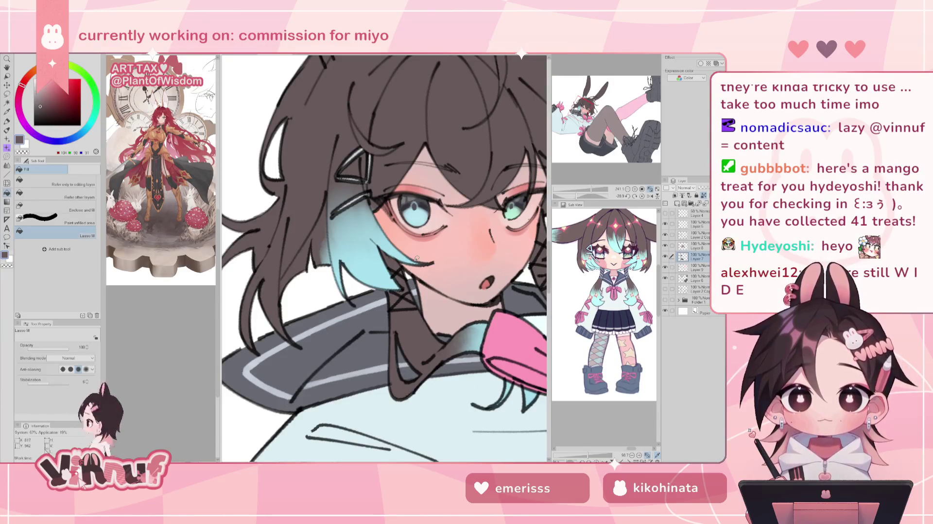
Brush light cyan at size 12.3 over the lower hair strands
{"action": "key", "text": "b"}
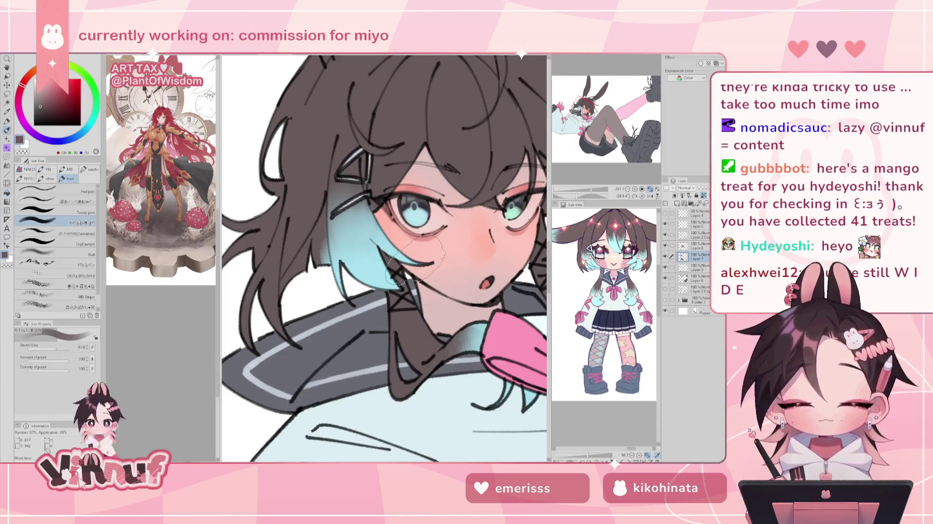
{"action": "left_click_drag", "start_coordinate": [415, 257], "coordinate": [319, 276]}
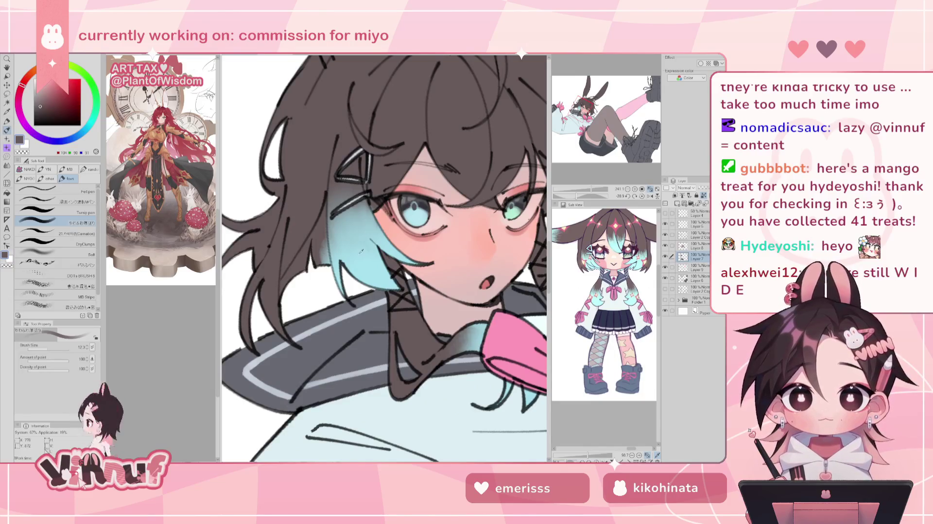
{"action": "left_click", "coordinate": [386, 283], "text": "alt"}
{"action": "mouse_move", "coordinate": [315, 265]}
{"action": "left_mouse_down"}
{"action": "mouse_move", "coordinate": [323, 238]}
{"action": "mouse_move", "coordinate": [321, 252]}
{"action": "left_mouse_up"}
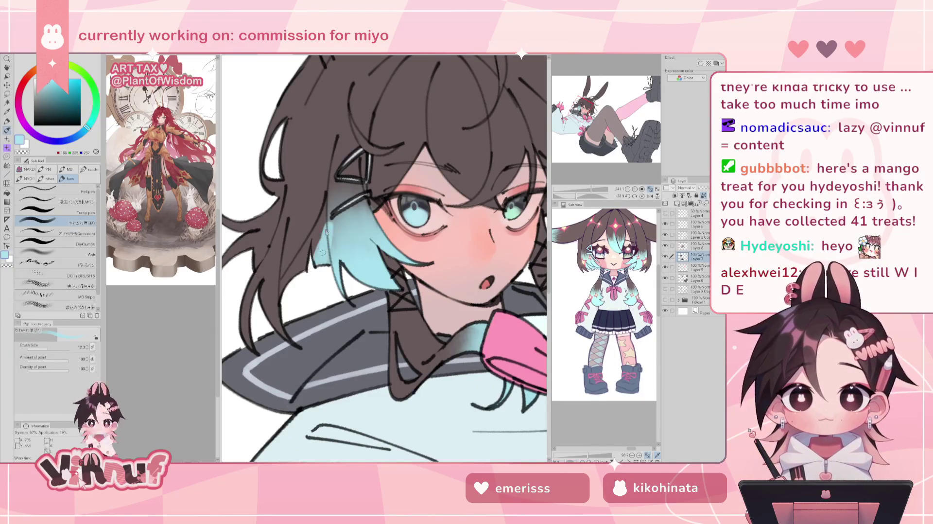
{"action": "left_click_drag", "start_coordinate": [323, 213], "coordinate": [291, 279]}
{"action": "left_click_drag", "start_coordinate": [311, 238], "coordinate": [284, 287]}
{"action": "mouse_move", "coordinate": [297, 255]}
{"action": "left_mouse_down"}
{"action": "mouse_move", "coordinate": [281, 289]}
{"action": "mouse_move", "coordinate": [319, 236]}
{"action": "left_mouse_up"}
{"action": "left_click_drag", "start_coordinate": [317, 277], "coordinate": [328, 222]}
Add fine light cyan strokes at size 5, then sample the dark hair colour
{"action": "key", "text": "bracketleft"}
{"action": "key", "text": "bracketleft"}
{"action": "key", "text": "bracketleft"}
{"action": "left_click_drag", "start_coordinate": [321, 221], "coordinate": [327, 204]}
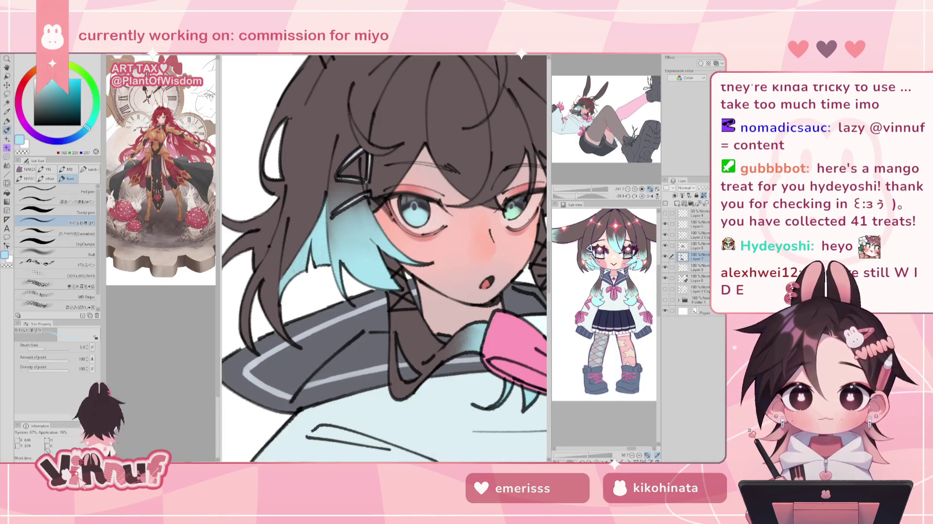
{"action": "left_click", "coordinate": [303, 214], "text": "alt"}
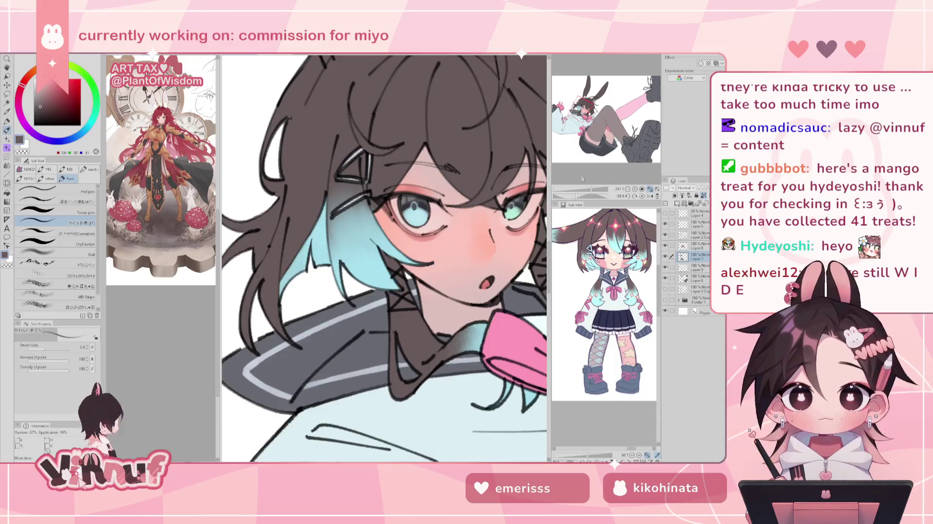
{"action": "scroll", "coordinate": [383, 257], "scroll_direction": "down", "scroll_amount": 5}
{"action": "scroll", "coordinate": [384, 257], "scroll_direction": "up", "scroll_amount": 2}
{"action": "scroll", "coordinate": [383, 258], "scroll_direction": "up", "scroll_amount": 2}
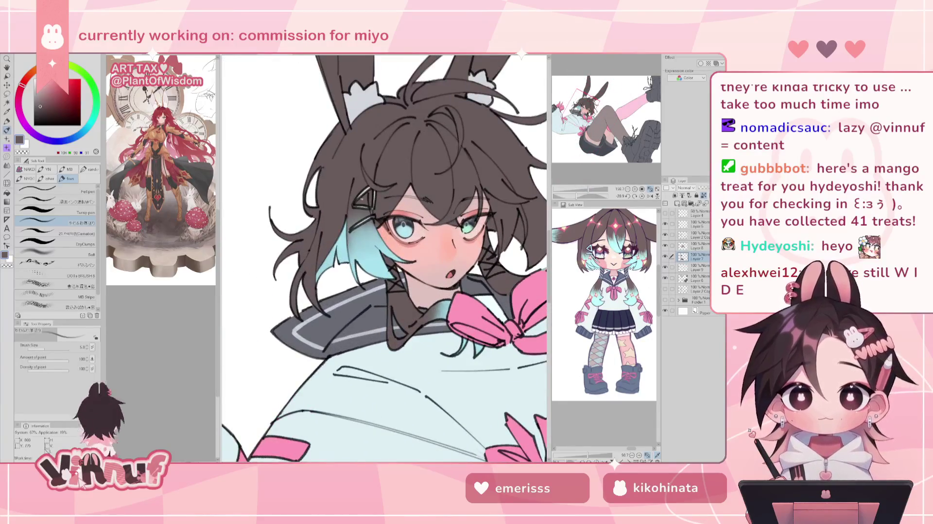
Sample the hair's light cyan, choose the DryClumps brush, and pan the canvas left
{"action": "left_click", "coordinate": [403, 234], "text": "alt"}
{"action": "left_click", "coordinate": [344, 234], "text": "alt"}
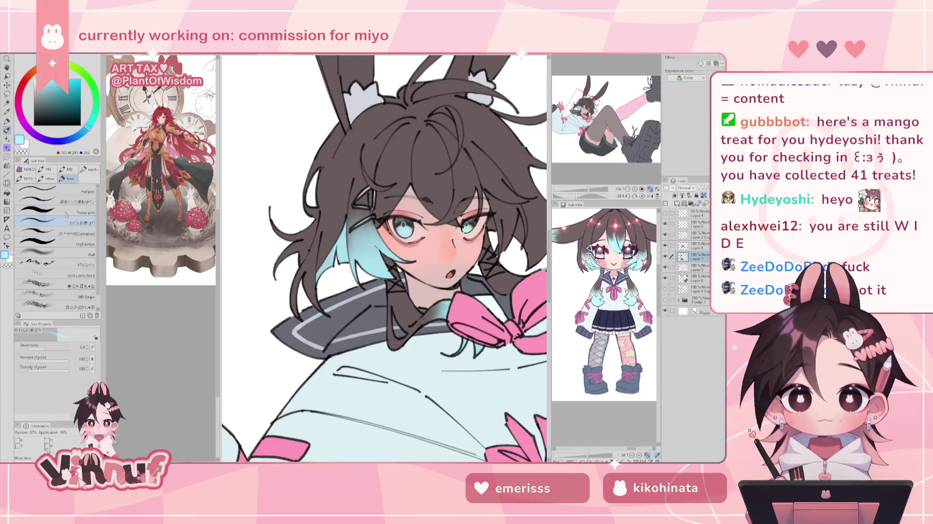
{"action": "left_click", "coordinate": [69, 242]}
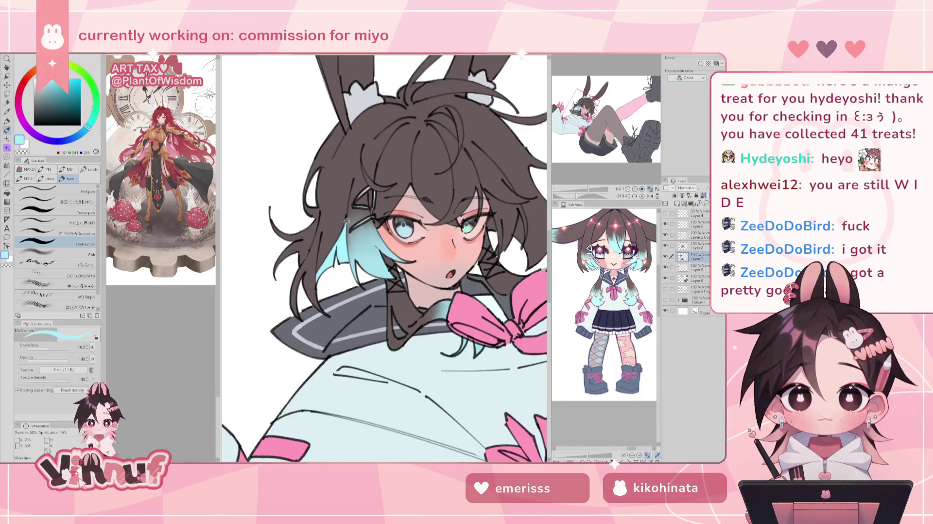
{"action": "mouse_move", "coordinate": [431, 209]}
{"action": "left_mouse_down"}
{"action": "mouse_move", "coordinate": [377, 219]}
{"action": "mouse_move", "coordinate": [377, 251]}
{"action": "left_mouse_up"}
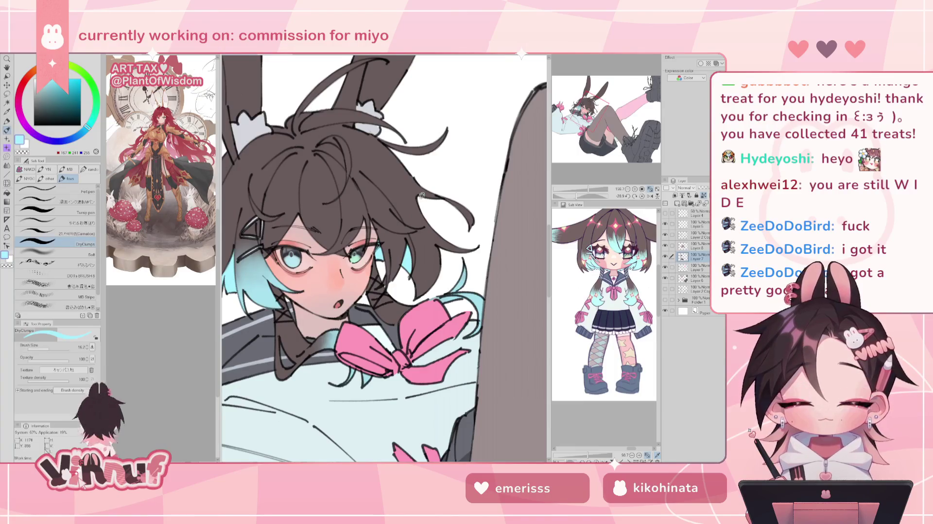
Blend a deeper light cyan softly into the central fringe above the eyes
{"action": "left_click", "coordinate": [478, 300], "text": "alt"}
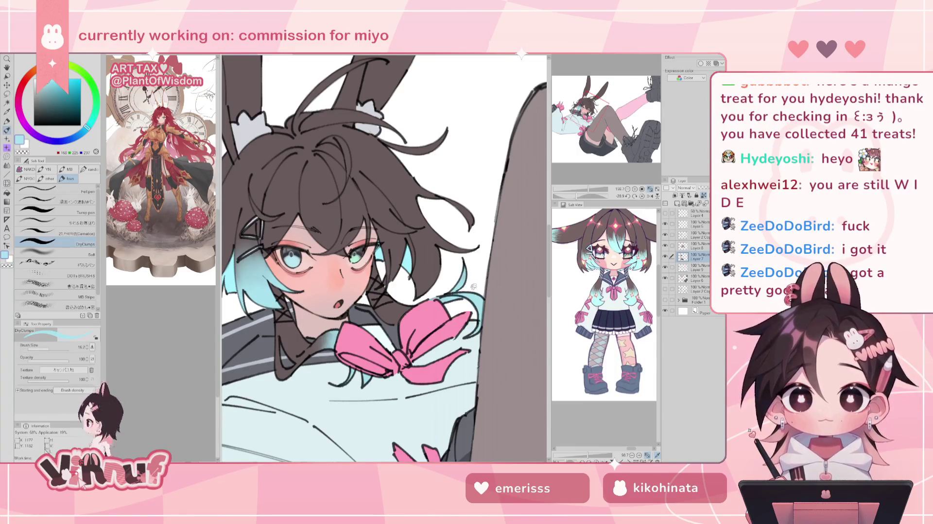
{"action": "left_click", "coordinate": [49, 221]}
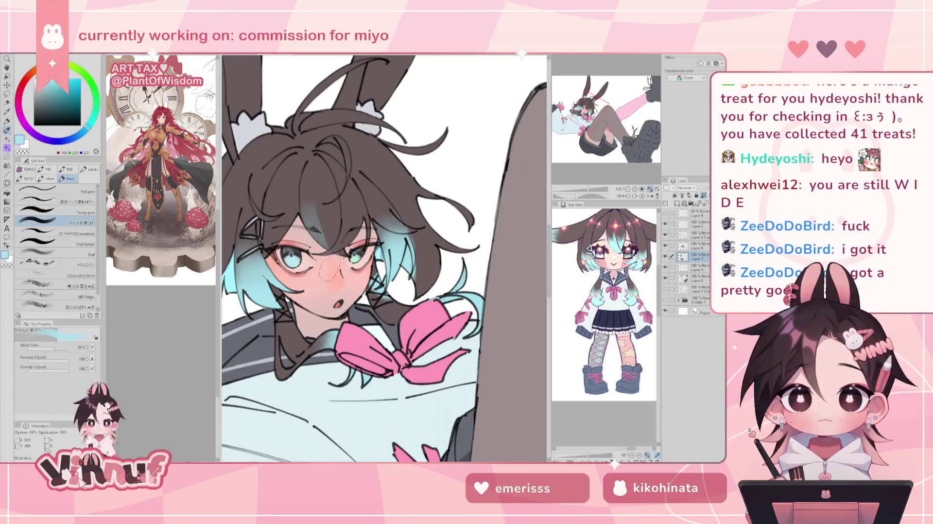
{"action": "mouse_move", "coordinate": [313, 205]}
{"action": "left_mouse_down"}
{"action": "mouse_move", "coordinate": [357, 207]}
{"action": "mouse_move", "coordinate": [323, 239]}
{"action": "mouse_move", "coordinate": [370, 258]}
{"action": "left_mouse_up"}
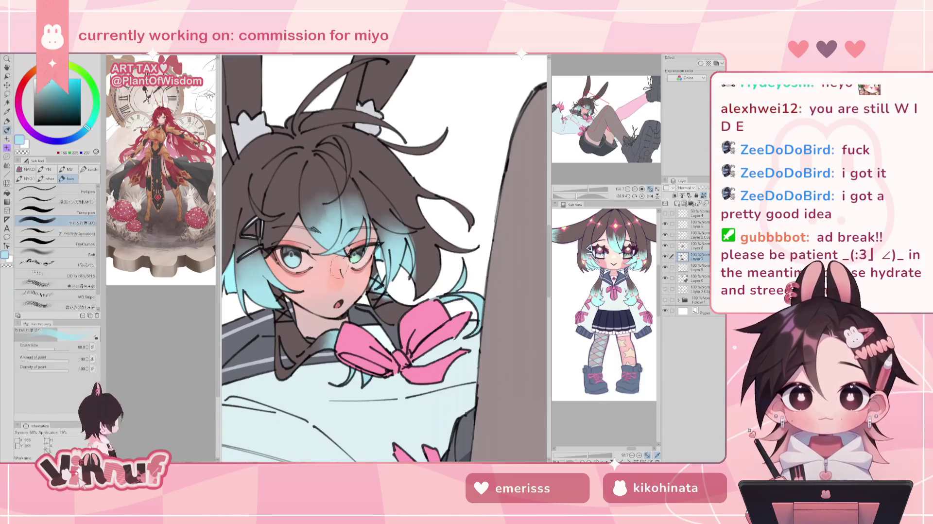
Reset the view rotation, mirror the canvas horizontally, and zoom out to the whole figure
{"action": "key", "text": "p"}
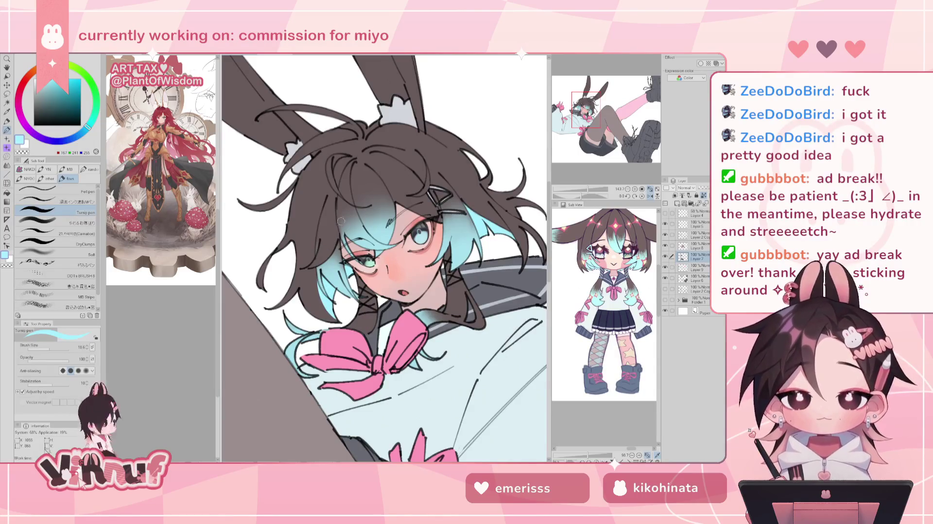
{"action": "left_click", "coordinate": [628, 192]}
{"action": "left_click_drag", "start_coordinate": [589, 192], "coordinate": [587, 192]}
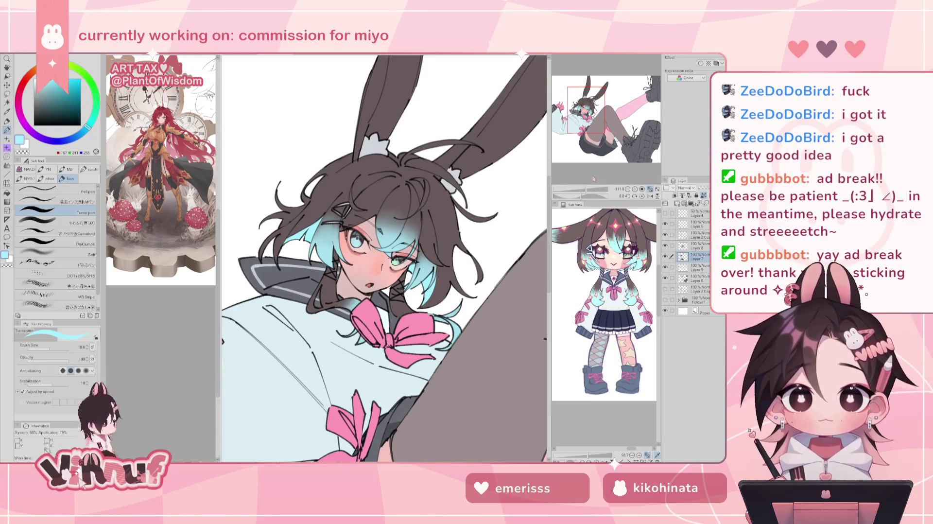
{"action": "left_click_drag", "start_coordinate": [586, 193], "coordinate": [583, 193]}
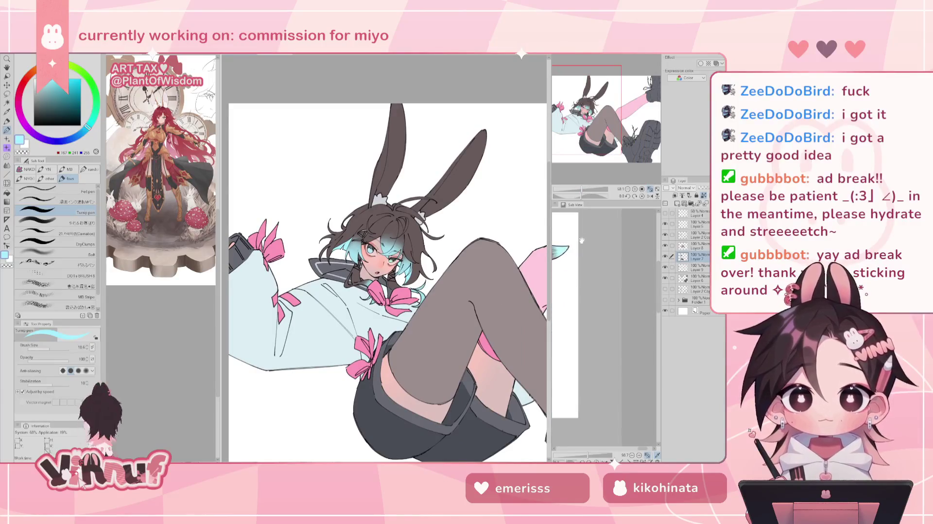
Sample the cheek-blush pink and start filling the left ear on the layer beneath
{"action": "scroll", "coordinate": [602, 326], "scroll_direction": "down", "scroll_amount": 3}
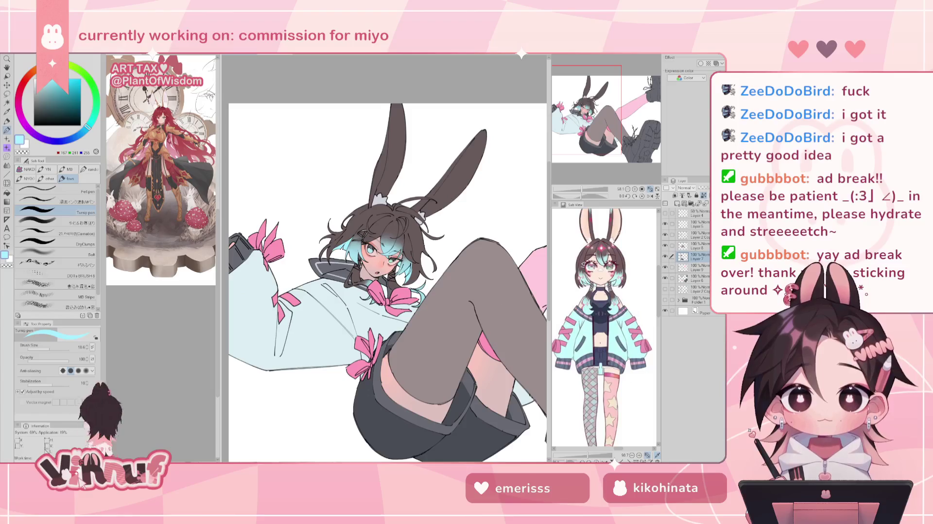
{"action": "left_click_drag", "start_coordinate": [396, 224], "coordinate": [398, 213]}
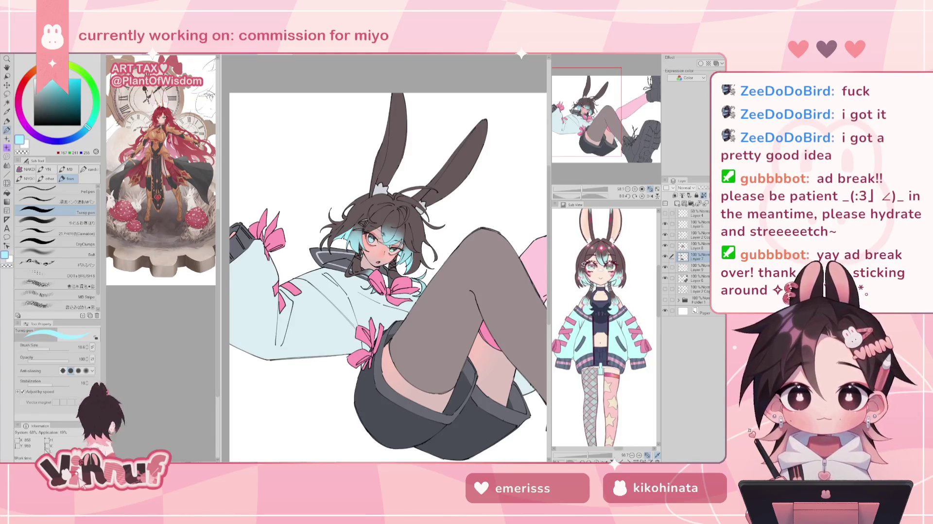
{"action": "left_click", "coordinate": [373, 252], "text": "alt"}
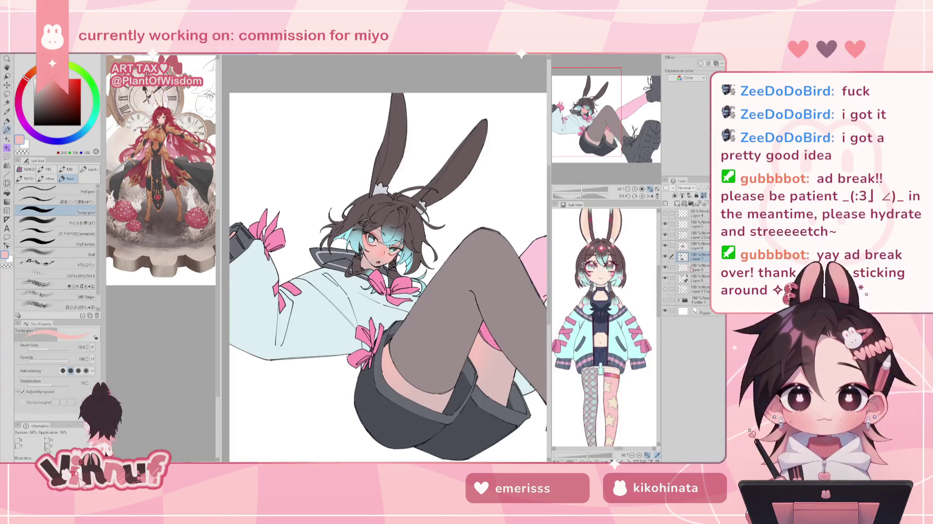
{"action": "left_click", "coordinate": [699, 278]}
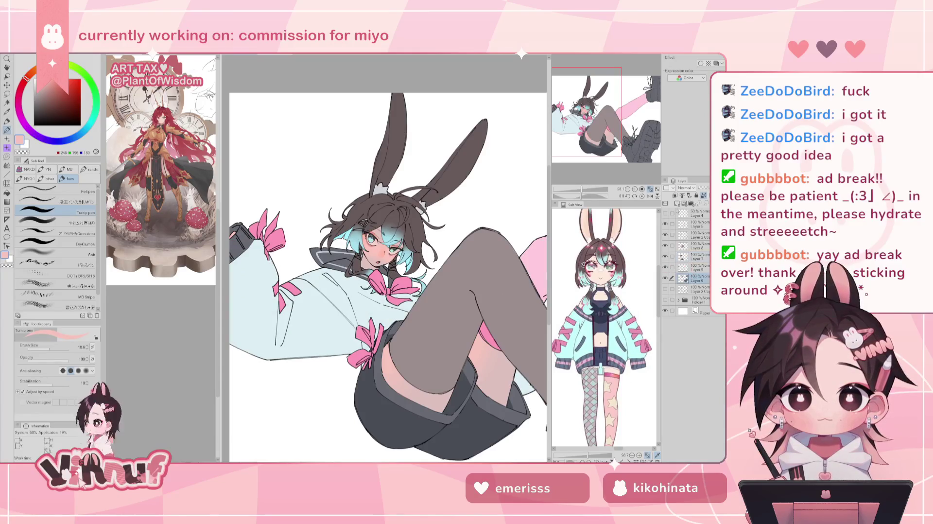
{"action": "scroll", "coordinate": [381, 146], "scroll_direction": "up", "scroll_amount": 2}
{"action": "mouse_move", "coordinate": [380, 158]}
{"action": "left_mouse_down"}
{"action": "mouse_move", "coordinate": [382, 112]}
{"action": "mouse_move", "coordinate": [377, 165]}
{"action": "left_mouse_up"}
{"action": "left_click_drag", "start_coordinate": [375, 117], "coordinate": [372, 185]}
{"action": "left_click_drag", "start_coordinate": [385, 141], "coordinate": [386, 174]}
{"action": "left_click_drag", "start_coordinate": [388, 111], "coordinate": [389, 178]}
With the brush enlarged to 45.5, widen and extend the left ear's pink downward
{"action": "key", "text": "h"}
{"action": "left_click", "coordinate": [54, 347]}
{"action": "mouse_move", "coordinate": [382, 114]}
{"action": "left_mouse_down"}
{"action": "mouse_move", "coordinate": [391, 222]}
{"action": "mouse_move", "coordinate": [387, 209]}
{"action": "left_mouse_up"}
{"action": "key", "text": "ctrl+z"}
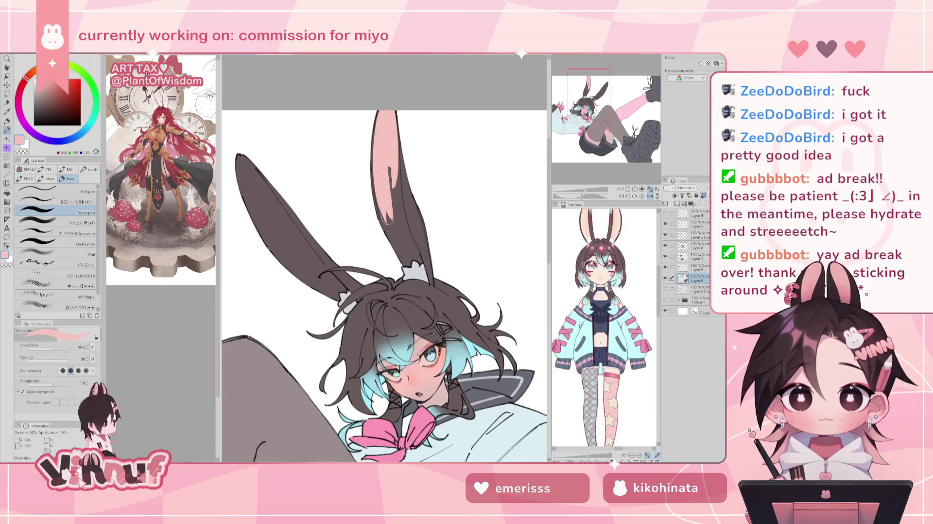
{"action": "mouse_move", "coordinate": [381, 145]}
{"action": "left_mouse_down"}
{"action": "mouse_move", "coordinate": [399, 244]}
{"action": "mouse_move", "coordinate": [393, 190]}
{"action": "left_mouse_up"}
Paint pink continuously inside the right ear from its base up to the tip
{"action": "mouse_move", "coordinate": [395, 152]}
{"action": "left_mouse_down"}
{"action": "mouse_move", "coordinate": [402, 245]}
{"action": "mouse_move", "coordinate": [411, 251]}
{"action": "left_mouse_up"}
{"action": "left_click_drag", "start_coordinate": [403, 204], "coordinate": [414, 258]}
{"action": "left_click_drag", "start_coordinate": [408, 226], "coordinate": [413, 251]}
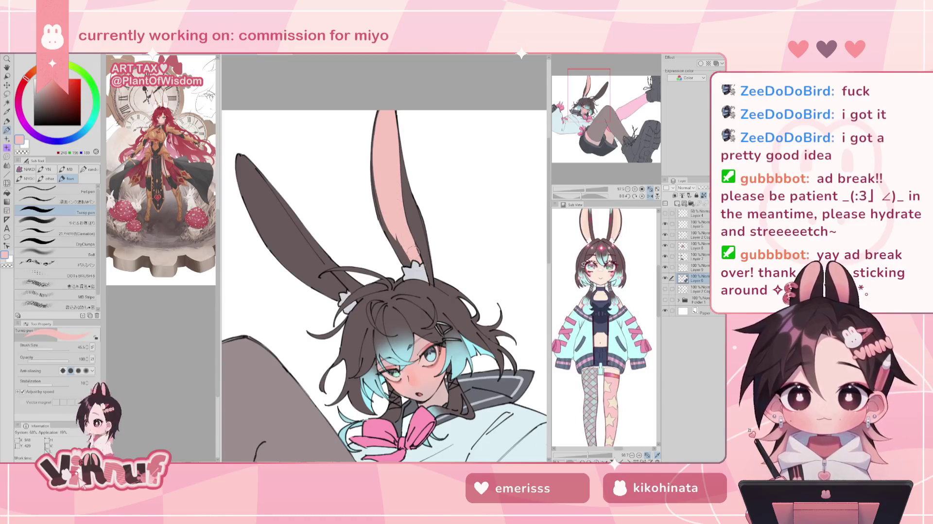
{"action": "mouse_move", "coordinate": [389, 189]}
{"action": "left_mouse_down"}
{"action": "mouse_move", "coordinate": [404, 247]}
{"action": "mouse_move", "coordinate": [377, 177]}
{"action": "left_mouse_up"}
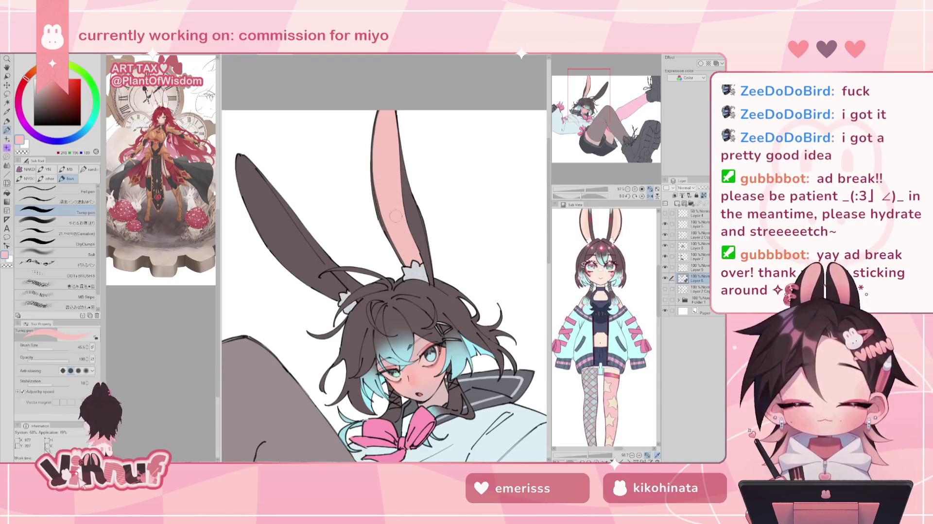
{"action": "left_click_drag", "start_coordinate": [585, 190], "coordinate": [583, 190]}
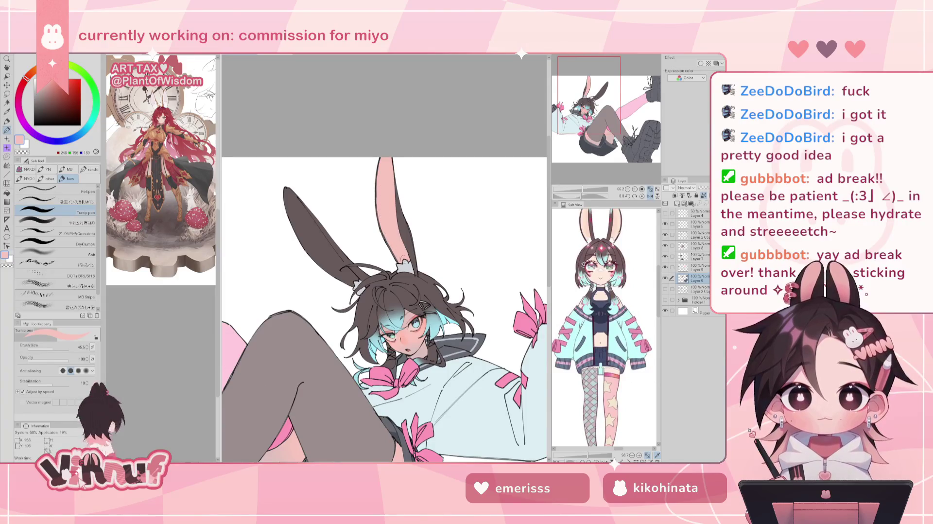
{"action": "key", "text": "h"}
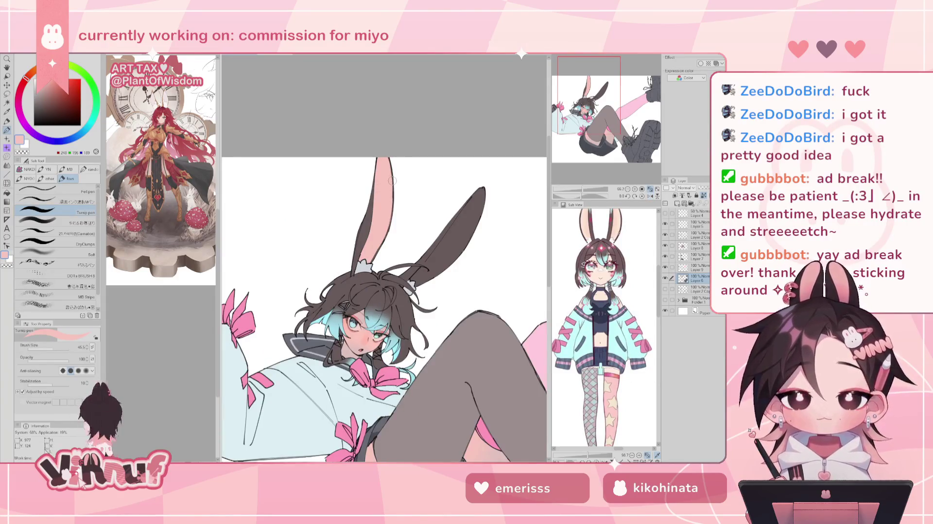
{"action": "left_click_drag", "start_coordinate": [581, 196], "coordinate": [577, 197]}
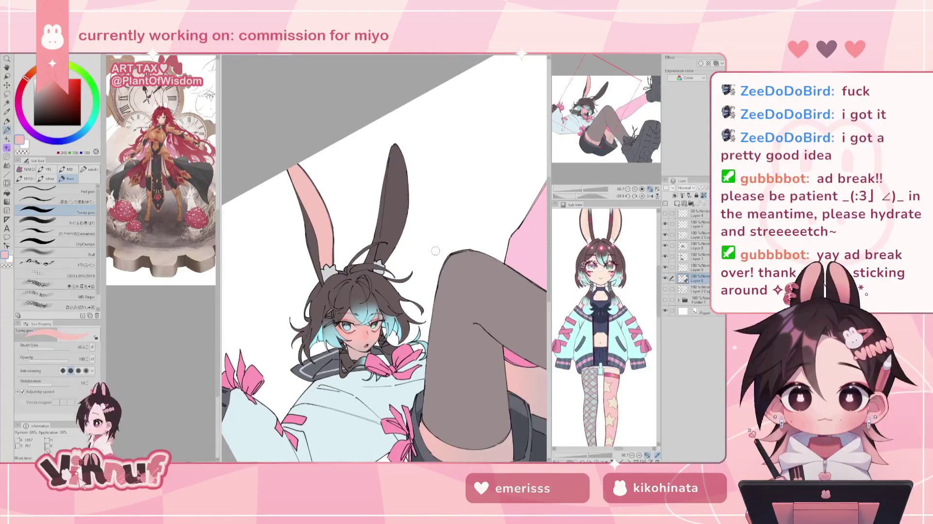
{"action": "left_click_drag", "start_coordinate": [394, 159], "coordinate": [396, 193]}
{"action": "left_click_drag", "start_coordinate": [394, 184], "coordinate": [394, 148]}
{"action": "left_click_drag", "start_coordinate": [389, 199], "coordinate": [389, 159]}
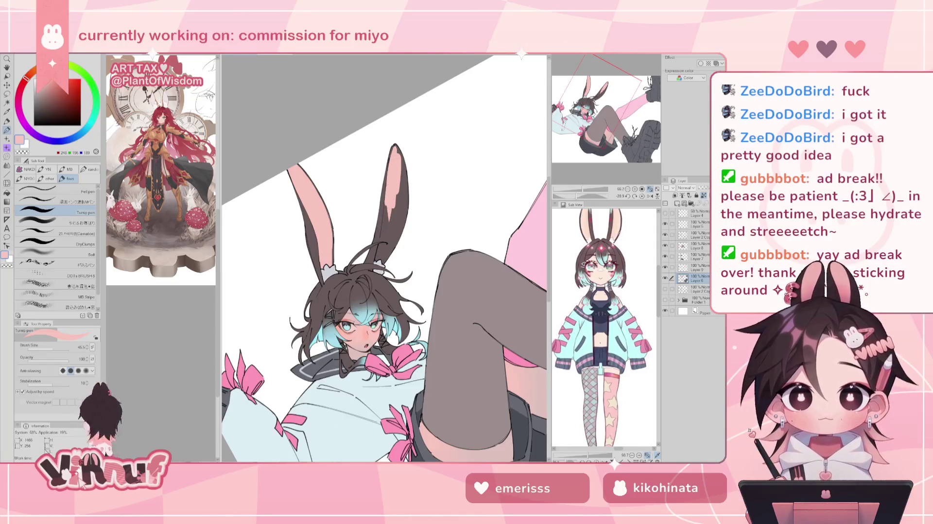
Touch up the left ear's pink at its base and edges, then restore the unmirrored view
{"action": "key", "text": "h"}
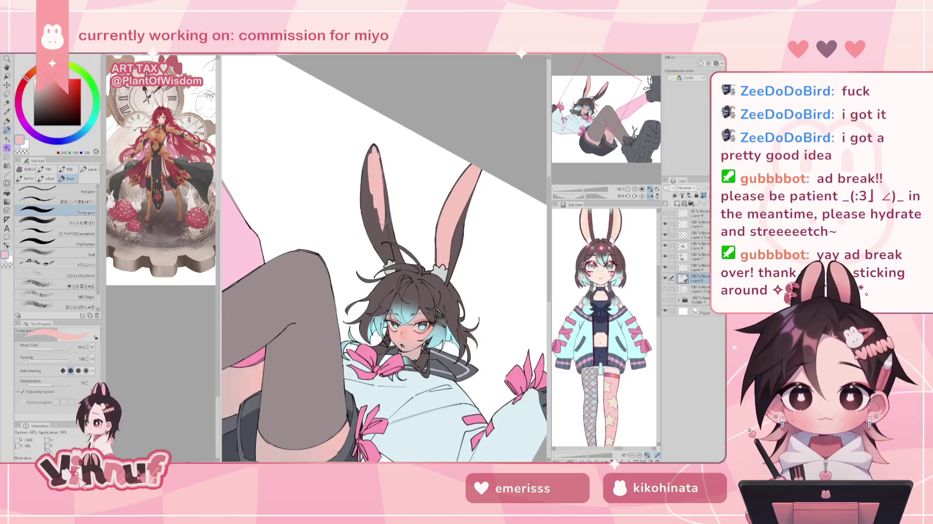
{"action": "left_click_drag", "start_coordinate": [387, 219], "coordinate": [391, 258]}
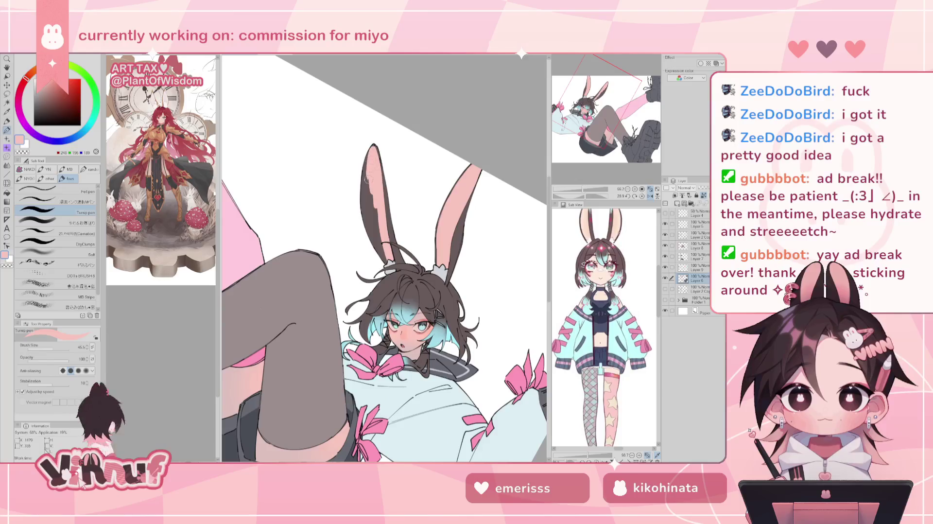
{"action": "mouse_move", "coordinate": [373, 148]}
{"action": "left_mouse_down"}
{"action": "mouse_move", "coordinate": [367, 189]}
{"action": "mouse_move", "coordinate": [372, 149]}
{"action": "left_mouse_up"}
{"action": "mouse_move", "coordinate": [367, 204]}
{"action": "left_mouse_down"}
{"action": "mouse_move", "coordinate": [370, 168]}
{"action": "mouse_move", "coordinate": [384, 255]}
{"action": "mouse_move", "coordinate": [367, 228]}
{"action": "mouse_move", "coordinate": [368, 207]}
{"action": "left_mouse_up"}
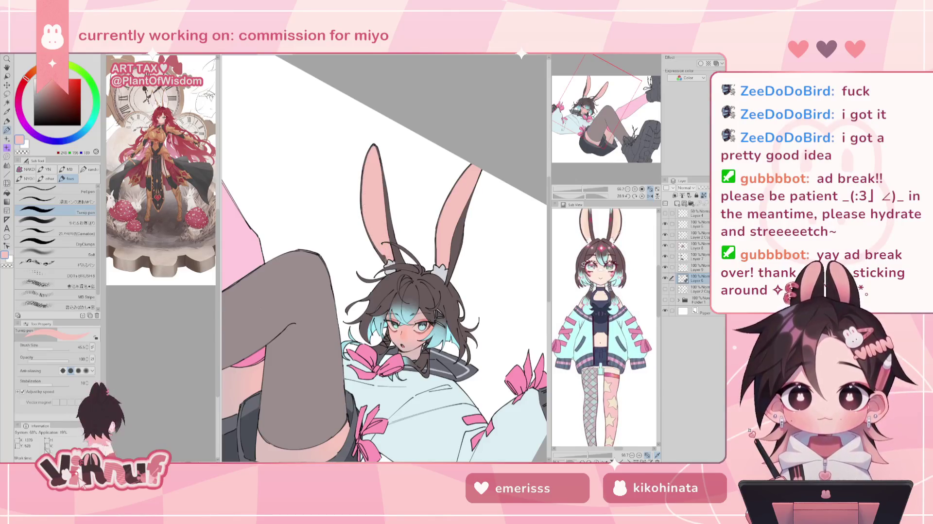
{"action": "left_click", "coordinate": [650, 195]}
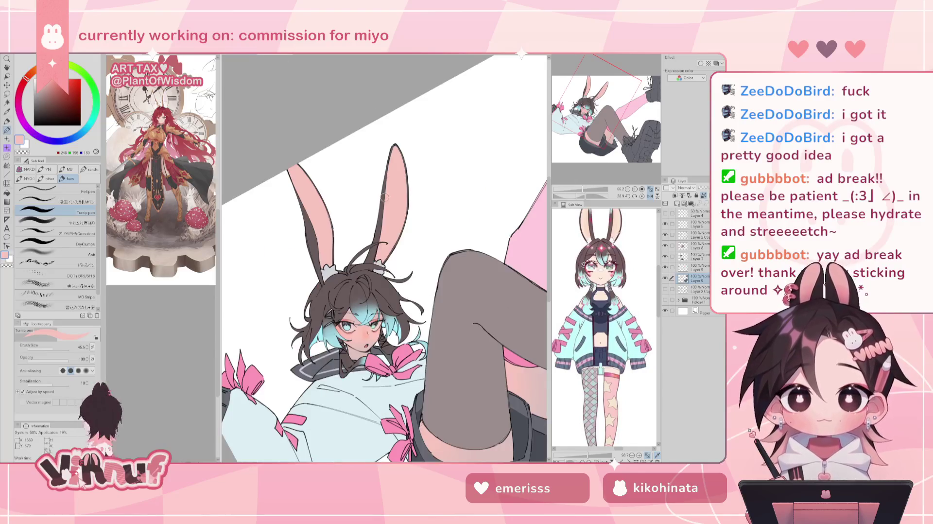
{"action": "left_click", "coordinate": [642, 196]}
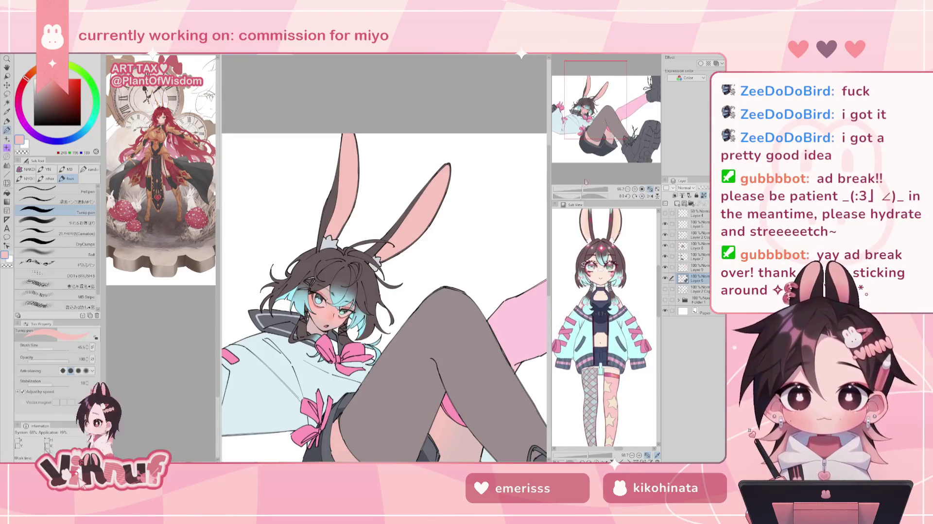
{"action": "scroll", "coordinate": [384, 297], "scroll_direction": "down", "scroll_amount": 2}
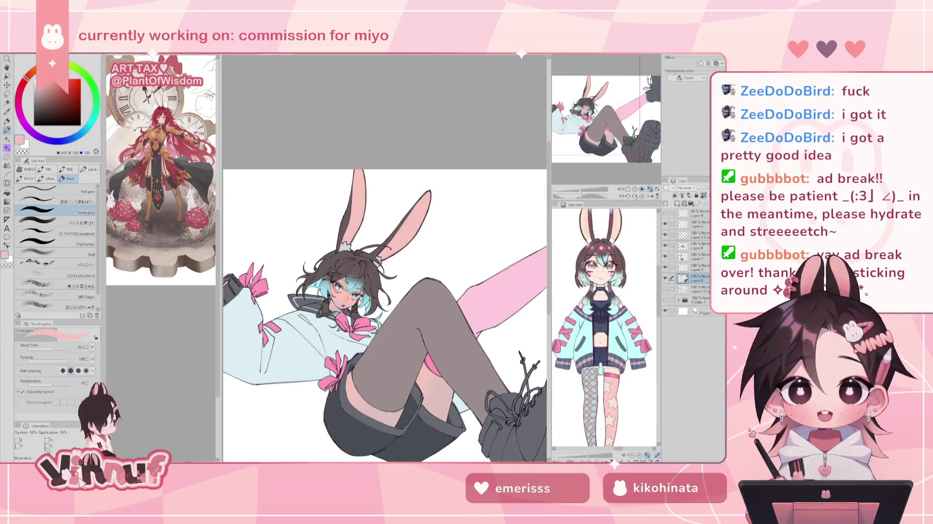
{"action": "scroll", "coordinate": [384, 296], "scroll_direction": "down", "scroll_amount": 1}
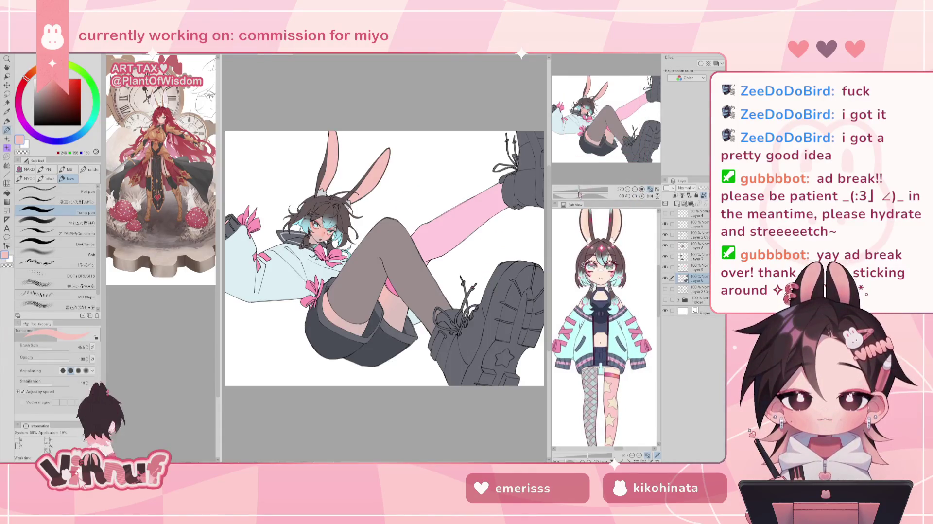
Zoom the reference onto the legs and boots and pick a stronger pink for the laces
{"action": "scroll", "coordinate": [618, 354], "scroll_direction": "down", "scroll_amount": 2}
{"action": "scroll", "coordinate": [607, 340], "scroll_direction": "down", "scroll_amount": 3}
{"action": "scroll", "coordinate": [602, 340], "scroll_direction": "down", "scroll_amount": 2}
{"action": "scroll", "coordinate": [598, 340], "scroll_direction": "down", "scroll_amount": 2}
{"action": "left_click_drag", "start_coordinate": [586, 455], "coordinate": [590, 456]}
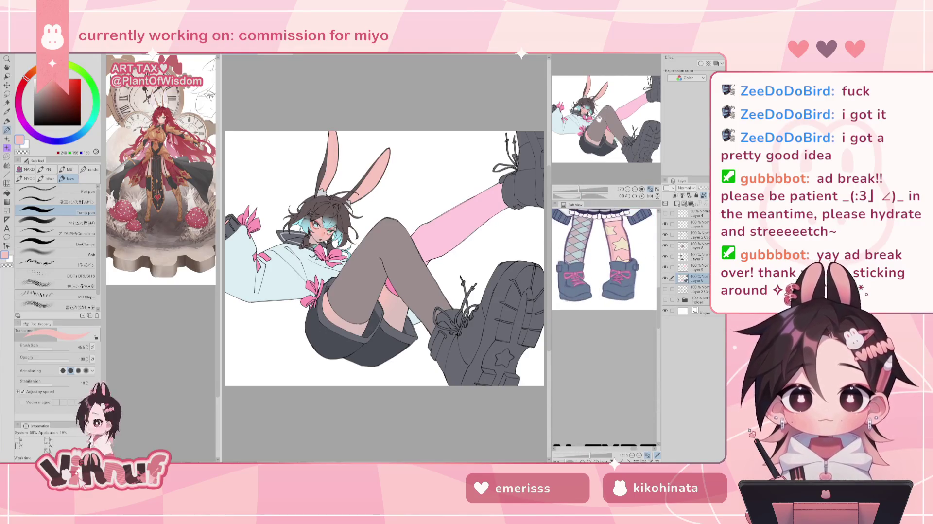
{"action": "left_click", "coordinate": [318, 246], "text": "alt"}
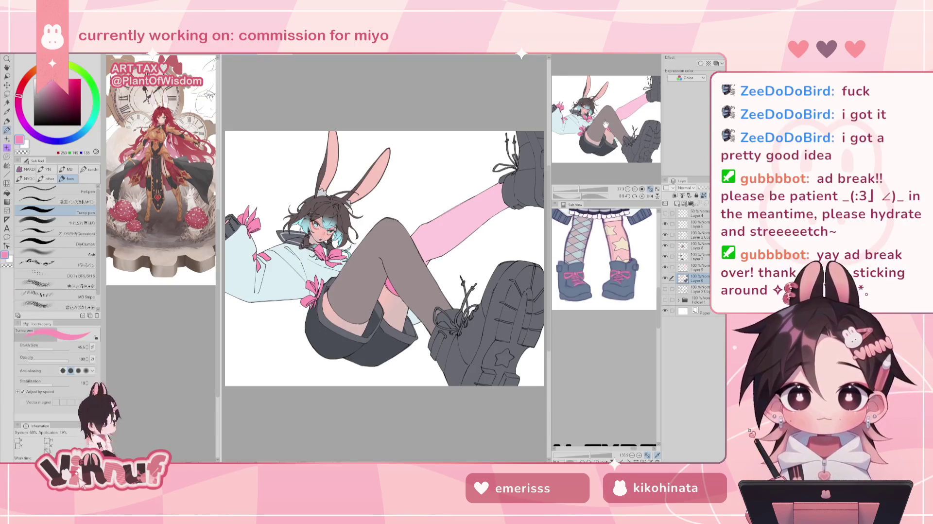
Select Layer 9, briefly hide and re-show its pink fill, and bring the boot laces into view
{"action": "scroll", "coordinate": [628, 145], "scroll_direction": "up", "scroll_amount": 2}
{"action": "scroll", "coordinate": [628, 144], "scroll_direction": "up", "scroll_amount": 2}
{"action": "scroll", "coordinate": [628, 144], "scroll_direction": "up", "scroll_amount": 2}
{"action": "scroll", "coordinate": [627, 144], "scroll_direction": "up", "scroll_amount": 2}
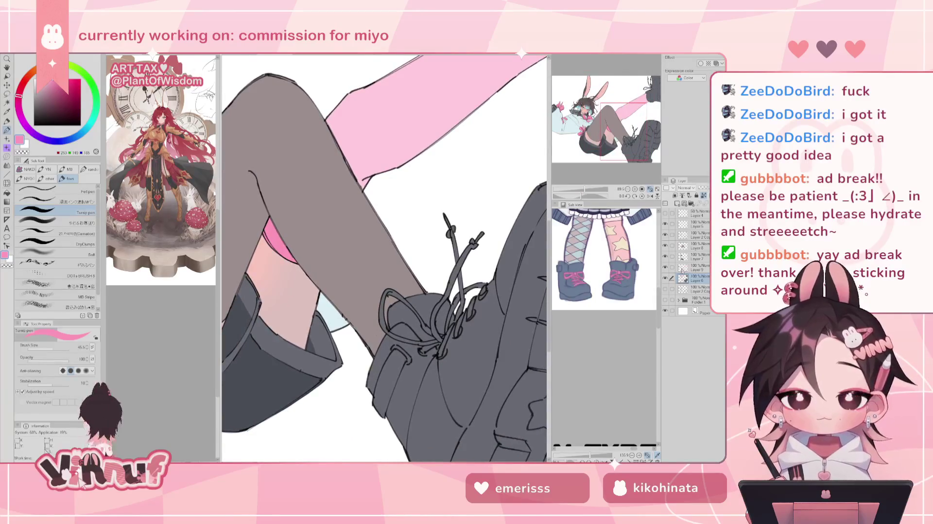
{"action": "left_click", "coordinate": [665, 267]}
{"action": "left_click", "coordinate": [664, 267]}
{"action": "left_click", "coordinate": [695, 267]}
{"action": "left_click", "coordinate": [665, 267]}
{"action": "left_click", "coordinate": [664, 268]}
{"action": "left_click", "coordinate": [665, 267]}
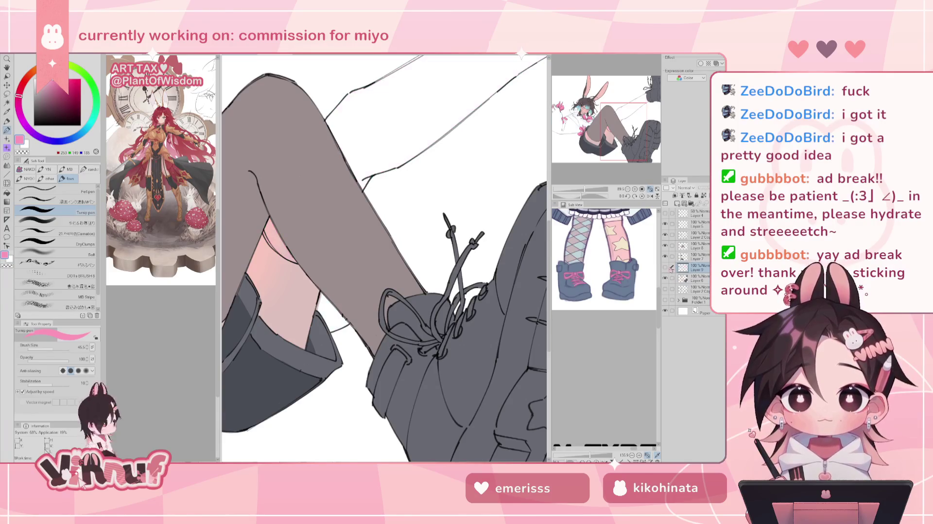
{"action": "left_click_drag", "start_coordinate": [624, 131], "coordinate": [636, 125]}
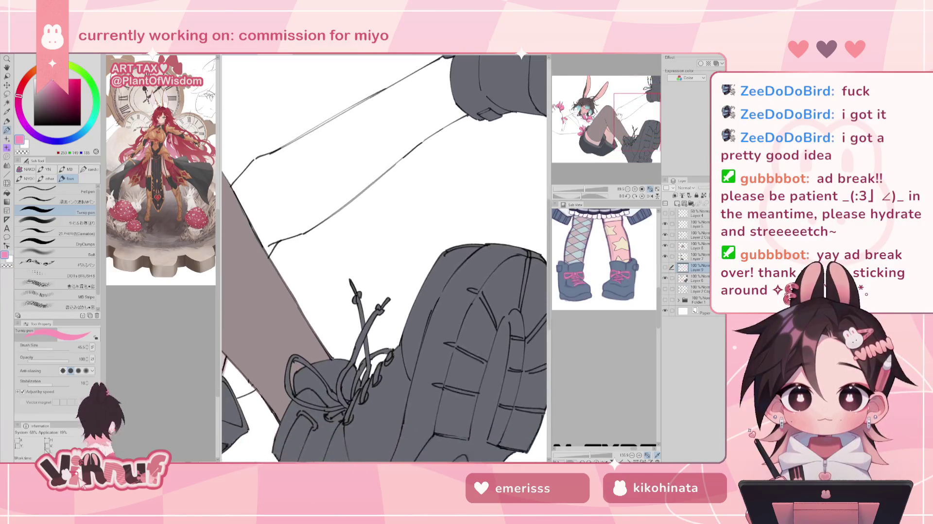
{"action": "left_click", "coordinate": [664, 267]}
{"action": "left_click", "coordinate": [694, 278]}
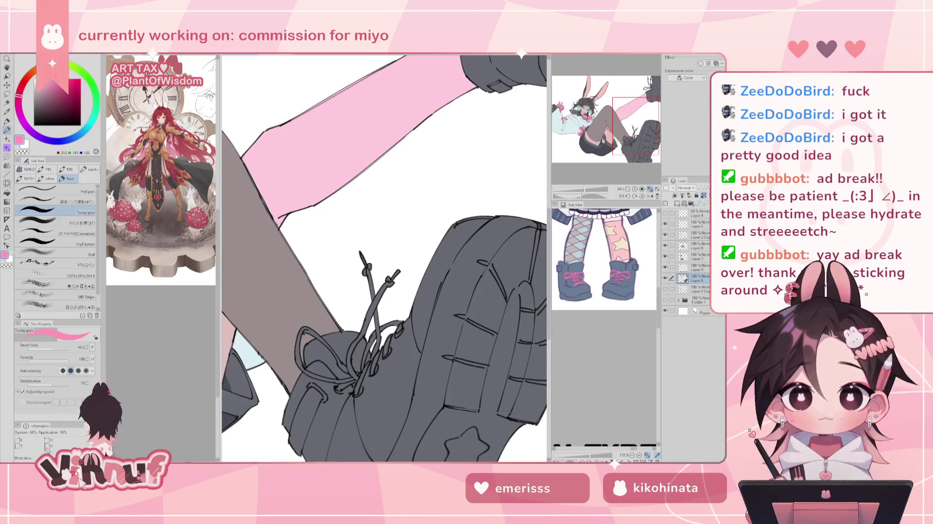
{"action": "left_click_drag", "start_coordinate": [635, 126], "coordinate": [629, 133]}
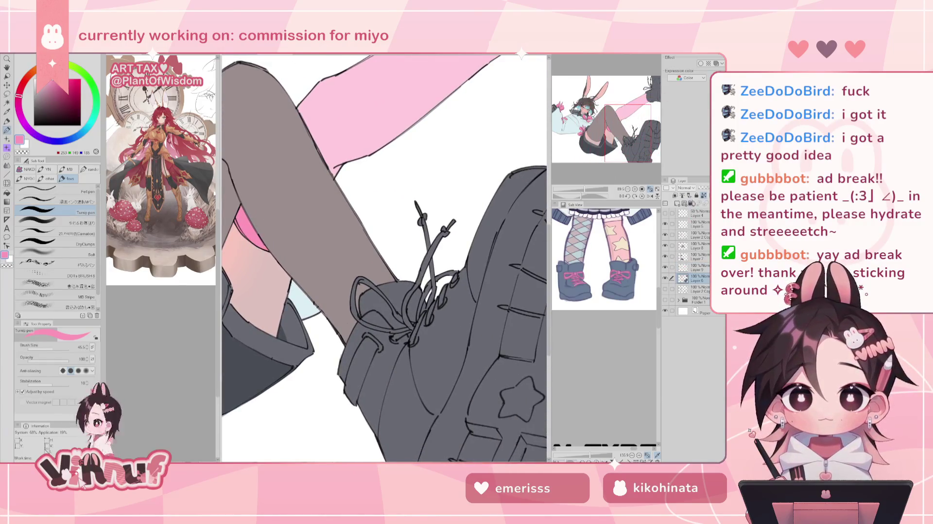
Paint the criss-crossing boot laces, tip and loop pink, resizing the brush to 24.5
{"action": "mouse_move", "coordinate": [417, 204]}
{"action": "left_mouse_down"}
{"action": "mouse_move", "coordinate": [432, 250]}
{"action": "mouse_move", "coordinate": [448, 232]}
{"action": "left_mouse_up"}
{"action": "mouse_move", "coordinate": [427, 250]}
{"action": "left_mouse_down"}
{"action": "mouse_move", "coordinate": [433, 259]}
{"action": "mouse_move", "coordinate": [454, 219]}
{"action": "left_mouse_up"}
{"action": "left_click_drag", "start_coordinate": [433, 258], "coordinate": [424, 270]}
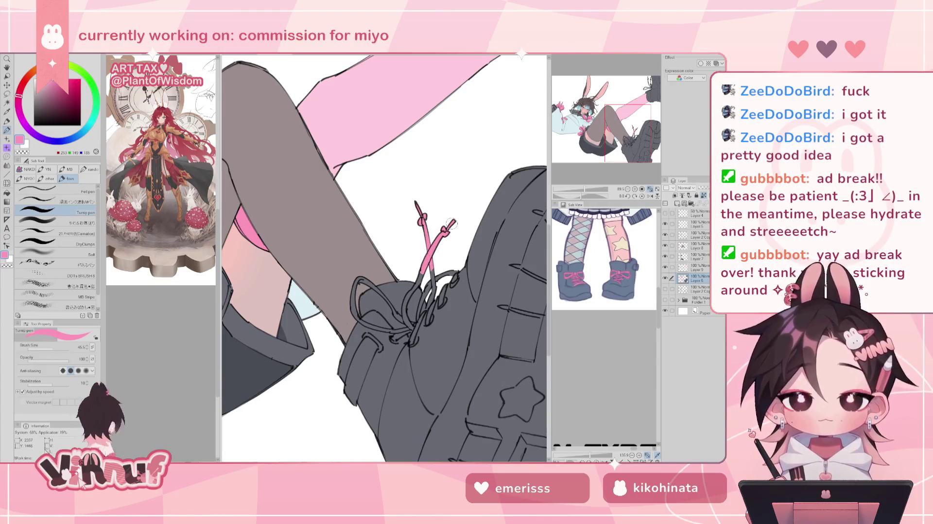
{"action": "left_click_drag", "start_coordinate": [454, 221], "coordinate": [446, 231]}
{"action": "mouse_move", "coordinate": [359, 278]}
{"action": "left_mouse_down"}
{"action": "mouse_move", "coordinate": [354, 313]}
{"action": "mouse_move", "coordinate": [398, 341]}
{"action": "mouse_move", "coordinate": [414, 325]}
{"action": "left_mouse_up"}
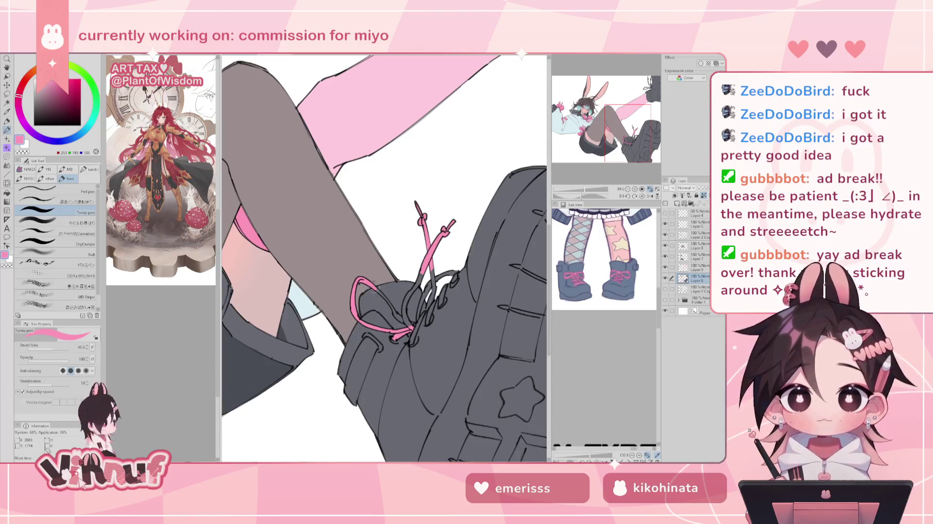
{"action": "left_click", "coordinate": [44, 348]}
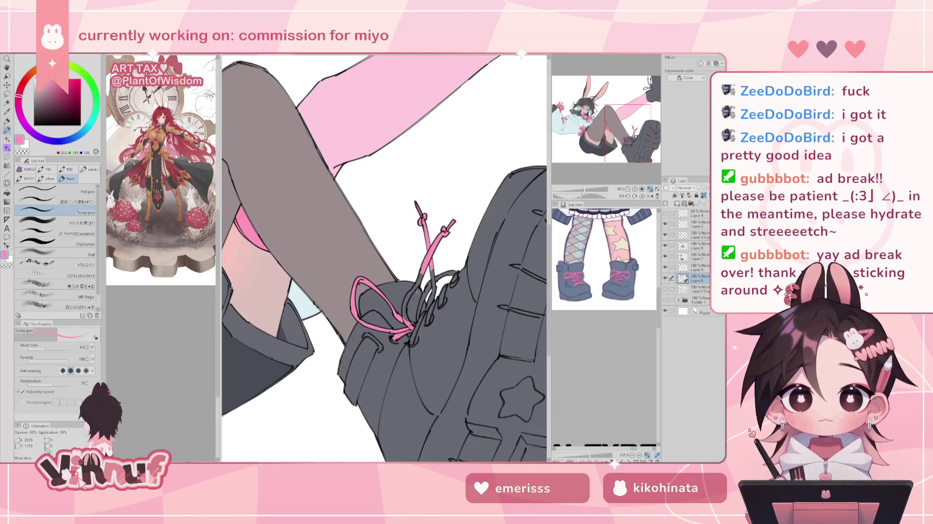
{"action": "left_click_drag", "start_coordinate": [416, 292], "coordinate": [417, 322]}
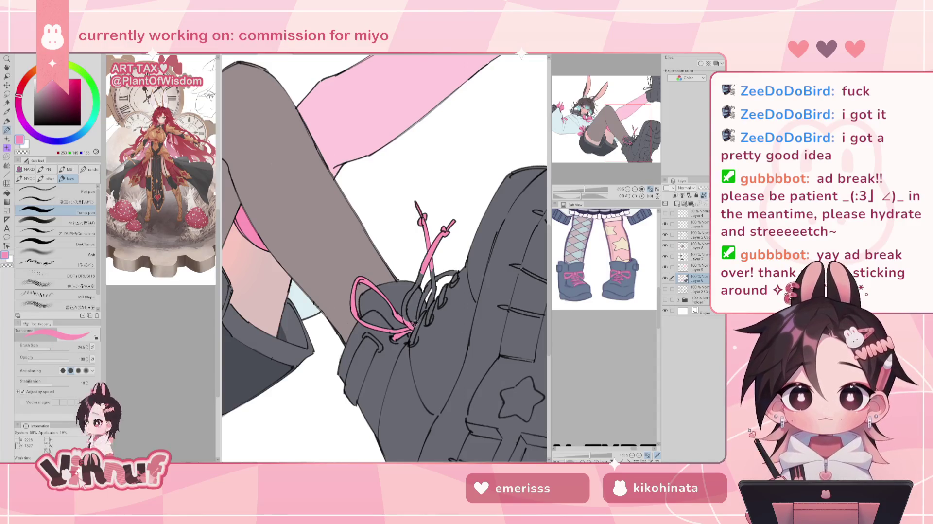
{"action": "key", "text": "e"}
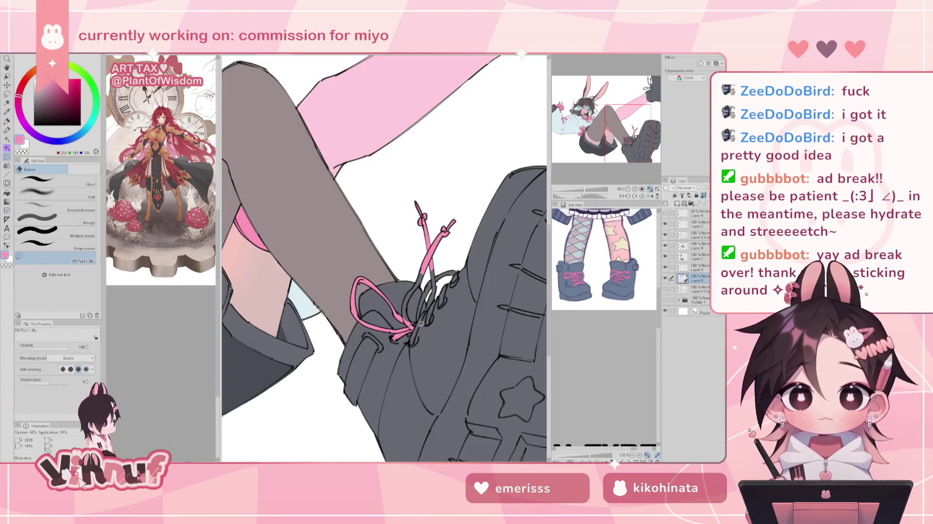
{"action": "key", "text": "p"}
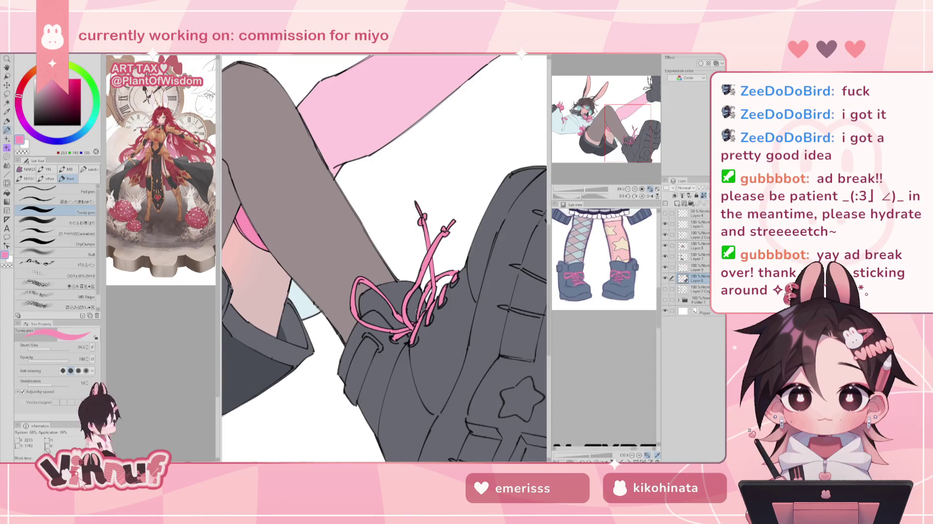
{"action": "scroll", "coordinate": [419, 214], "scroll_direction": "down", "scroll_amount": 4}
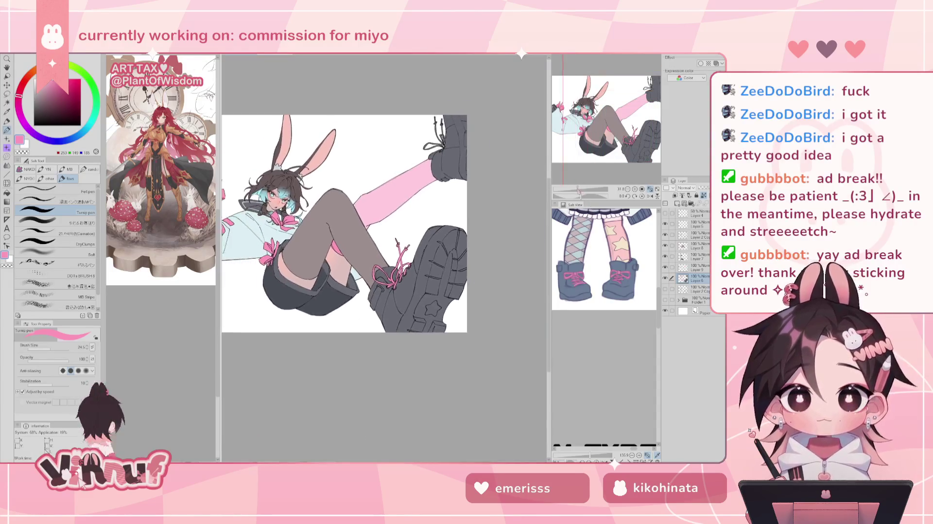
Darken the boot's left outer edge and inner edge strip with dark grey
{"action": "left_click_drag", "start_coordinate": [597, 164], "coordinate": [601, 134]}
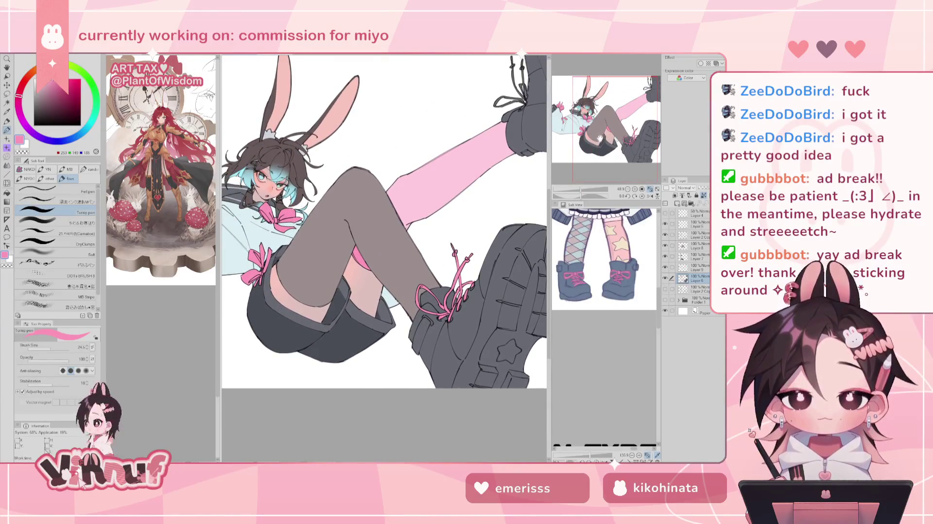
{"action": "left_click_drag", "start_coordinate": [601, 134], "coordinate": [586, 144]}
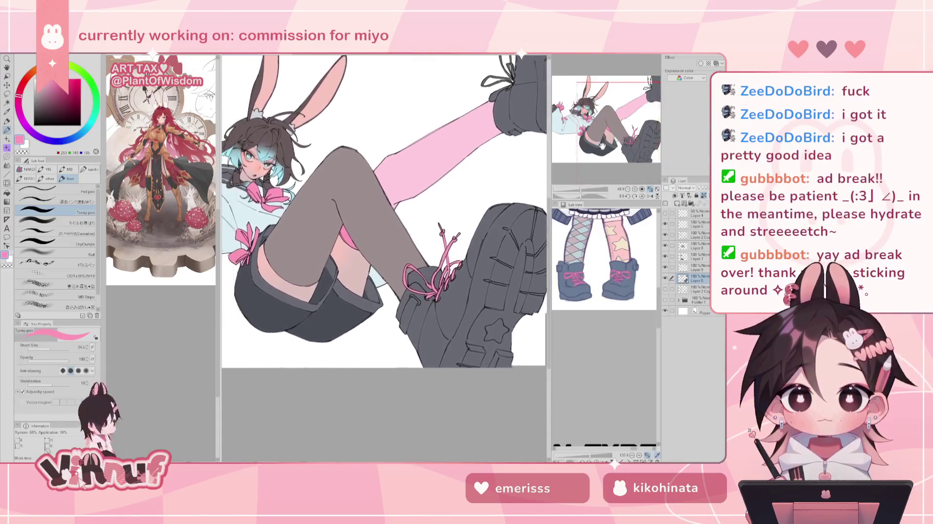
{"action": "scroll", "coordinate": [336, 332], "scroll_direction": "up", "scroll_amount": 5}
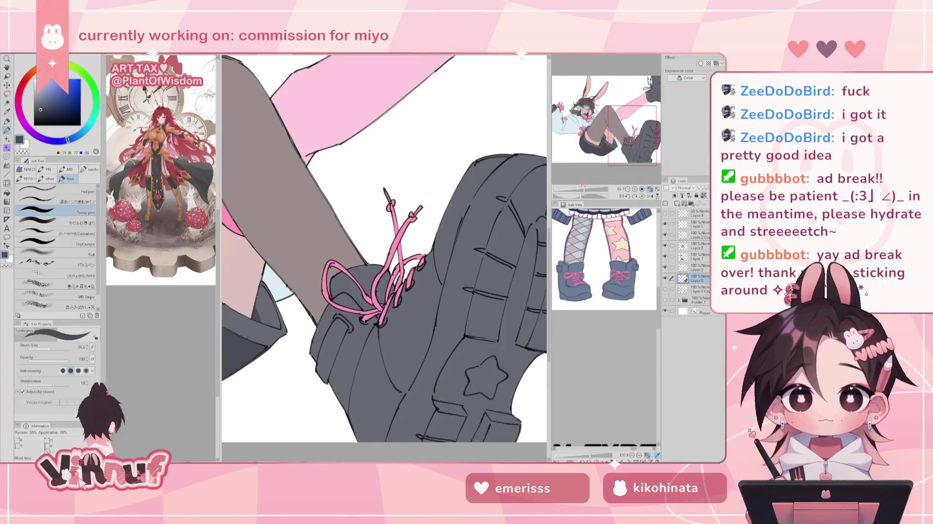
{"action": "left_click_drag", "start_coordinate": [336, 320], "coordinate": [317, 379]}
{"action": "left_click_drag", "start_coordinate": [332, 341], "coordinate": [324, 383]}
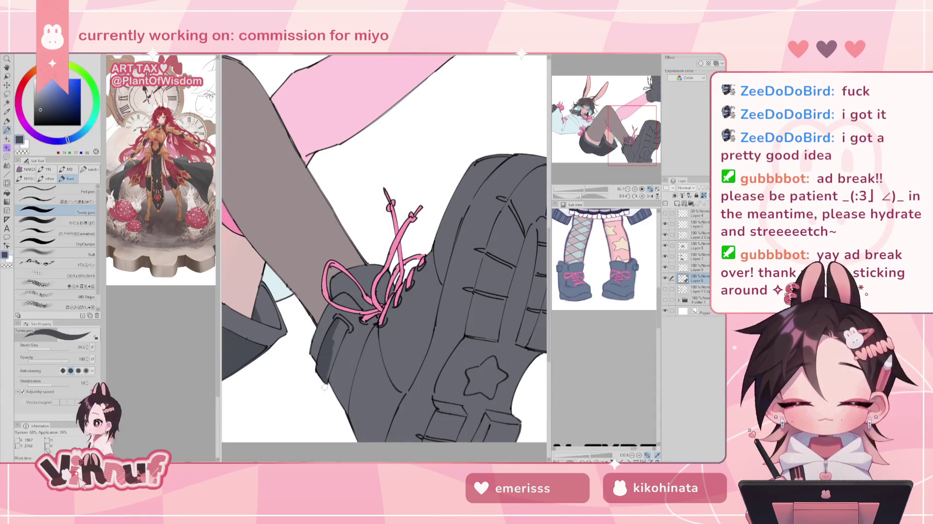
{"action": "mouse_move", "coordinate": [342, 327]}
{"action": "left_mouse_down"}
{"action": "mouse_move", "coordinate": [330, 365]}
{"action": "mouse_move", "coordinate": [334, 338]}
{"action": "left_mouse_up"}
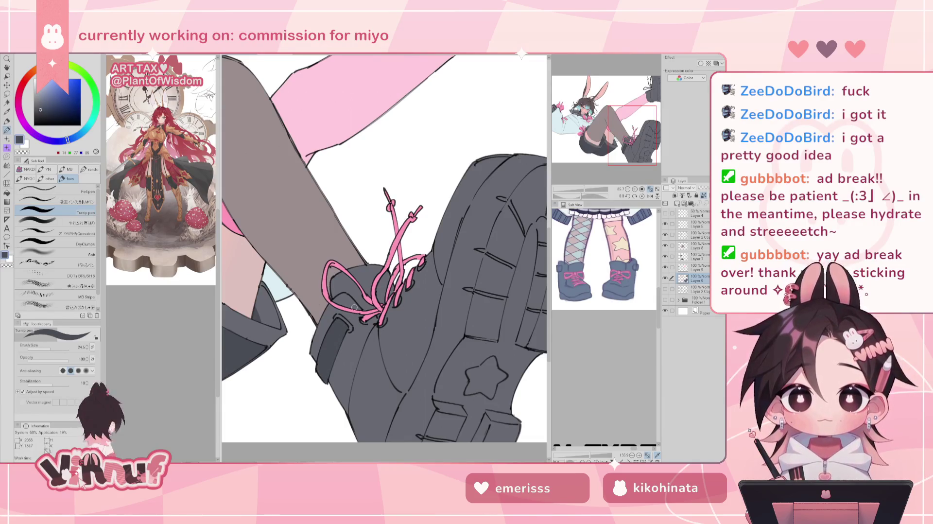
{"action": "scroll", "coordinate": [228, 224], "scroll_direction": "down", "scroll_amount": 4}
With a 84.5 brush, shade the boot's top, left side and across the sole
{"action": "left_click", "coordinate": [61, 349]}
{"action": "left_click_drag", "start_coordinate": [419, 213], "coordinate": [402, 197]}
{"action": "left_click_drag", "start_coordinate": [383, 241], "coordinate": [403, 194]}
{"action": "left_click_drag", "start_coordinate": [379, 258], "coordinate": [399, 201]}
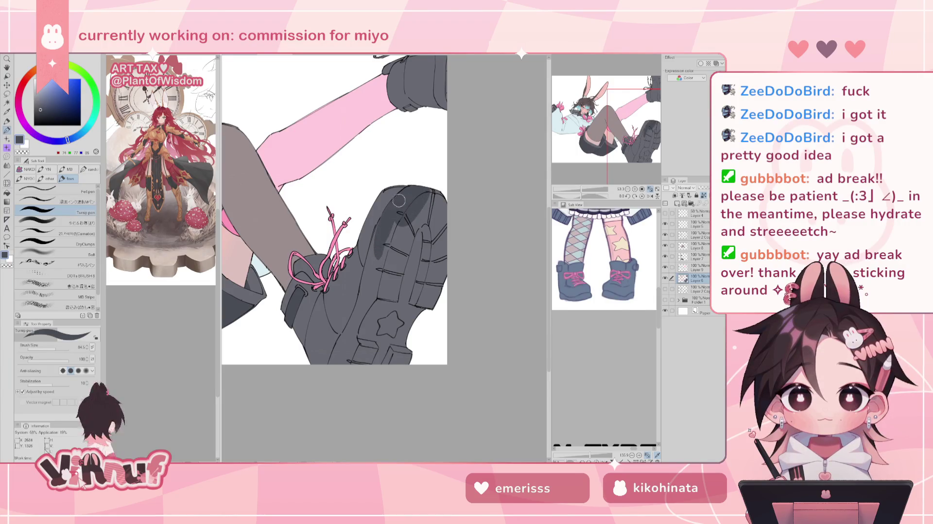
{"action": "left_click_drag", "start_coordinate": [376, 243], "coordinate": [359, 331]}
{"action": "left_click_drag", "start_coordinate": [372, 273], "coordinate": [346, 348]}
{"action": "left_click_drag", "start_coordinate": [360, 311], "coordinate": [343, 360]}
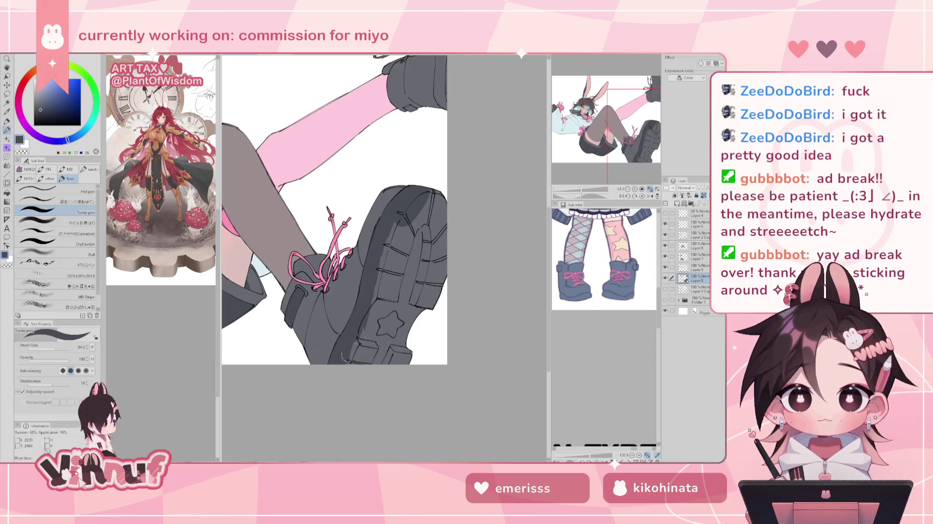
{"action": "left_click_drag", "start_coordinate": [388, 279], "coordinate": [354, 362]}
{"action": "left_click_drag", "start_coordinate": [403, 264], "coordinate": [374, 357]}
{"action": "mouse_move", "coordinate": [417, 250]}
{"action": "left_mouse_down"}
{"action": "mouse_move", "coordinate": [384, 362]}
{"action": "mouse_move", "coordinate": [405, 362]}
{"action": "left_mouse_up"}
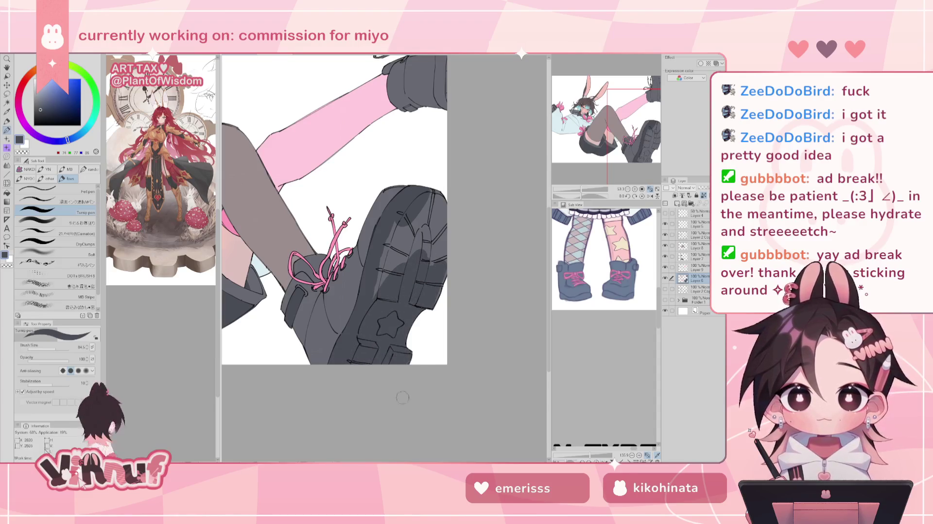
Darken the sole's light patches and the upper boot's right edge, then set brush size 11.5
{"action": "left_click_drag", "start_coordinate": [437, 204], "coordinate": [379, 291]}
{"action": "left_click_drag", "start_coordinate": [400, 226], "coordinate": [376, 296]}
{"action": "mouse_move", "coordinate": [430, 194]}
{"action": "left_mouse_down"}
{"action": "mouse_move", "coordinate": [403, 260]}
{"action": "mouse_move", "coordinate": [420, 250]}
{"action": "left_mouse_up"}
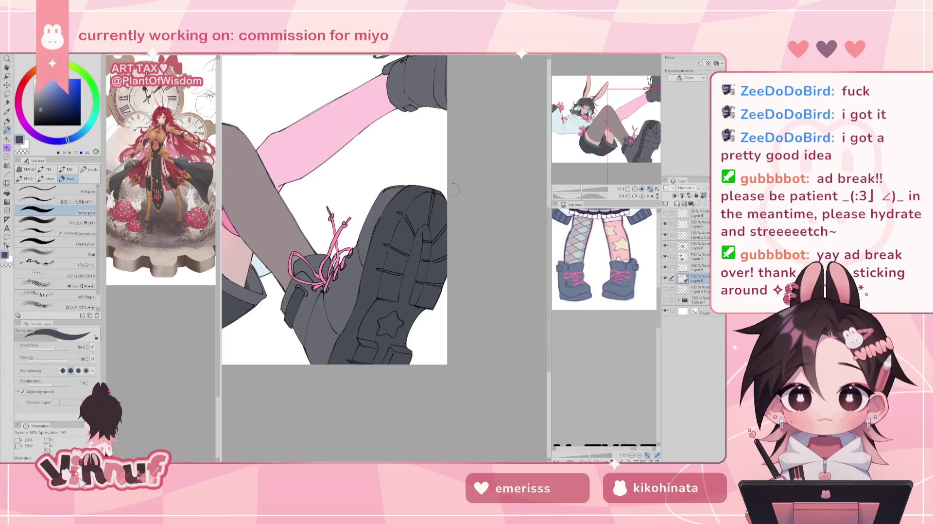
{"action": "scroll", "coordinate": [455, 196], "scroll_direction": "up", "scroll_amount": 5}
{"action": "left_click_drag", "start_coordinate": [411, 151], "coordinate": [413, 246]}
{"action": "left_click_drag", "start_coordinate": [410, 184], "coordinate": [412, 243]}
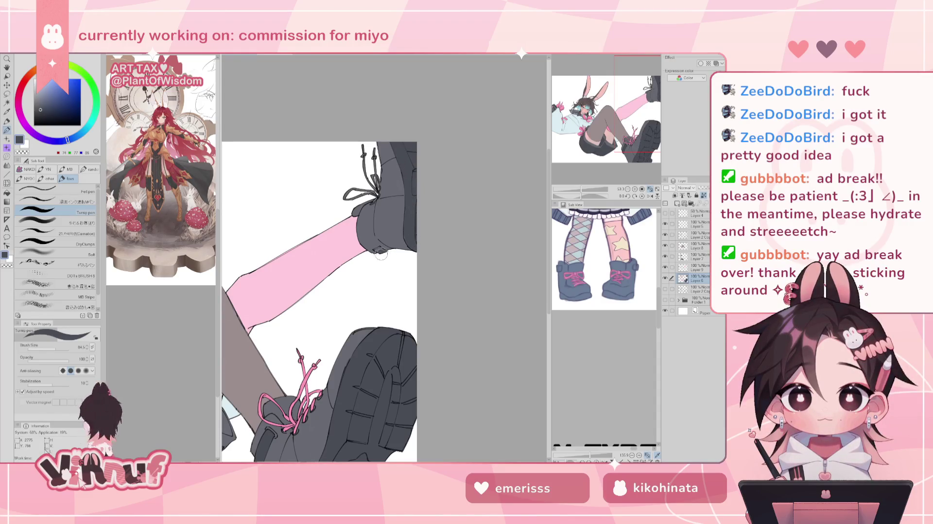
{"action": "left_click", "coordinate": [48, 348]}
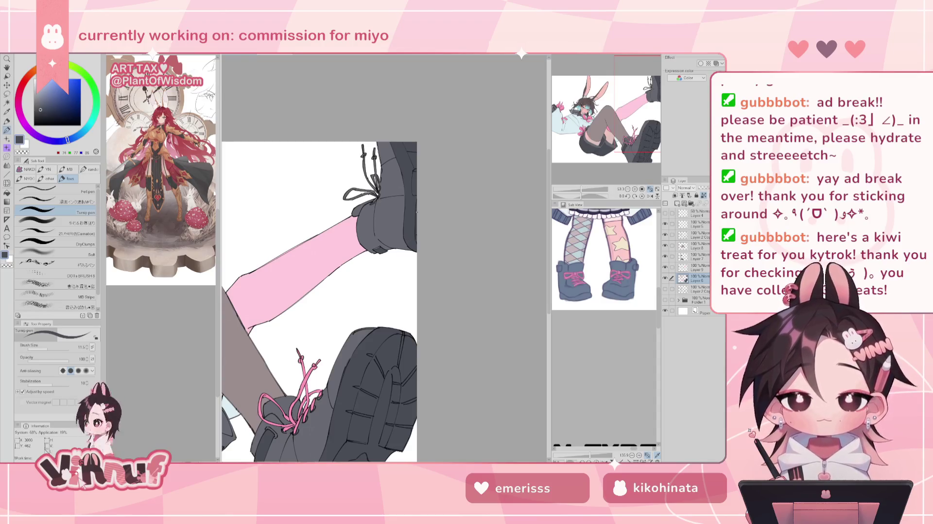
{"action": "scroll", "coordinate": [384, 258], "scroll_direction": "down", "scroll_amount": 3}
{"action": "scroll", "coordinate": [384, 257], "scroll_direction": "up", "scroll_amount": 3}
{"action": "scroll", "coordinate": [383, 257], "scroll_direction": "down", "scroll_amount": 2}
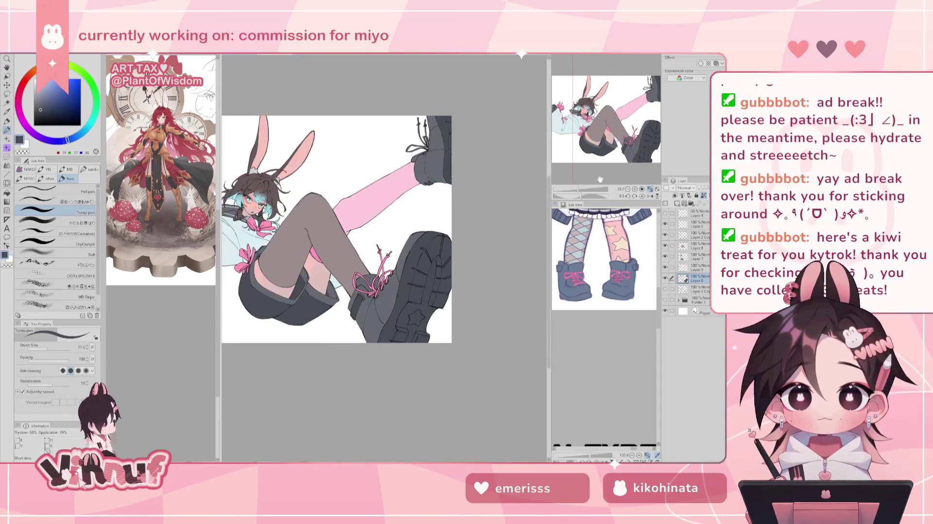
{"action": "scroll", "coordinate": [384, 257], "scroll_direction": "down", "scroll_amount": 2}
{"action": "scroll", "coordinate": [322, 264], "scroll_direction": "up", "scroll_amount": 2}
{"action": "scroll", "coordinate": [322, 265], "scroll_direction": "up", "scroll_amount": 2}
{"action": "scroll", "coordinate": [322, 265], "scroll_direction": "up", "scroll_amount": 2}
{"action": "scroll", "coordinate": [322, 264], "scroll_direction": "up", "scroll_amount": 1}
{"action": "left_click_drag", "start_coordinate": [340, 218], "coordinate": [400, 297]}
{"action": "left_click", "coordinate": [311, 216], "text": "alt"}
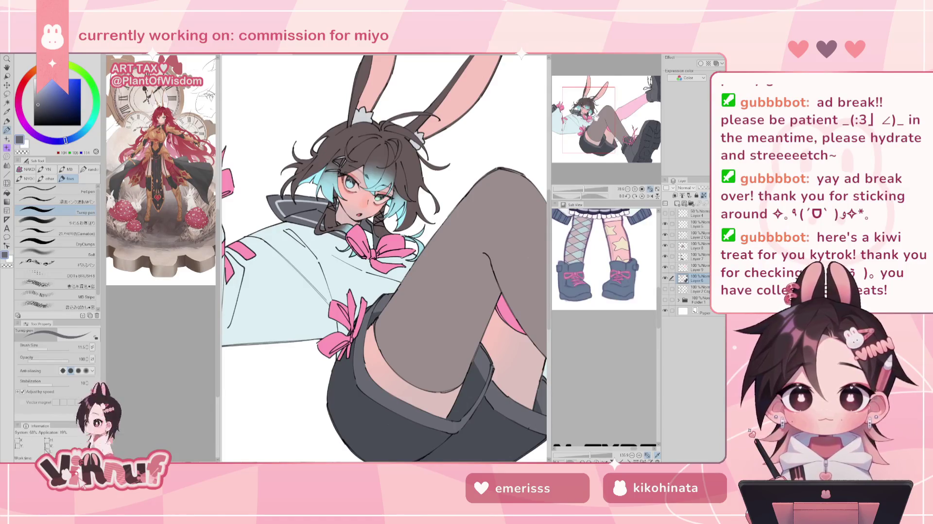
{"action": "left_click_drag", "start_coordinate": [380, 399], "coordinate": [434, 384]}
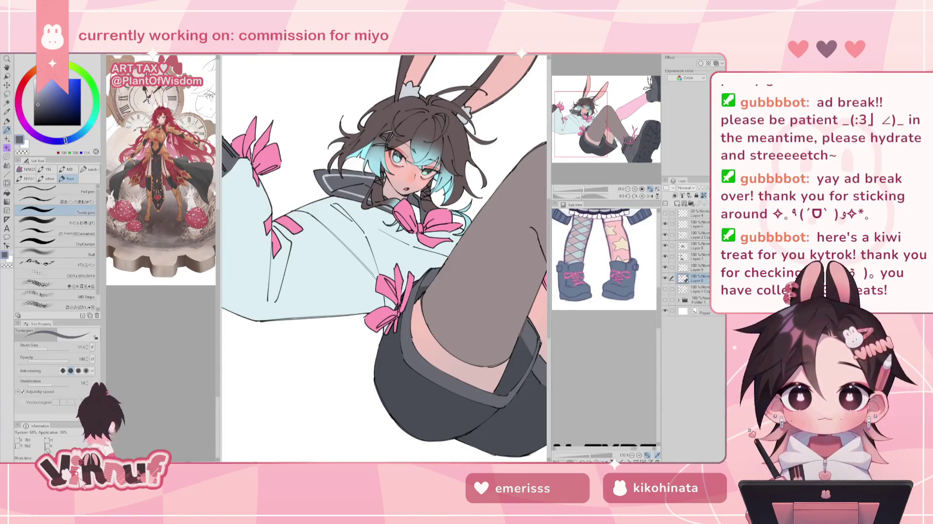
{"action": "left_click", "coordinate": [699, 267]}
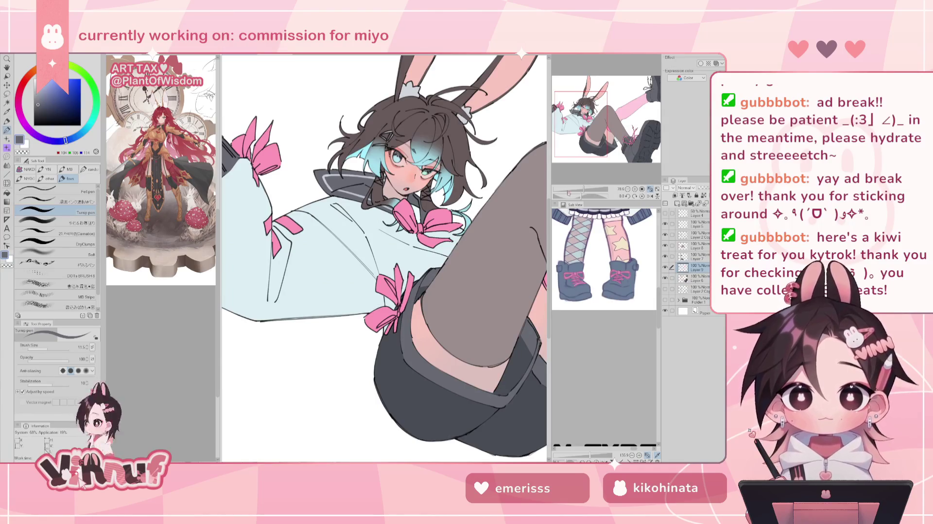
{"action": "scroll", "coordinate": [383, 258], "scroll_direction": "up", "scroll_amount": 5}
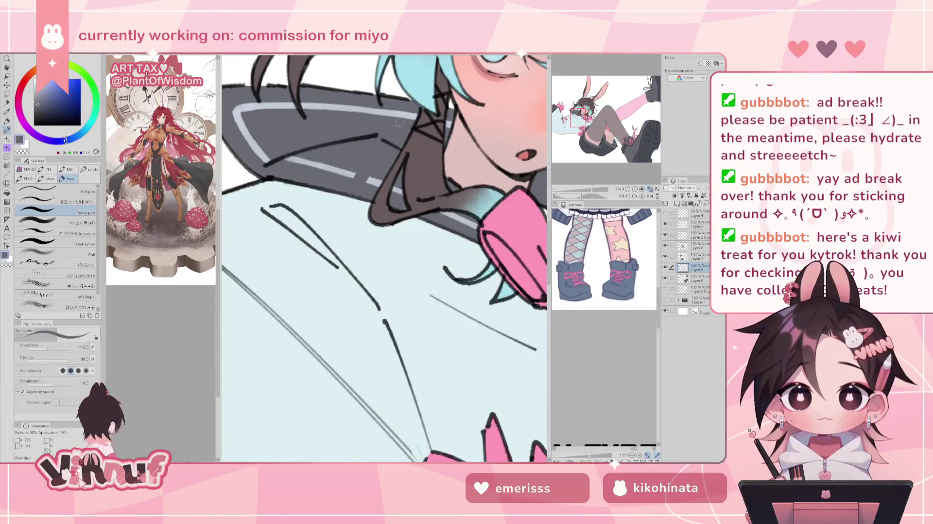
{"action": "scroll", "coordinate": [362, 177], "scroll_direction": "down", "scroll_amount": 5}
{"action": "scroll", "coordinate": [427, 263], "scroll_direction": "up", "scroll_amount": 3}
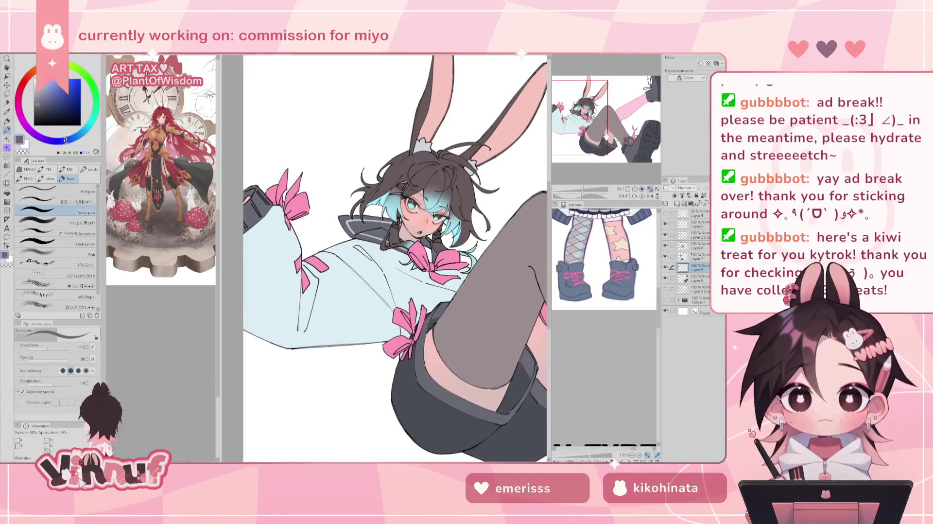
{"action": "left_click", "coordinate": [330, 230], "text": "alt"}
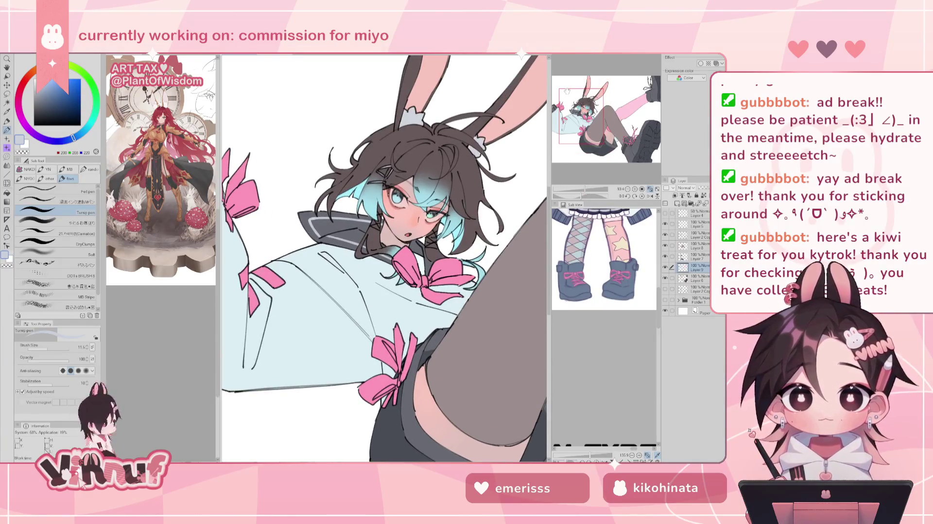
{"action": "left_click", "coordinate": [309, 210], "text": "alt"}
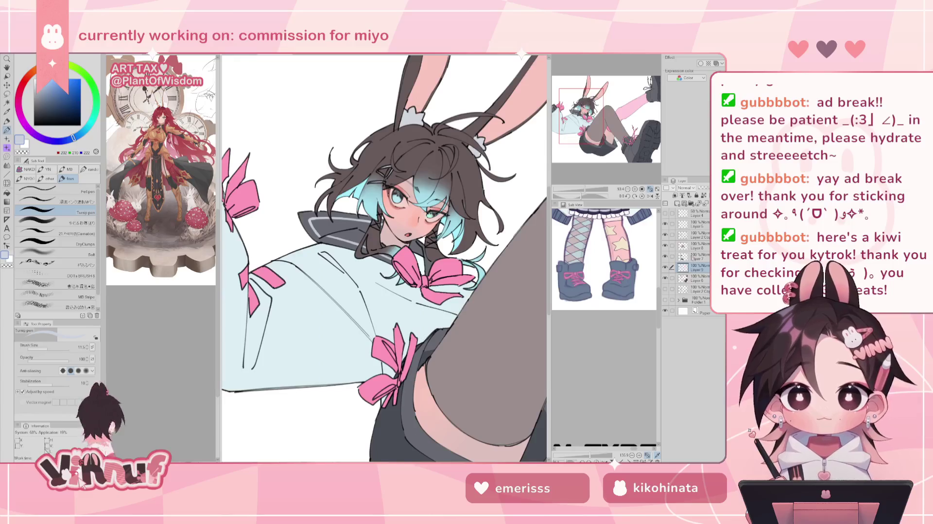
{"action": "left_click", "coordinate": [665, 255]}
{"action": "left_click", "coordinate": [666, 256]}
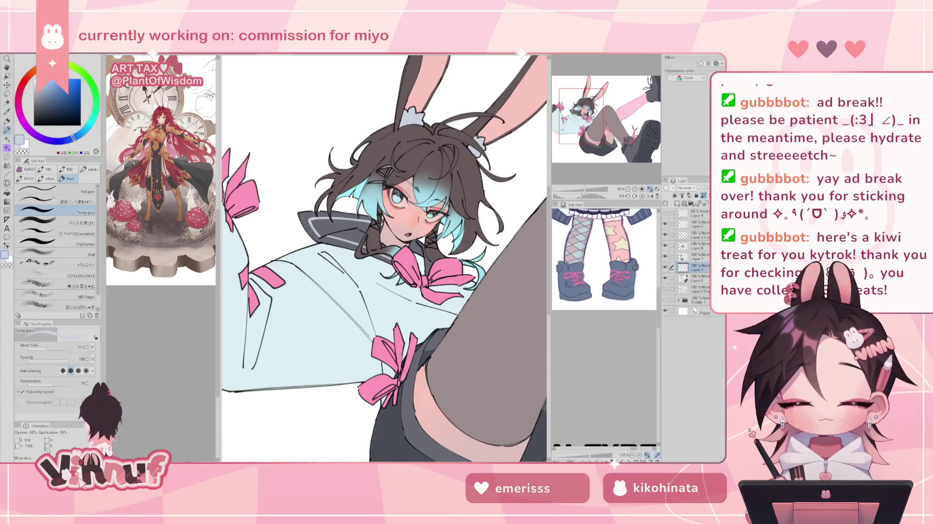
{"action": "left_click", "coordinate": [665, 267]}
{"action": "left_click", "coordinate": [665, 267]}
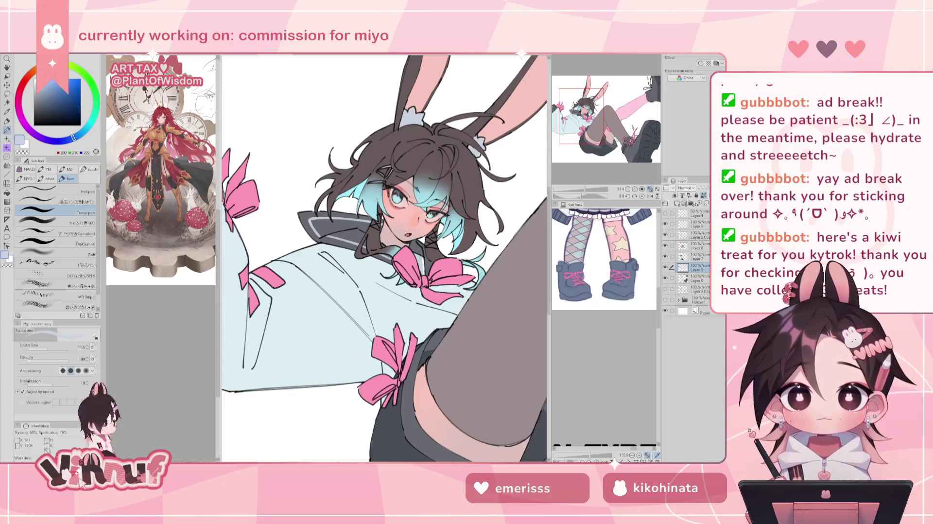
{"action": "scroll", "coordinate": [425, 242], "scroll_direction": "down", "scroll_amount": 4}
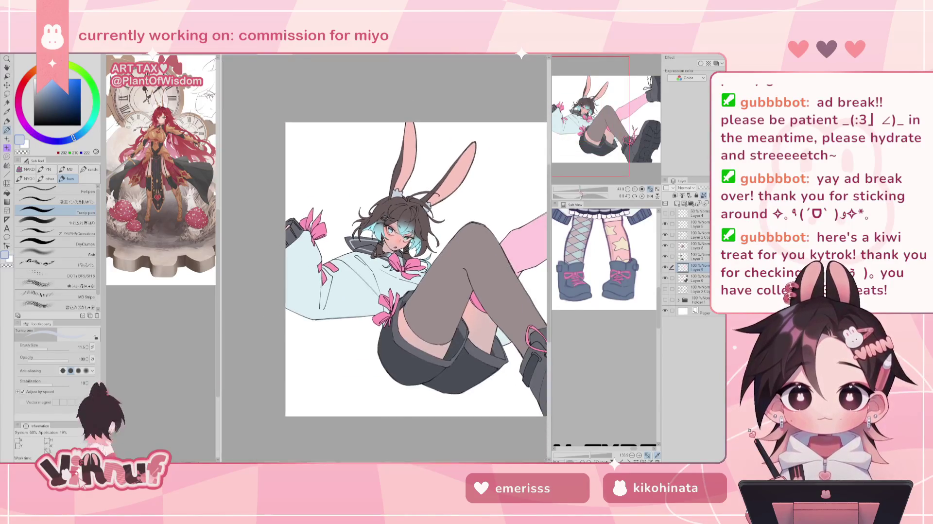
Pick the hoodie's pale cyan colour from the drawing
{"action": "scroll", "coordinate": [425, 242], "scroll_direction": "up", "scroll_amount": 2}
{"action": "left_click_drag", "start_coordinate": [424, 242], "coordinate": [395, 251]}
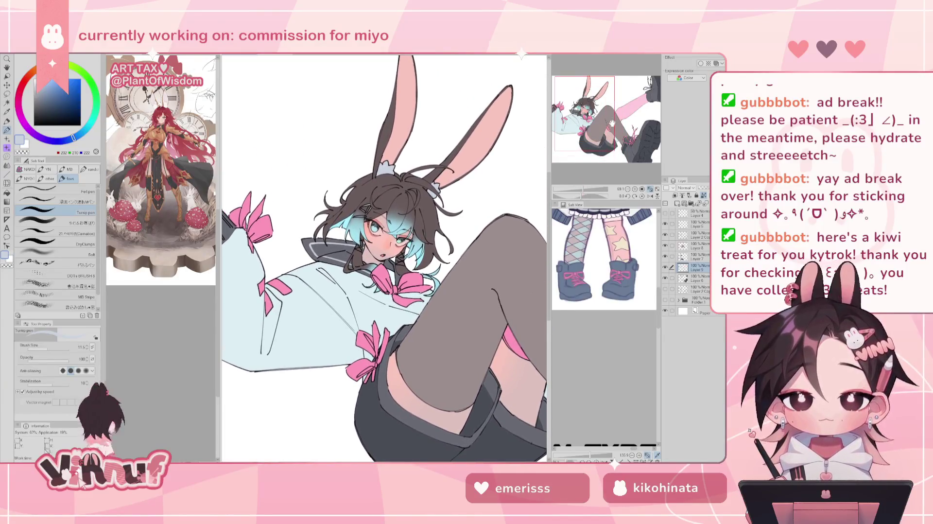
{"action": "left_click", "coordinate": [384, 168], "text": "alt"}
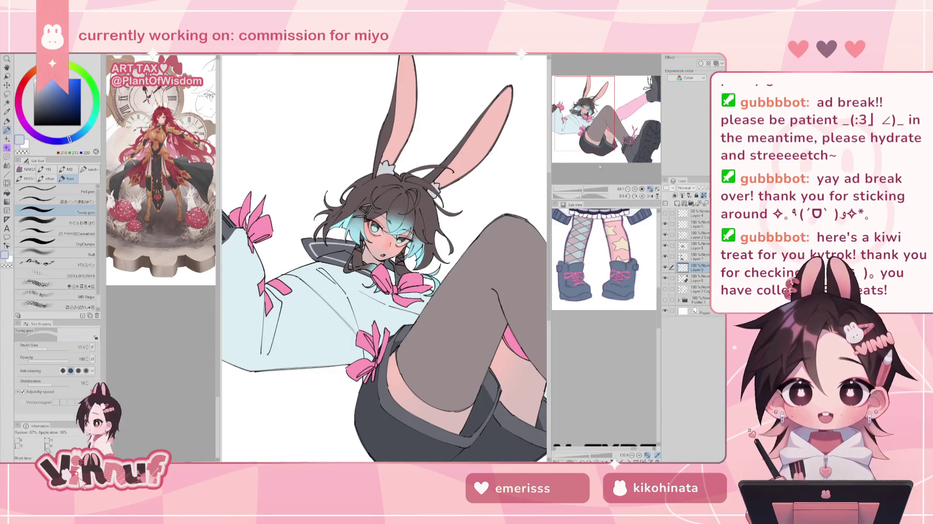
{"action": "scroll", "coordinate": [390, 255], "scroll_direction": "up", "scroll_amount": 2}
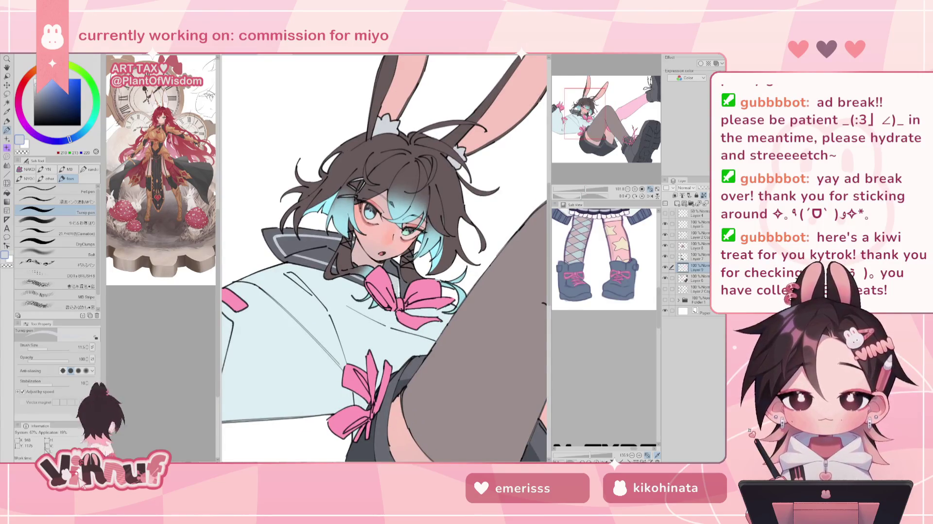
{"action": "scroll", "coordinate": [589, 160], "scroll_direction": "down", "scroll_amount": 3}
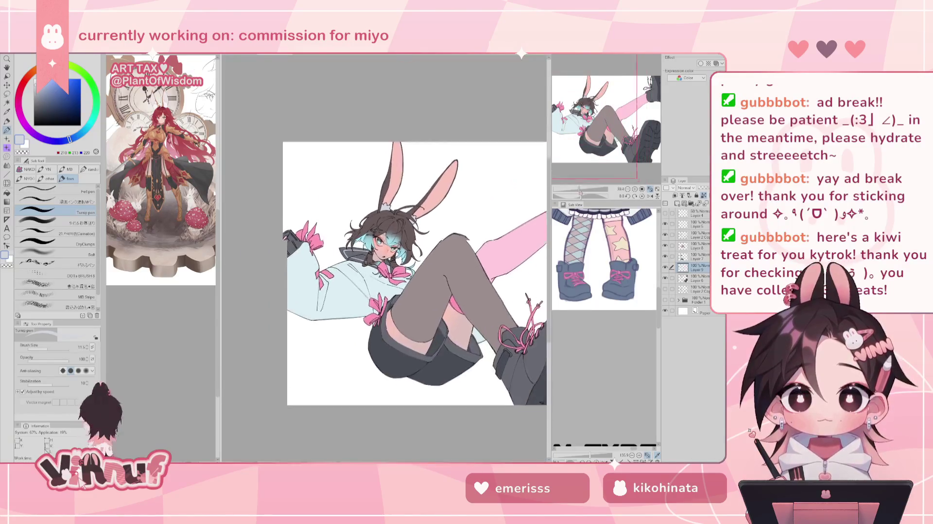
{"action": "scroll", "coordinate": [589, 160], "scroll_direction": "up", "scroll_amount": 1}
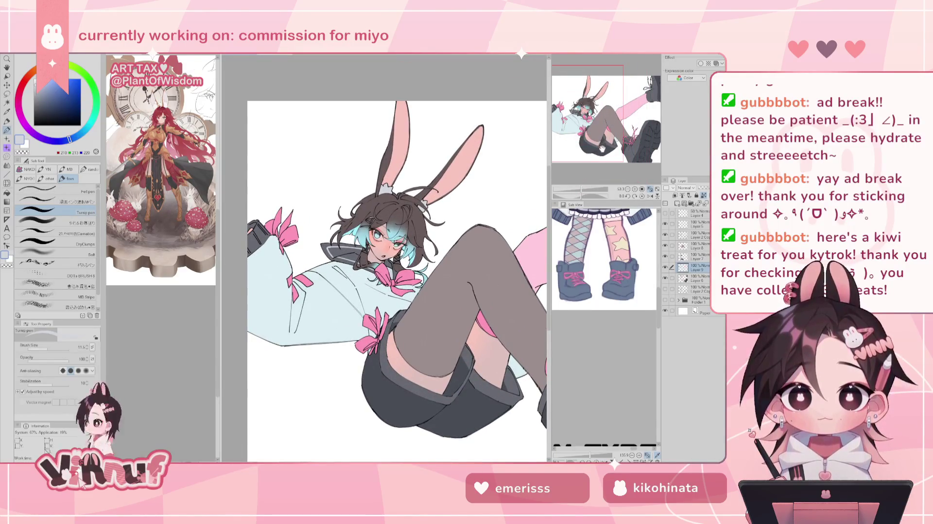
{"action": "left_click_drag", "start_coordinate": [603, 142], "coordinate": [605, 145]}
{"action": "left_click", "coordinate": [366, 281], "text": "alt"}
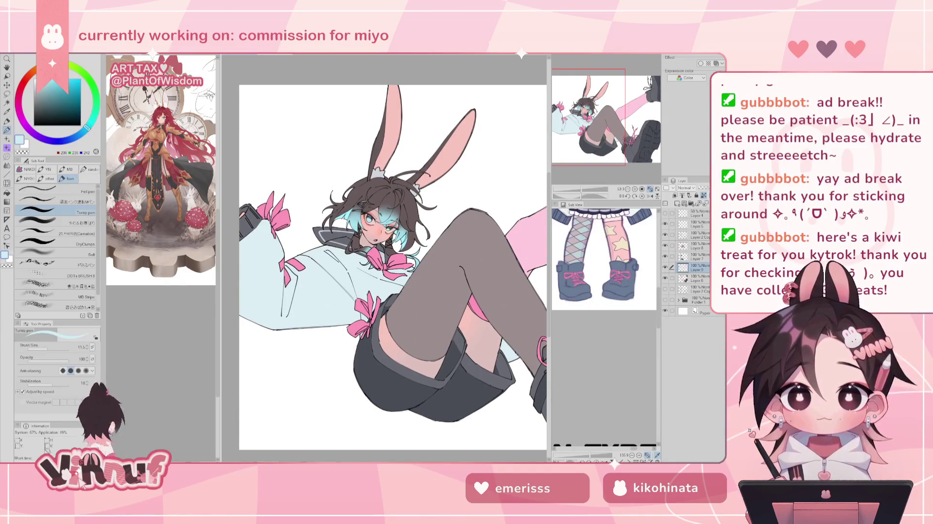
Set the Fill tool to refer only to the editing layer with area scaling -1
{"action": "key", "text": "g"}
{"action": "left_click", "coordinate": [664, 267]}
{"action": "left_click", "coordinate": [665, 266]}
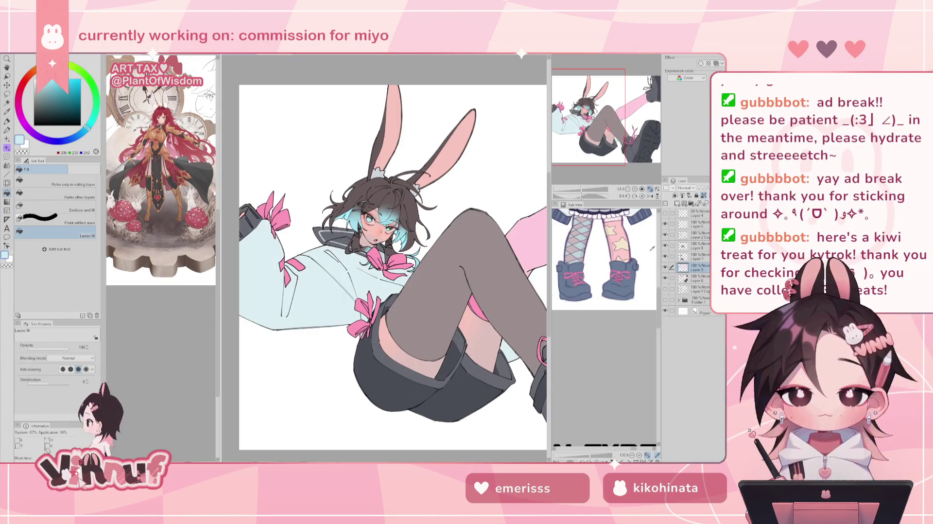
{"action": "left_click", "coordinate": [86, 181]}
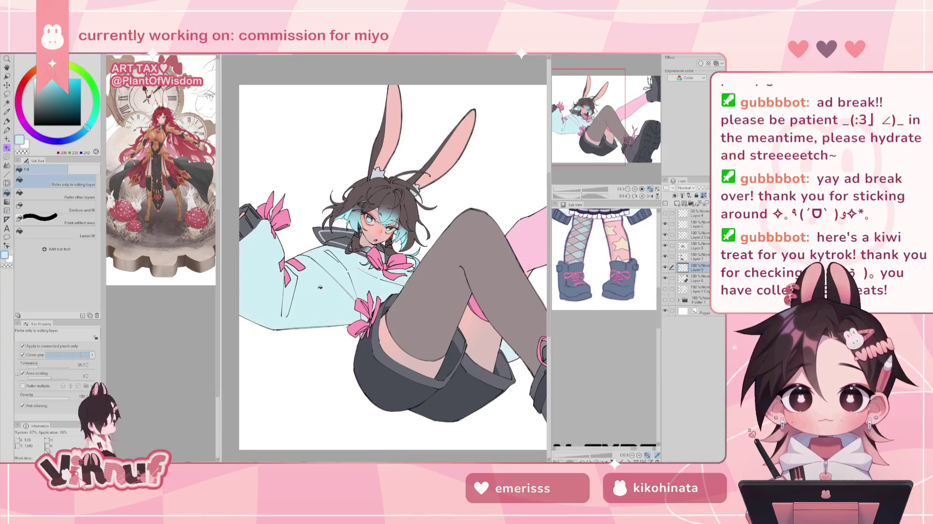
{"action": "left_click", "coordinate": [49, 376]}
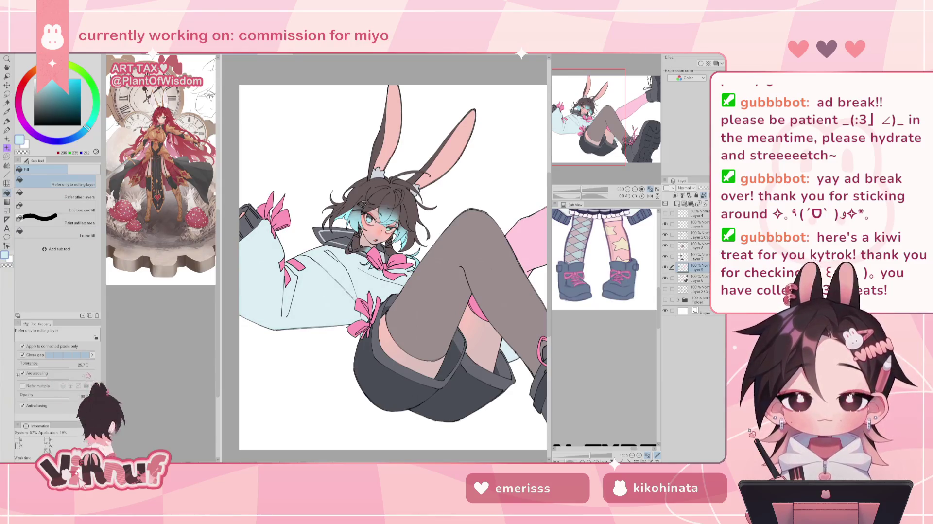
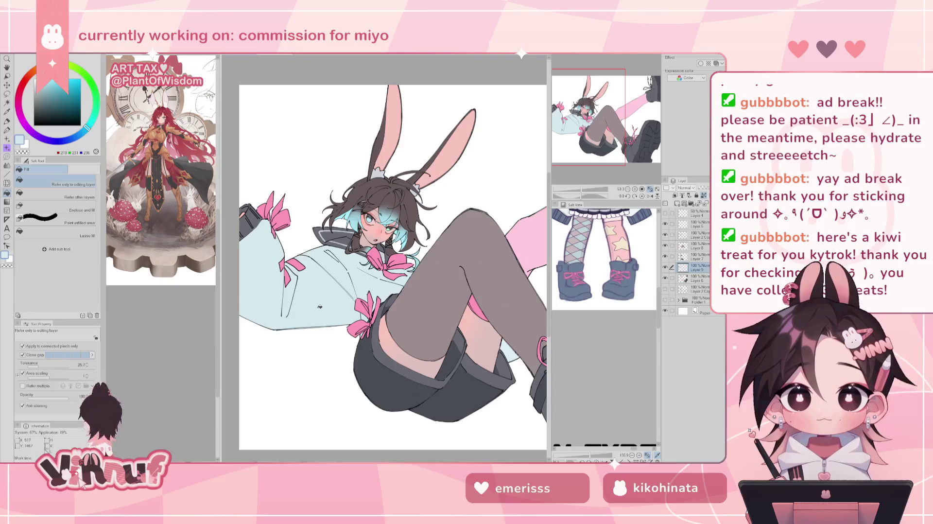
Sample the hoodie colour and refill the hoodie body with the paler light blue
{"action": "left_click", "coordinate": [332, 281], "text": "alt"}
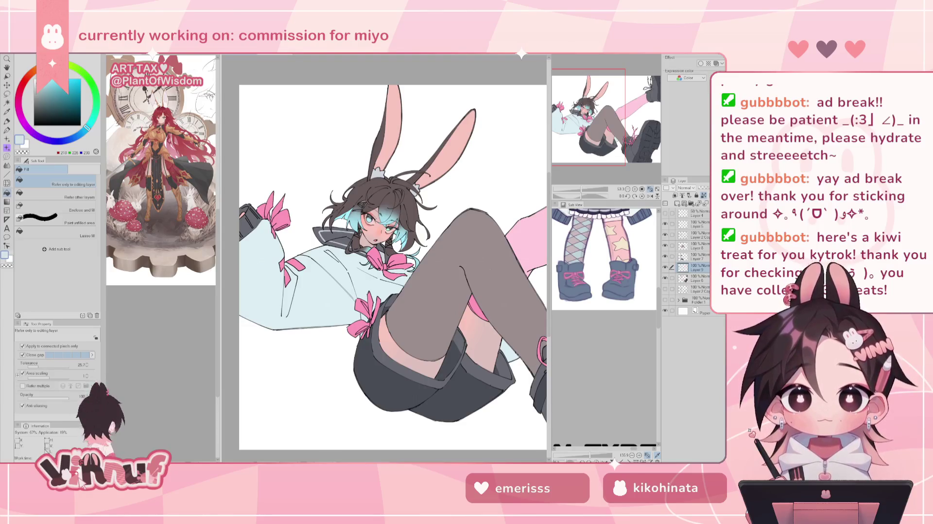
{"action": "left_click", "coordinate": [336, 296]}
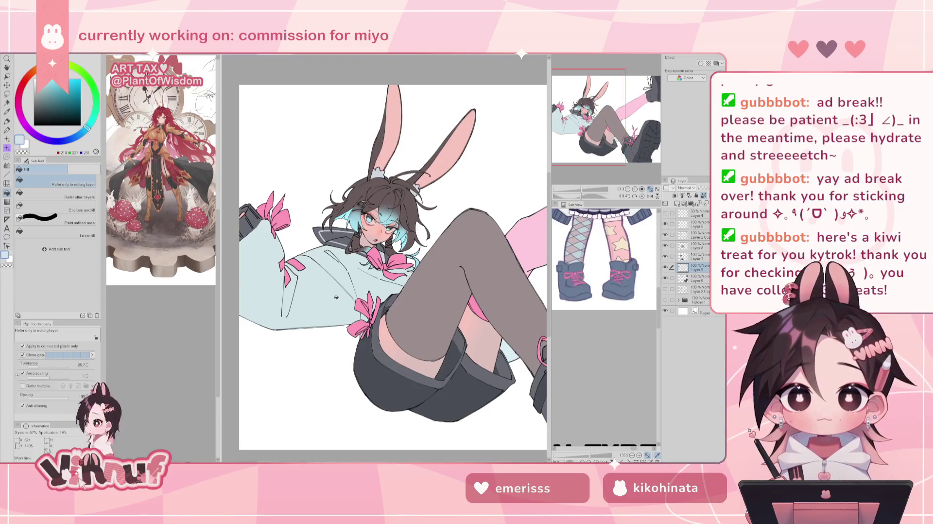
{"action": "left_click", "coordinate": [351, 293]}
Mirror the canvas to check the hoodie, then zoom out
{"action": "key", "text": "h"}
{"action": "key", "text": "h"}
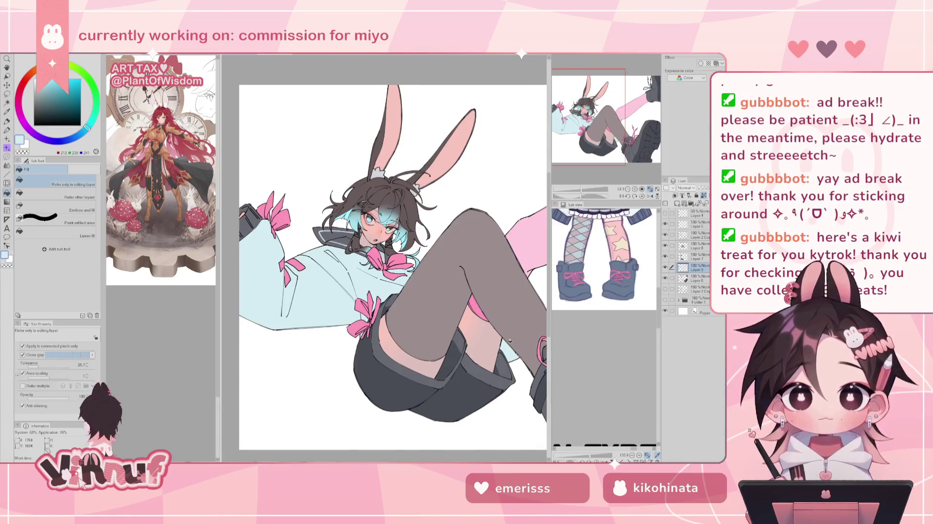
{"action": "scroll", "coordinate": [393, 262], "scroll_direction": "down", "scroll_amount": 2}
{"action": "scroll", "coordinate": [408, 265], "scroll_direction": "down", "scroll_amount": 5}
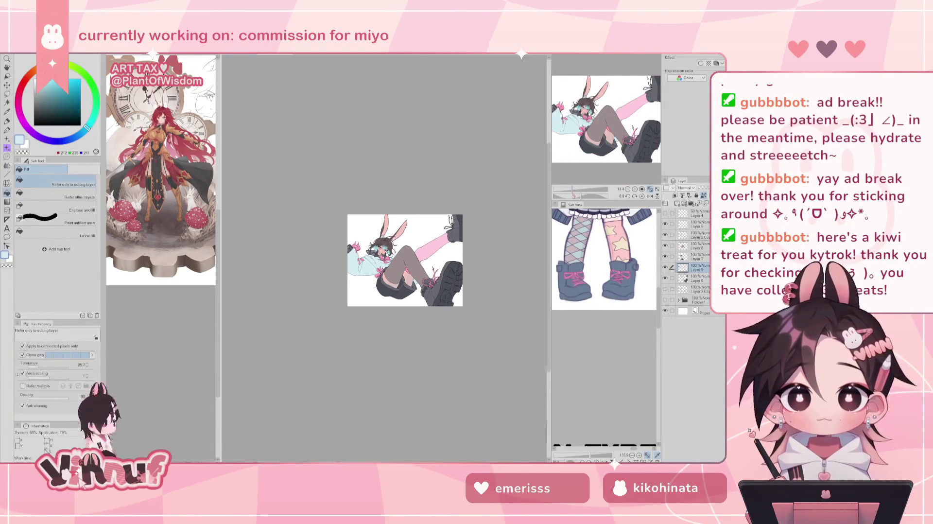
{"action": "scroll", "coordinate": [405, 260], "scroll_direction": "up", "scroll_amount": 5}
{"action": "scroll", "coordinate": [391, 272], "scroll_direction": "up", "scroll_amount": 1}
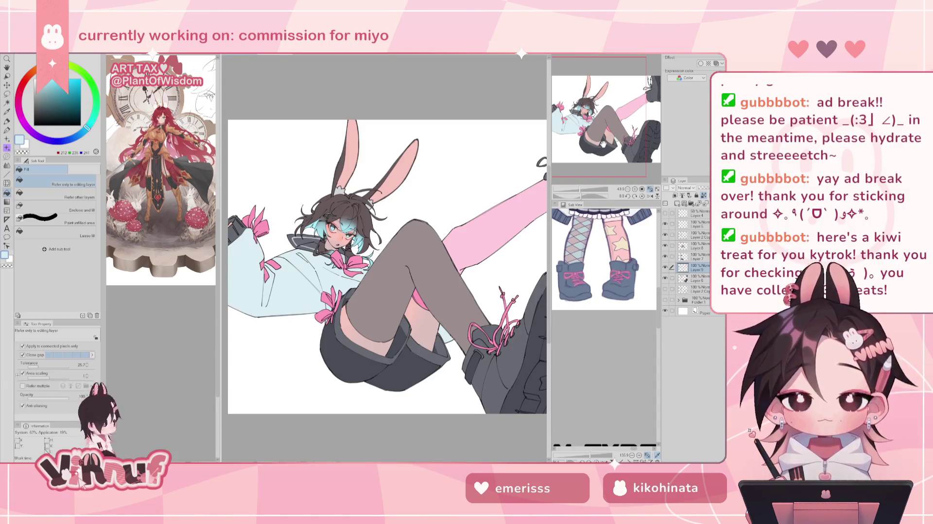
{"action": "scroll", "coordinate": [608, 248], "scroll_direction": "up", "scroll_amount": 3}
Pick a light cyan blue and fill the sweater, undoing and refilling until it is pale
{"action": "scroll", "coordinate": [612, 272], "scroll_direction": "up", "scroll_amount": 3}
{"action": "scroll", "coordinate": [617, 295], "scroll_direction": "up", "scroll_amount": 2}
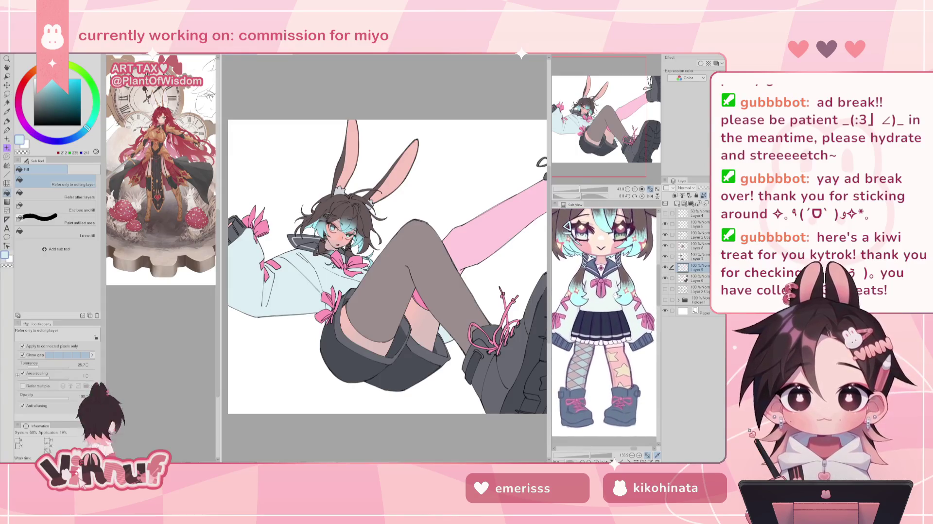
{"action": "left_click", "coordinate": [381, 352], "text": "alt"}
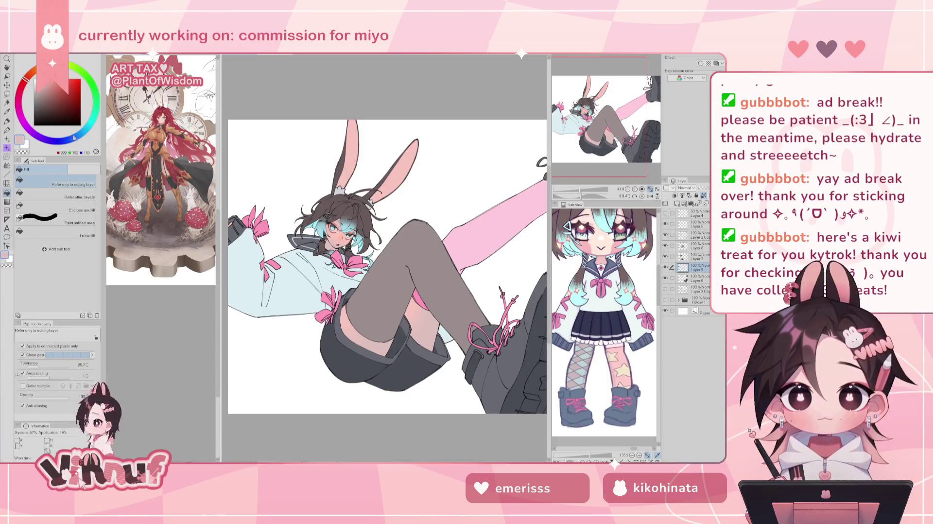
{"action": "left_click_drag", "start_coordinate": [82, 140], "coordinate": [86, 129]}
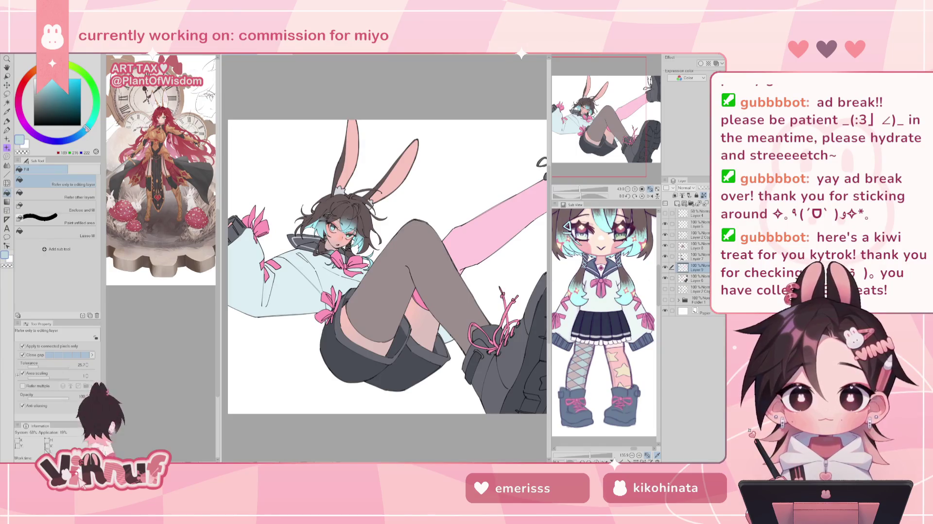
{"action": "left_click", "coordinate": [304, 285]}
{"action": "key", "text": "ctrl+z"}
{"action": "left_click_drag", "start_coordinate": [87, 128], "coordinate": [89, 126]}
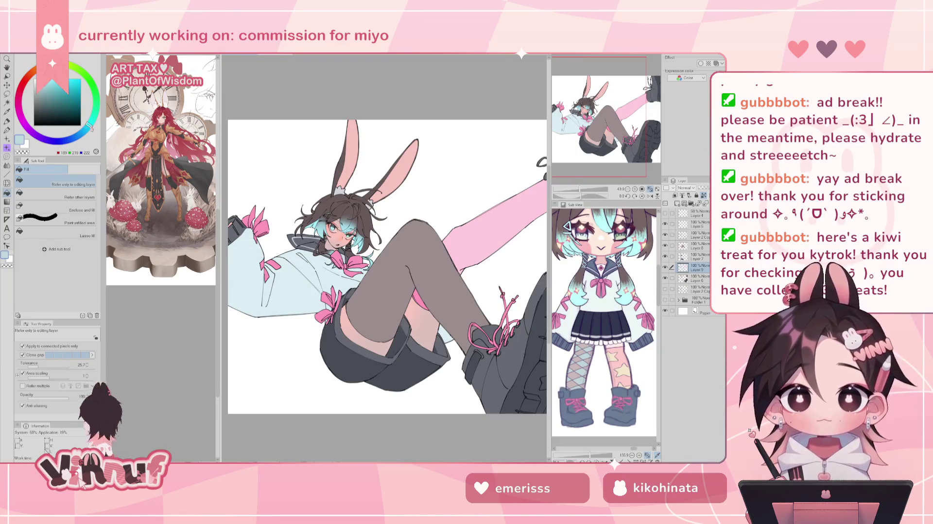
{"action": "left_click", "coordinate": [289, 281]}
{"action": "left_click", "coordinate": [289, 281]}
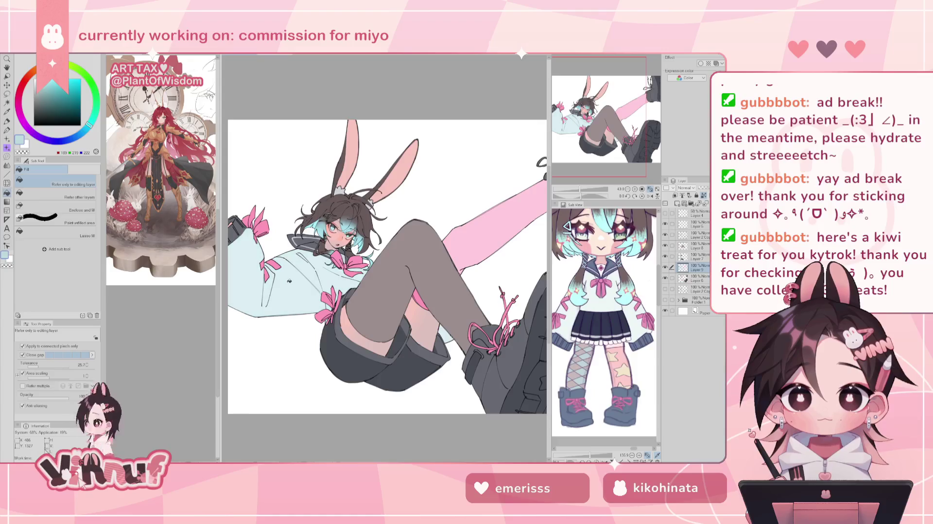
Lighten the blue, fill the jacket in pale blue, and zoom out to the whole illustration
{"action": "left_click_drag", "start_coordinate": [90, 133], "coordinate": [89, 134]}
{"action": "left_click_drag", "start_coordinate": [41, 84], "coordinate": [42, 81]}
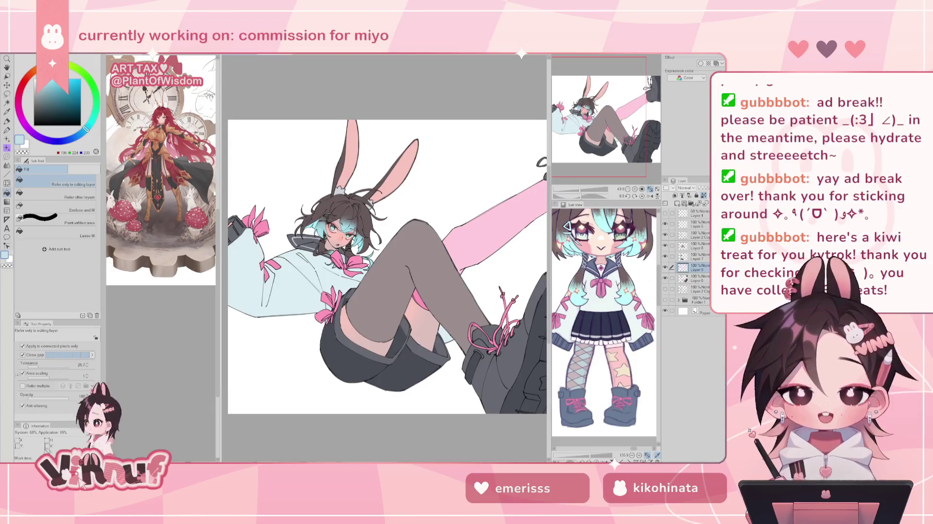
{"action": "left_click", "coordinate": [313, 276]}
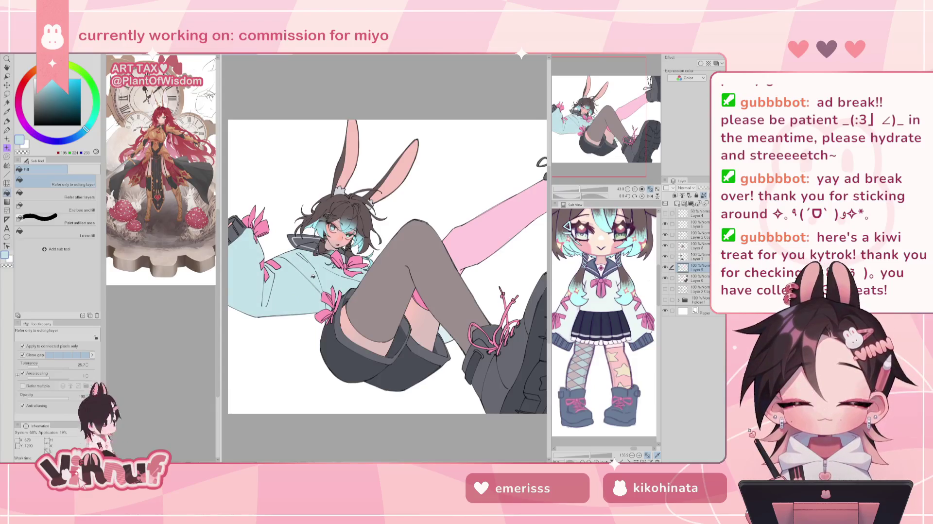
{"action": "left_click", "coordinate": [313, 276]}
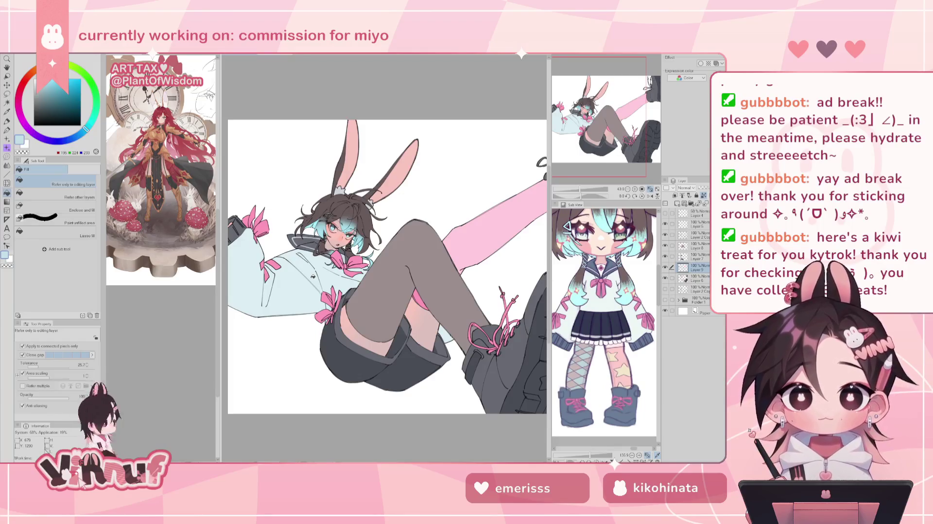
{"action": "left_click", "coordinate": [313, 276], "text": "alt"}
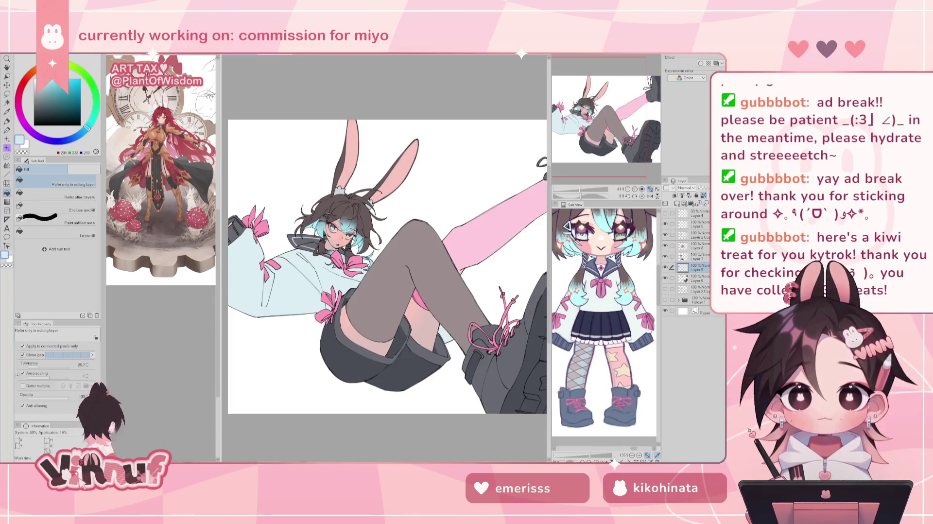
{"action": "left_click", "coordinate": [302, 291], "text": "alt"}
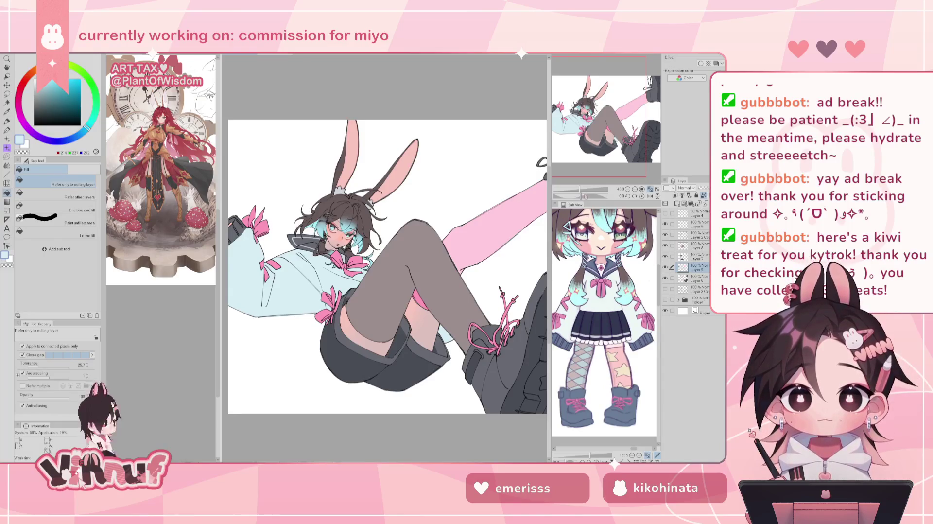
{"action": "left_click_drag", "start_coordinate": [580, 189], "coordinate": [578, 191]}
Fill the jacket sleeves with light cyan, undoing once and reapplying the fill
{"action": "key", "text": "h"}
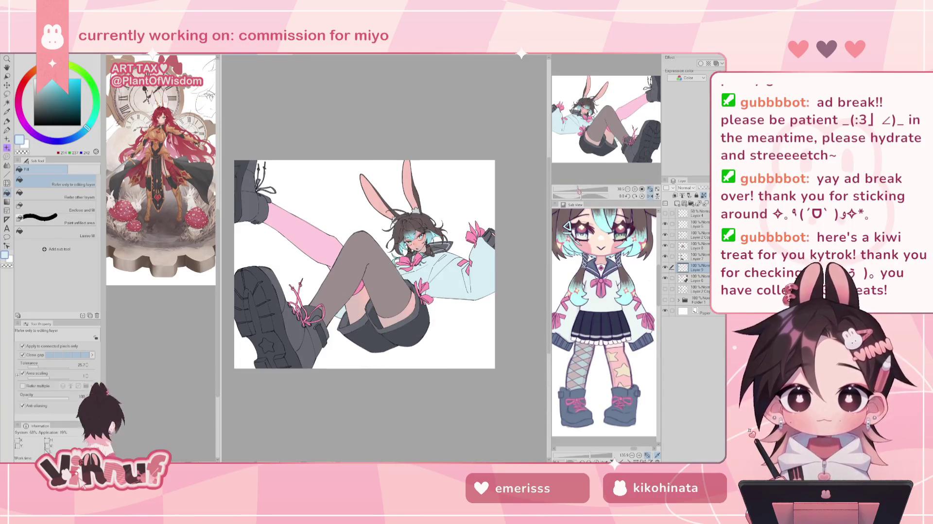
{"action": "key", "text": "h"}
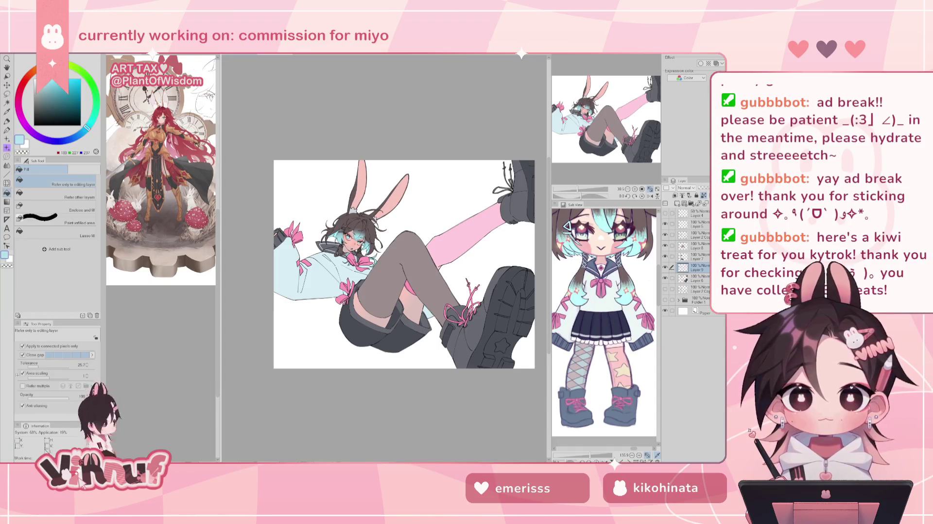
{"action": "left_click", "coordinate": [317, 275]}
{"action": "key", "text": "ctrl+z"}
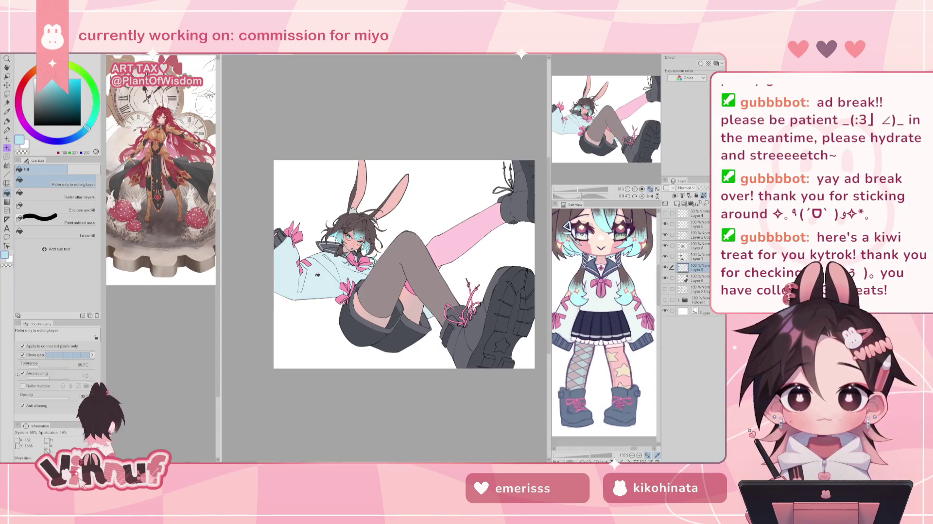
{"action": "left_click", "coordinate": [338, 284]}
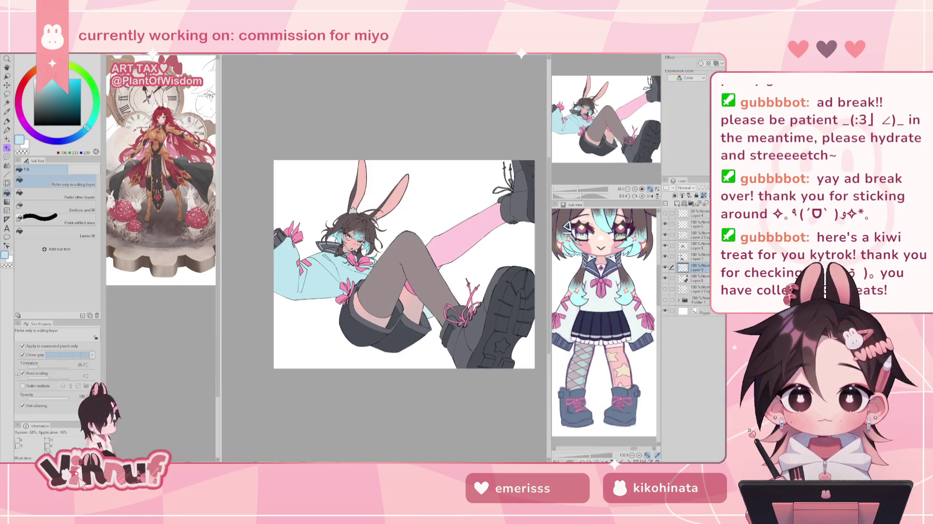
{"action": "left_click", "coordinate": [336, 276]}
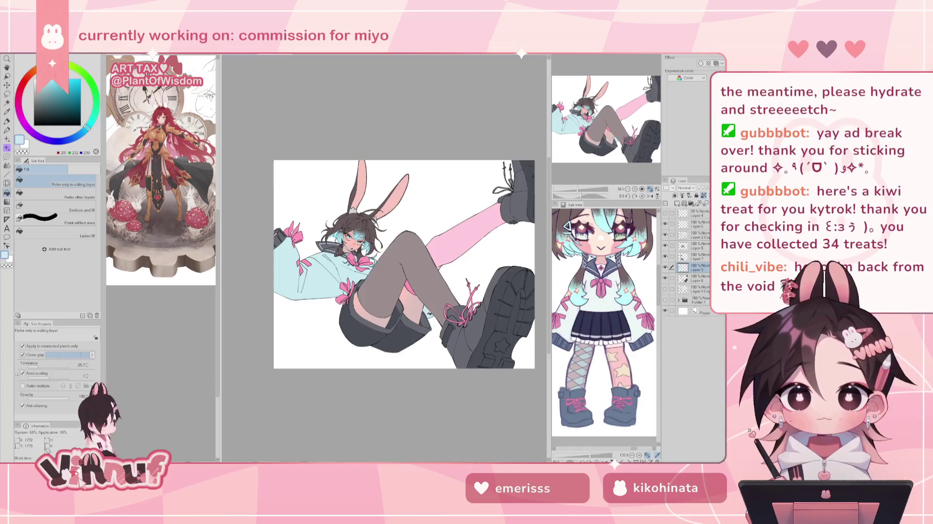
Mirror the canvas to check the sleeves, flip it back, and zoom in on the face
{"action": "left_click", "coordinate": [649, 195]}
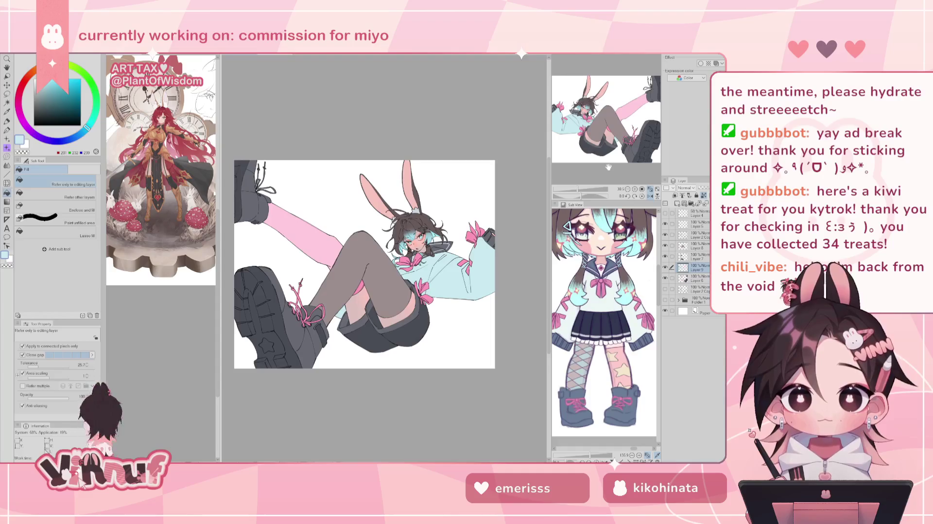
{"action": "key", "text": "h"}
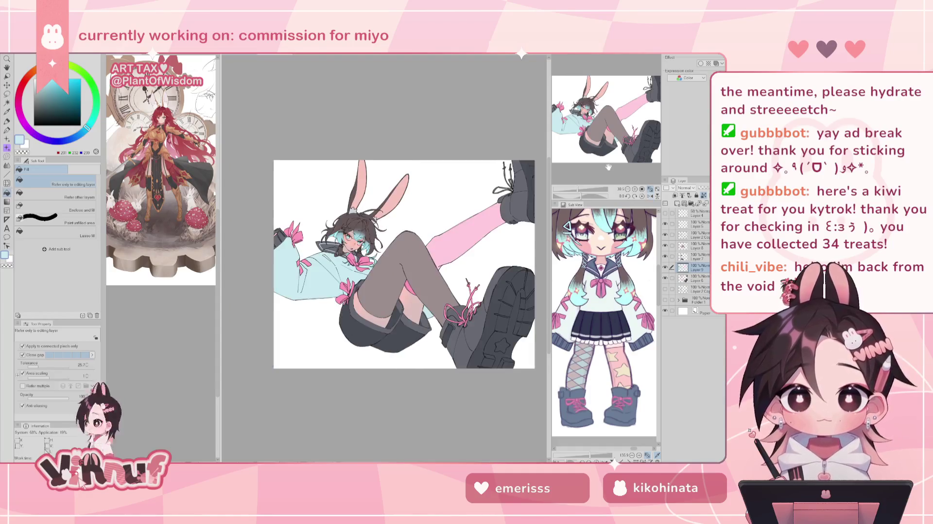
{"action": "scroll", "coordinate": [384, 257], "scroll_direction": "up", "scroll_amount": 4}
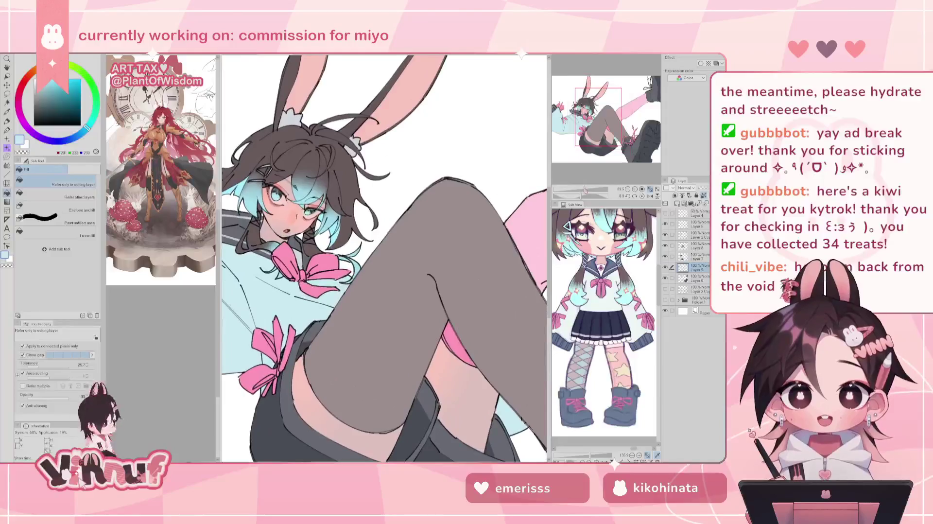
On Layer 7, lasso-select the area around the head
{"action": "left_click_drag", "start_coordinate": [608, 119], "coordinate": [601, 128]}
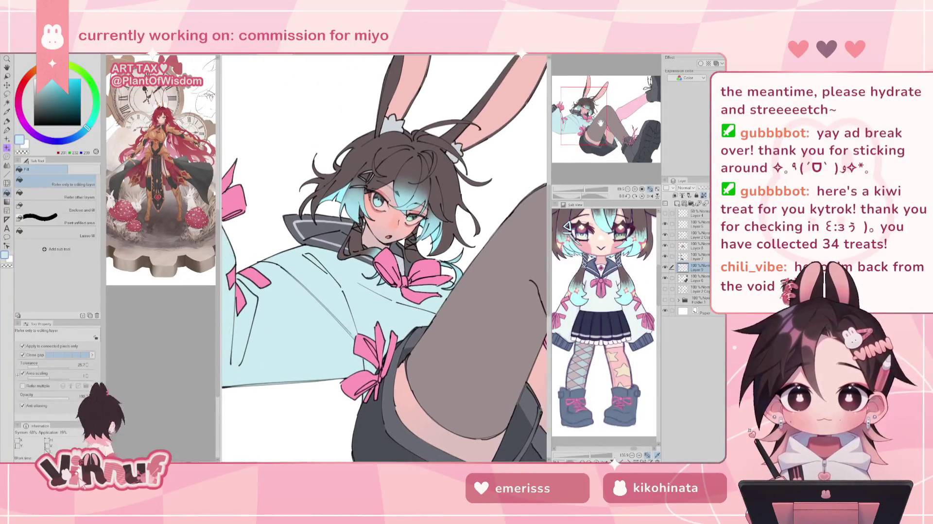
{"action": "left_click_drag", "start_coordinate": [601, 128], "coordinate": [606, 122]}
{"action": "left_click", "coordinate": [690, 256]}
{"action": "left_click", "coordinate": [690, 245]}
{"action": "left_click", "coordinate": [690, 256]}
{"action": "key", "text": "m"}
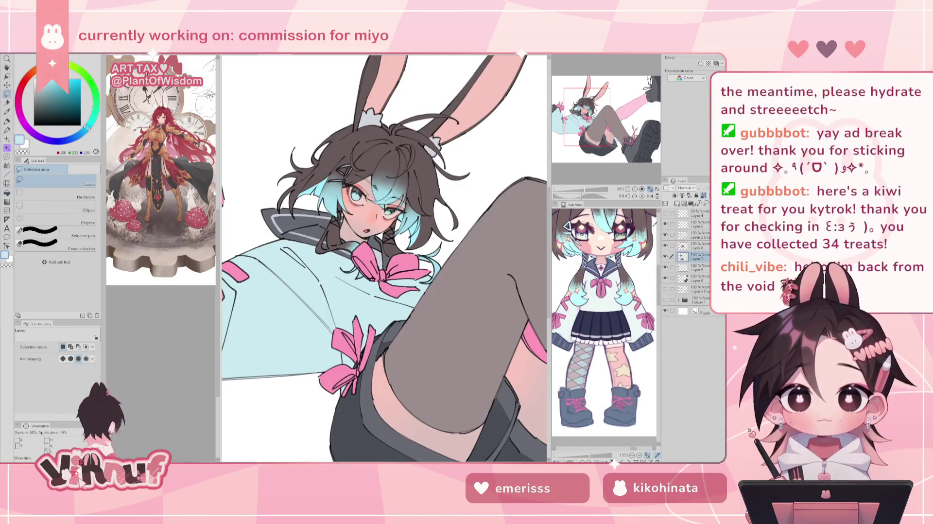
{"action": "mouse_move", "coordinate": [305, 103]}
{"action": "left_mouse_down"}
{"action": "mouse_move", "coordinate": [461, 268]}
{"action": "mouse_move", "coordinate": [422, 81]}
{"action": "left_mouse_up"}
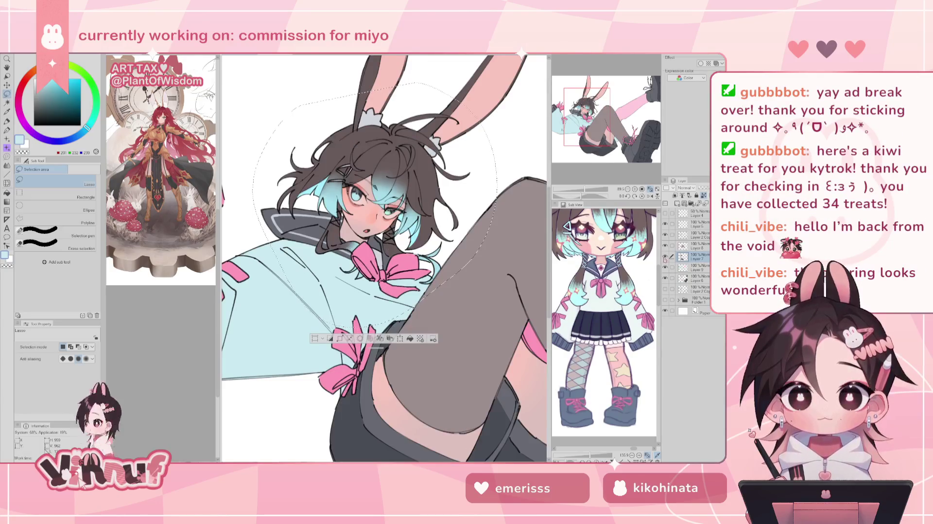
Adjust the luminosity of the head selection in Hue/Saturation/Luminosity and confirm with OK
{"action": "key", "text": "ctrl+u"}
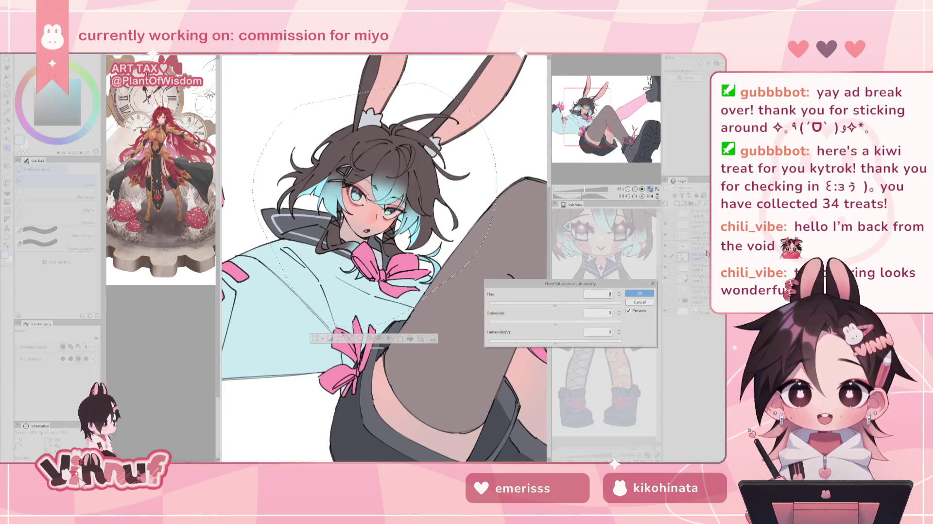
{"action": "left_click", "coordinate": [553, 343]}
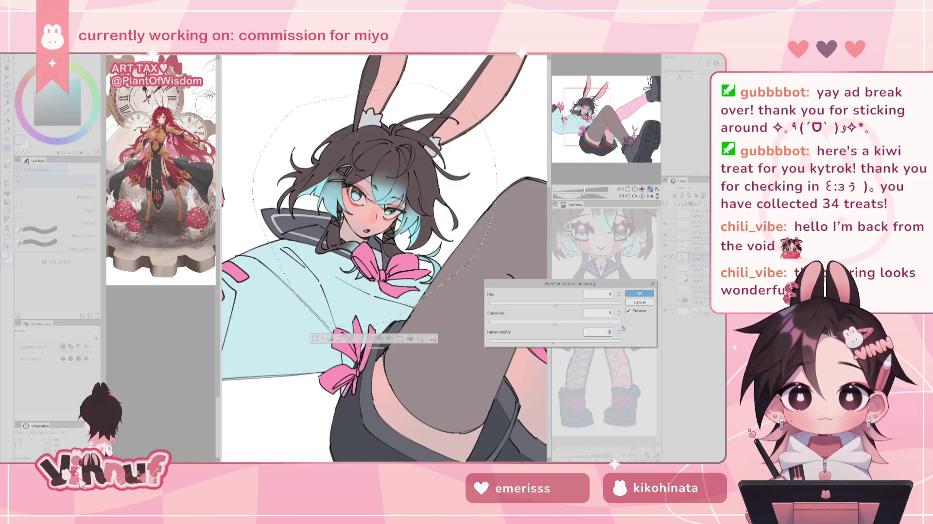
{"action": "left_click", "coordinate": [639, 293]}
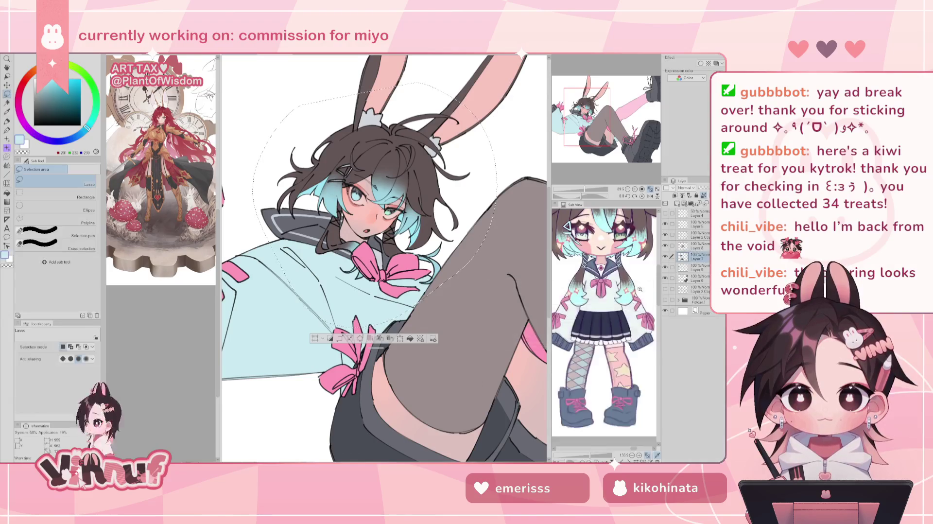
{"action": "left_click", "coordinate": [627, 189]}
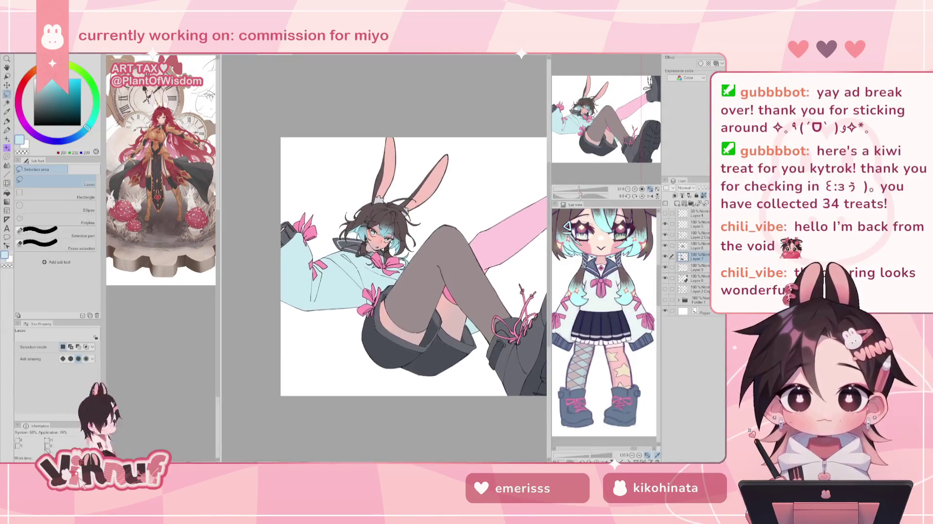
Zoom in on the head and sample the dark brown hair colour
{"action": "left_click_drag", "start_coordinate": [579, 191], "coordinate": [582, 184]}
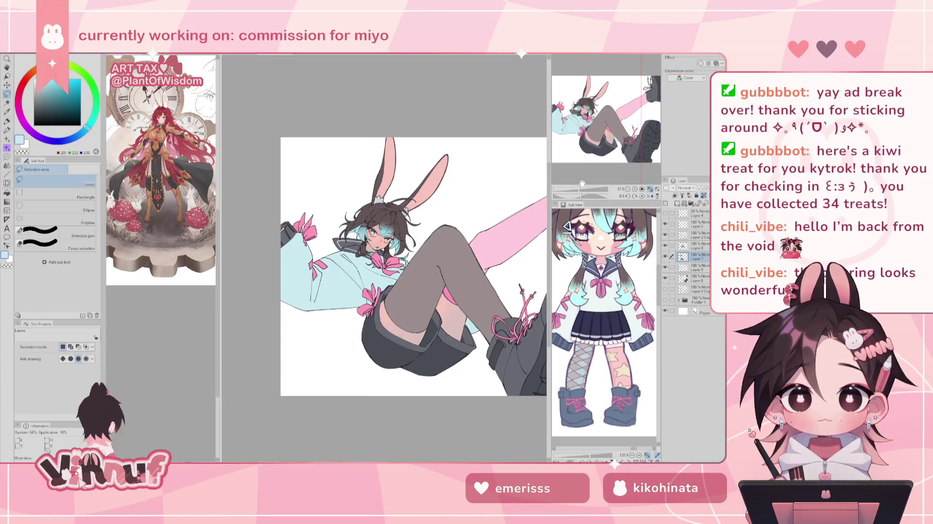
{"action": "left_click_drag", "start_coordinate": [577, 190], "coordinate": [589, 189]}
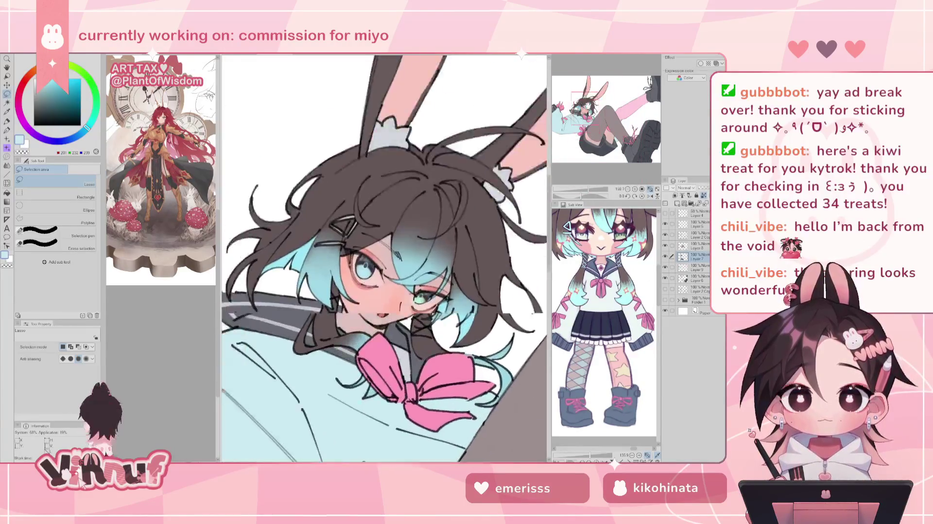
{"action": "left_click_drag", "start_coordinate": [229, 253], "coordinate": [545, 206]}
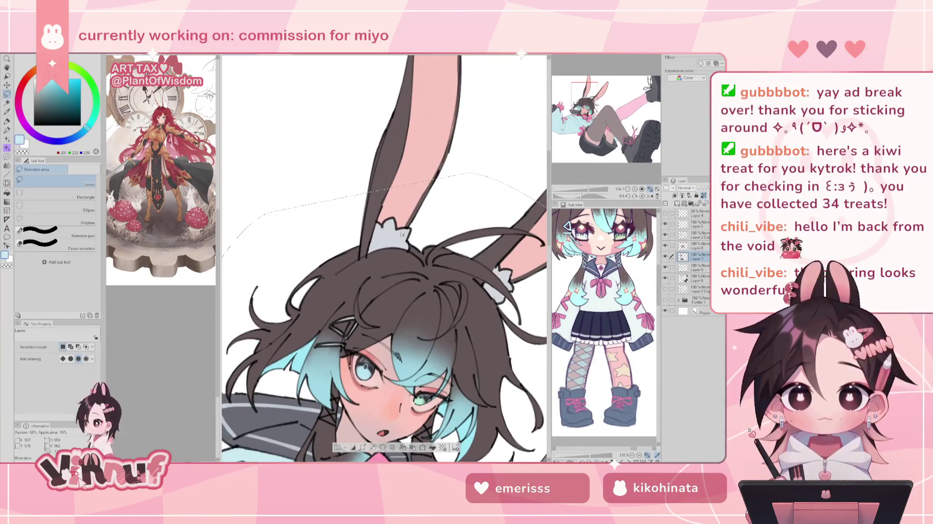
{"action": "key", "text": "p"}
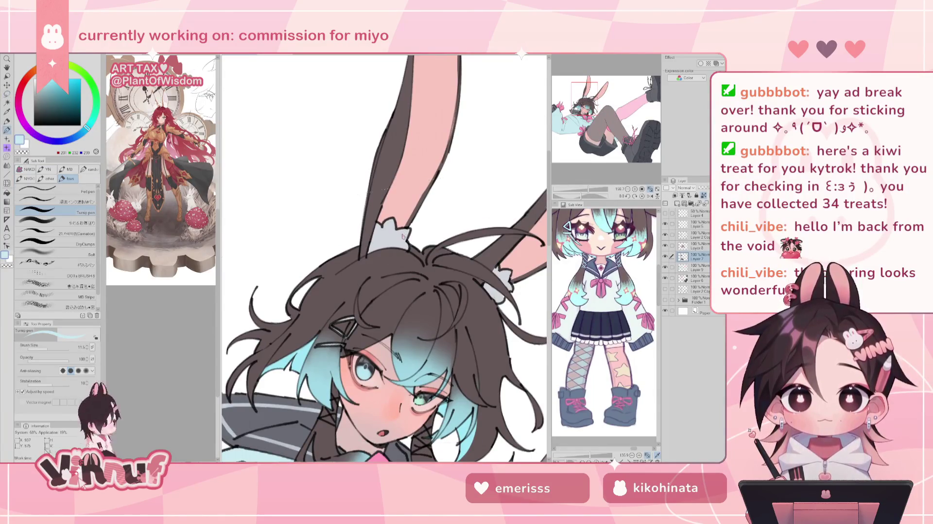
{"action": "key", "text": "ctrl+d"}
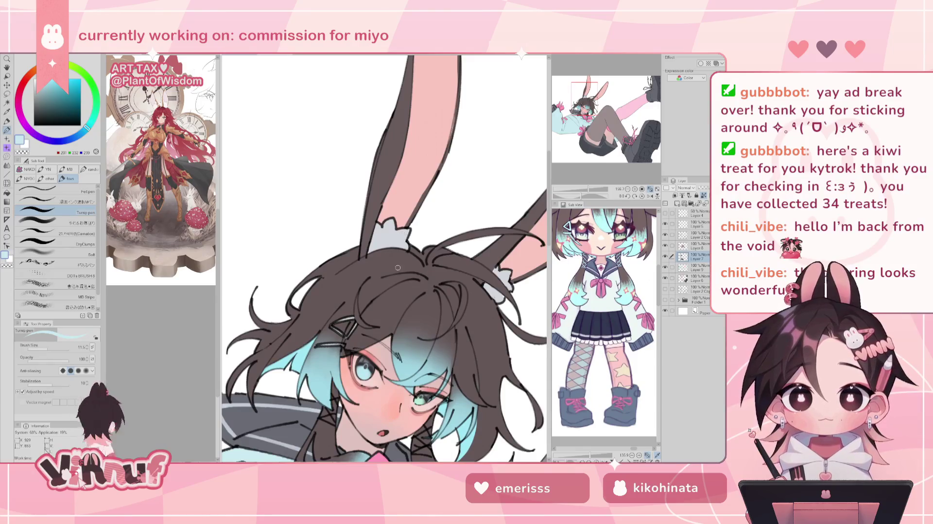
{"action": "left_click", "coordinate": [395, 261], "text": "alt"}
{"action": "left_click", "coordinate": [394, 253], "text": "ctrl+shift"}
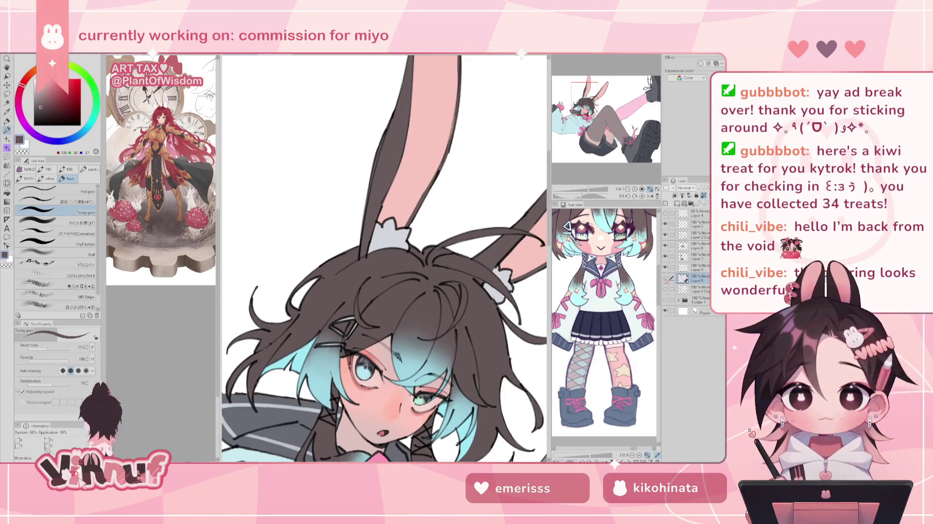
{"action": "key", "text": "g"}
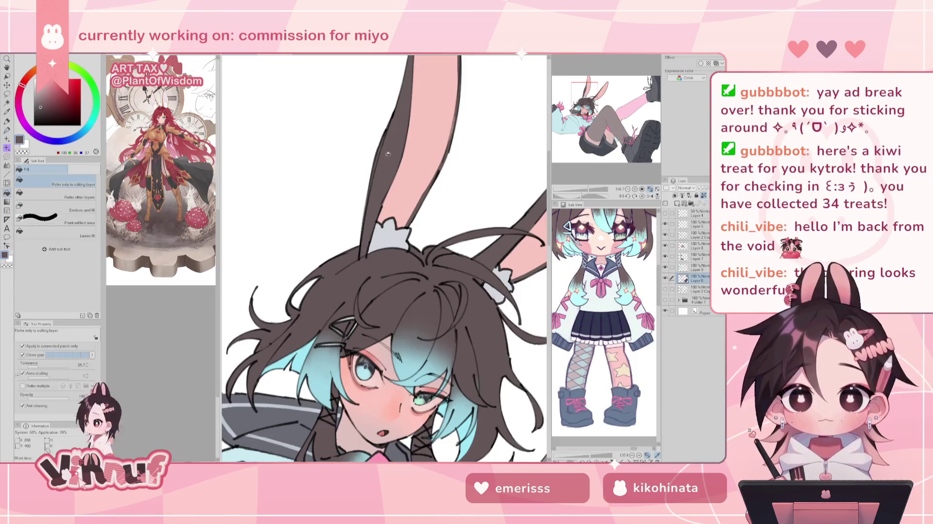
Pan and zoom around the bunny ears, face and hair to inspect them up close
{"action": "left_click_drag", "start_coordinate": [437, 176], "coordinate": [423, 223]}
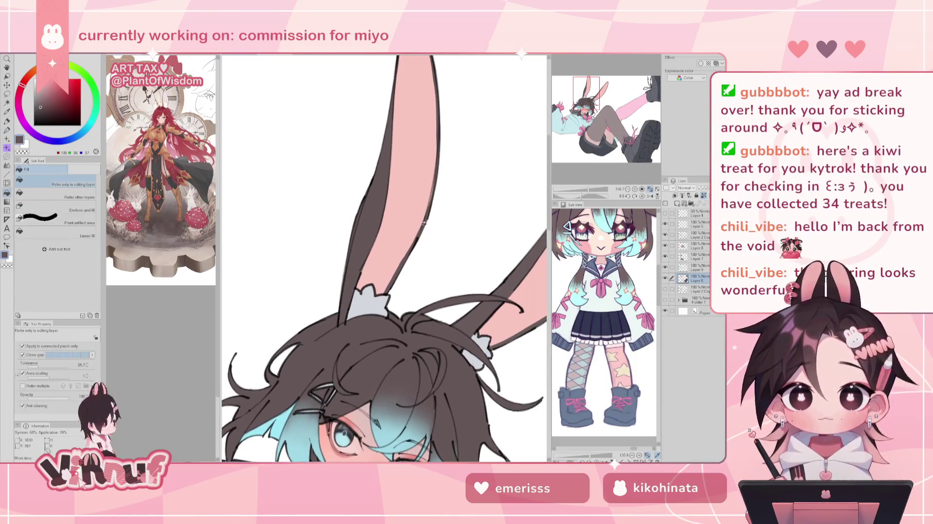
{"action": "left_click_drag", "start_coordinate": [449, 167], "coordinate": [428, 221]}
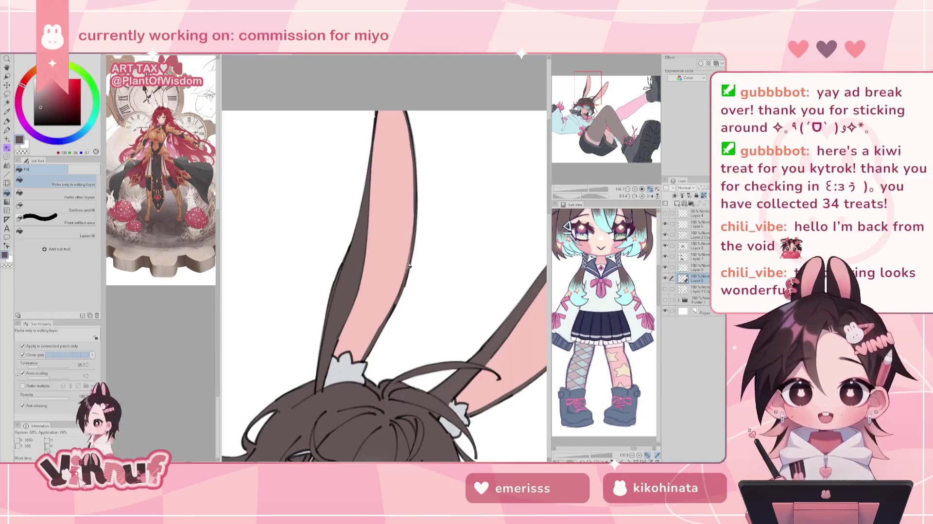
{"action": "left_click_drag", "start_coordinate": [450, 233], "coordinate": [384, 177]}
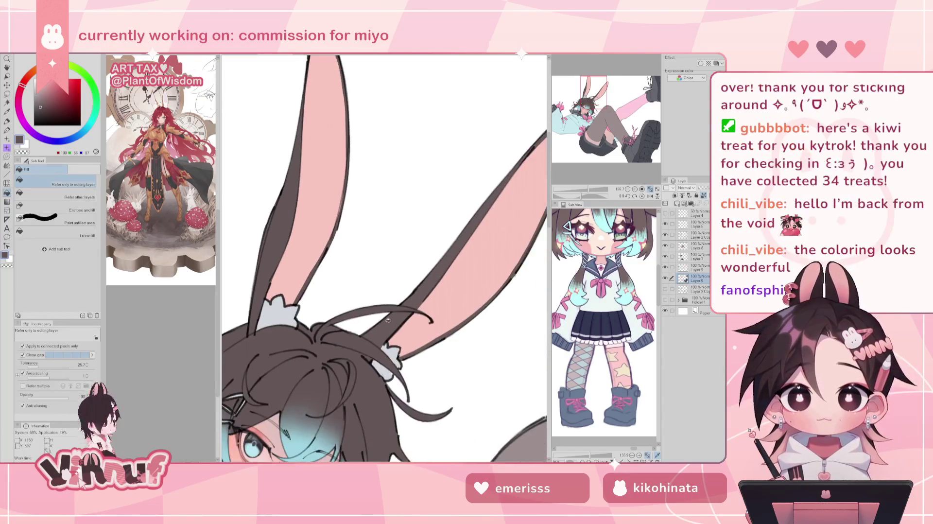
{"action": "left_click_drag", "start_coordinate": [475, 237], "coordinate": [407, 217]}
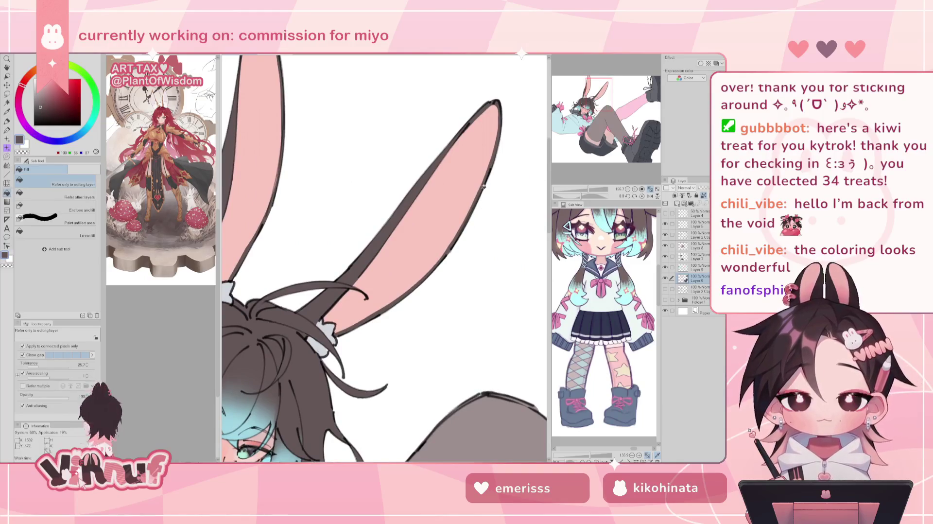
{"action": "left_click_drag", "start_coordinate": [435, 178], "coordinate": [508, 195]}
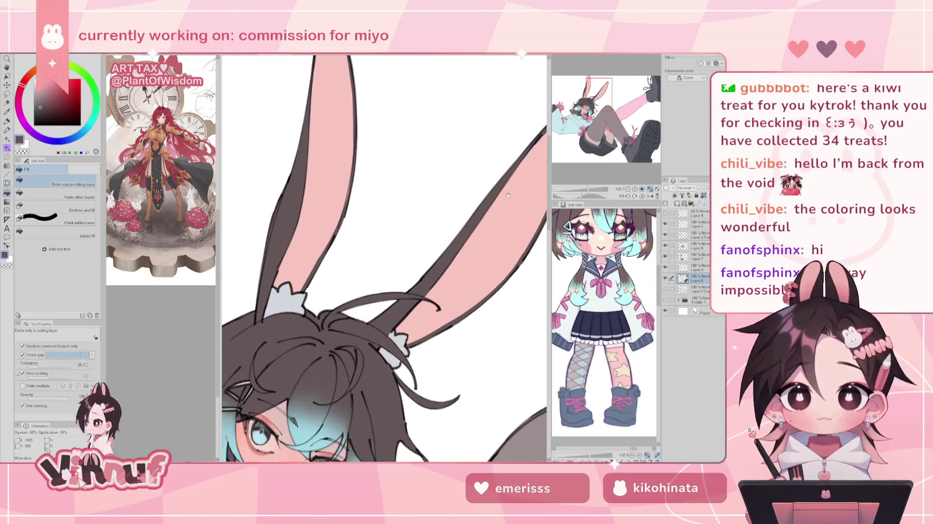
{"action": "left_click", "coordinate": [580, 145]}
{"action": "left_click", "coordinate": [577, 118]}
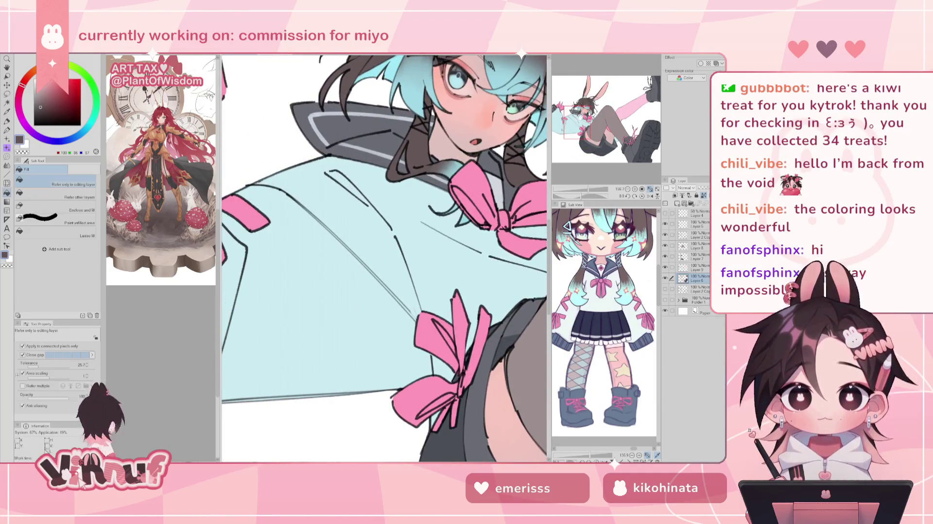
{"action": "left_click_drag", "start_coordinate": [582, 117], "coordinate": [587, 103]}
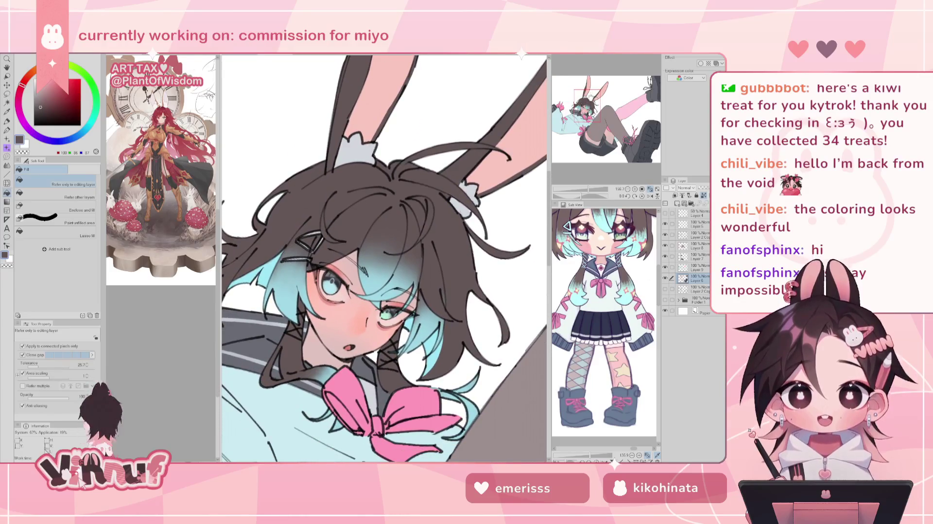
{"action": "left_click_drag", "start_coordinate": [585, 189], "coordinate": [581, 189]}
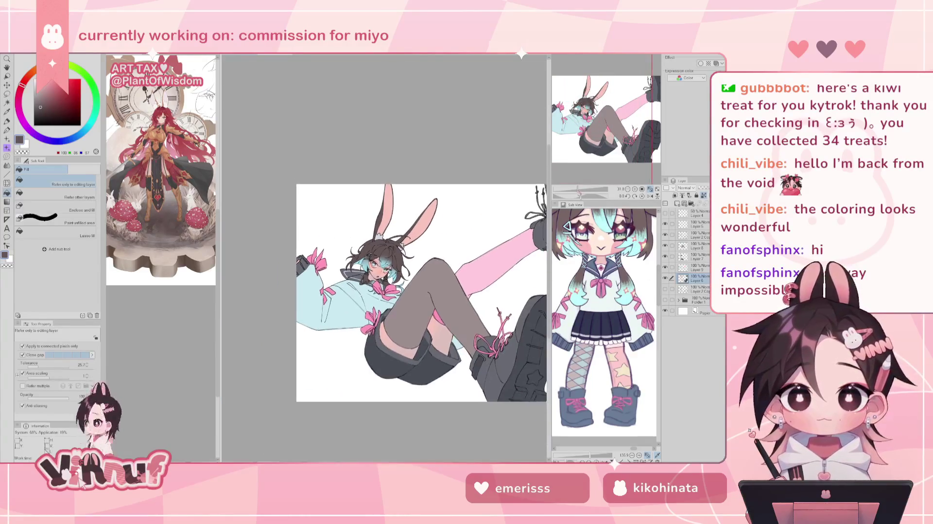
{"action": "left_click_drag", "start_coordinate": [580, 189], "coordinate": [588, 189]}
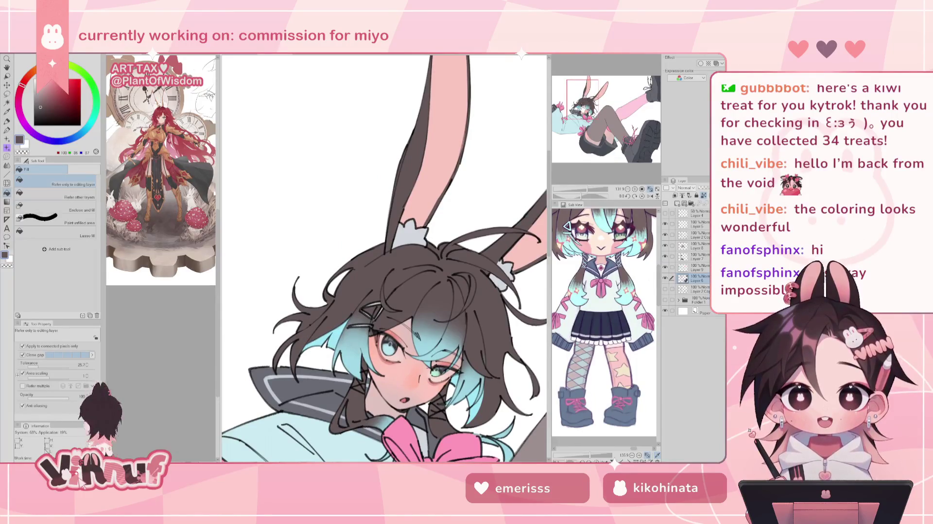
{"action": "mouse_move", "coordinate": [589, 109]}
{"action": "left_mouse_down"}
{"action": "mouse_move", "coordinate": [605, 98]}
{"action": "mouse_move", "coordinate": [589, 99]}
{"action": "left_mouse_up"}
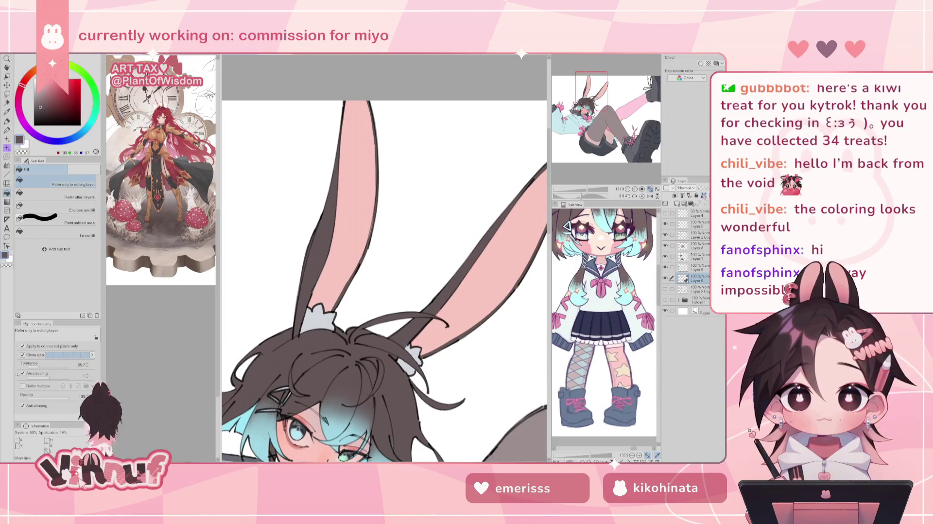
Mirror-check the ears and hair, then zoom out to the full figure
{"action": "key", "text": "h"}
{"action": "key", "text": "p"}
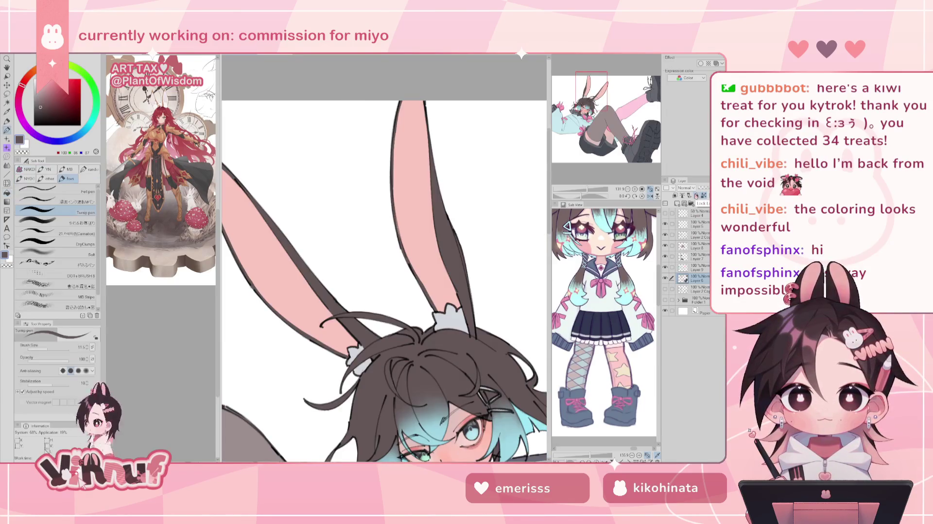
{"action": "left_click_drag", "start_coordinate": [304, 210], "coordinate": [329, 215]}
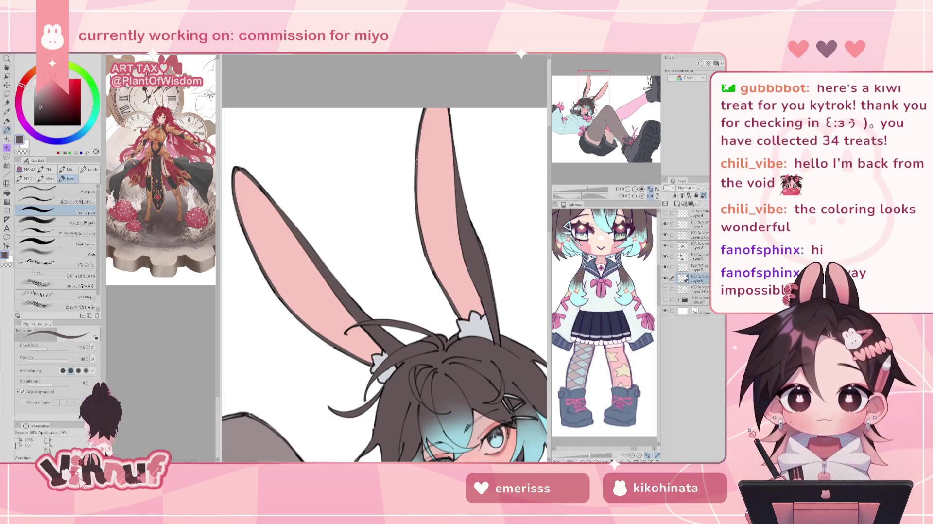
{"action": "key", "text": "h"}
{"action": "key", "text": "ctrl+minus"}
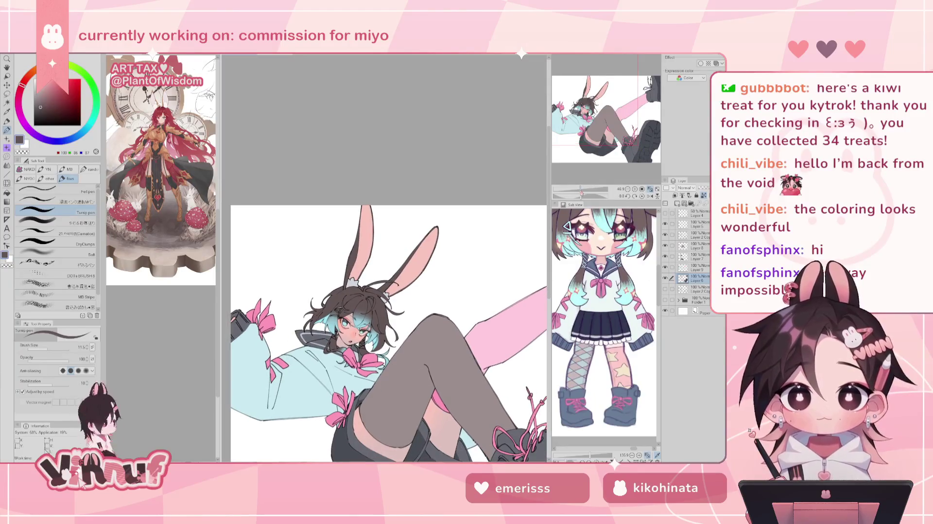
{"action": "scroll", "coordinate": [384, 331], "scroll_direction": "down", "scroll_amount": 3}
{"action": "left_click_drag", "start_coordinate": [579, 189], "coordinate": [584, 188]}
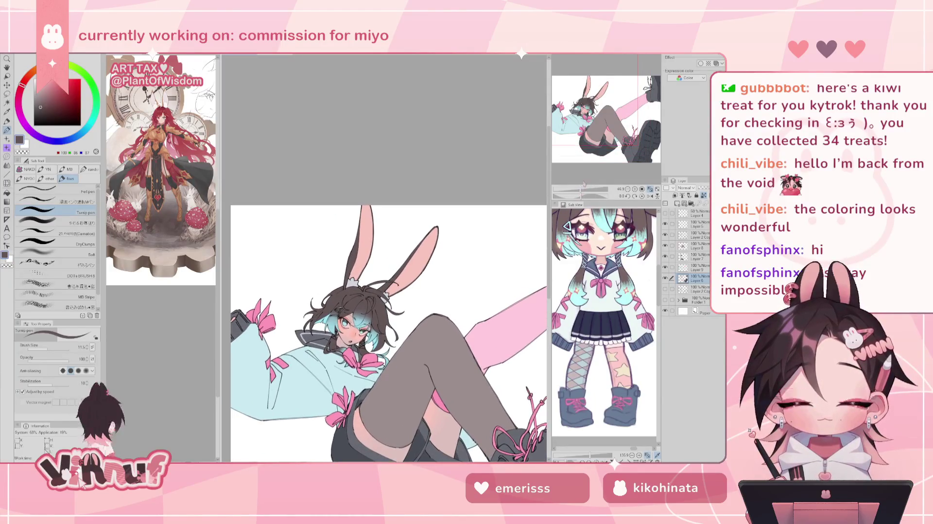
{"action": "left_click_drag", "start_coordinate": [611, 146], "coordinate": [613, 156]}
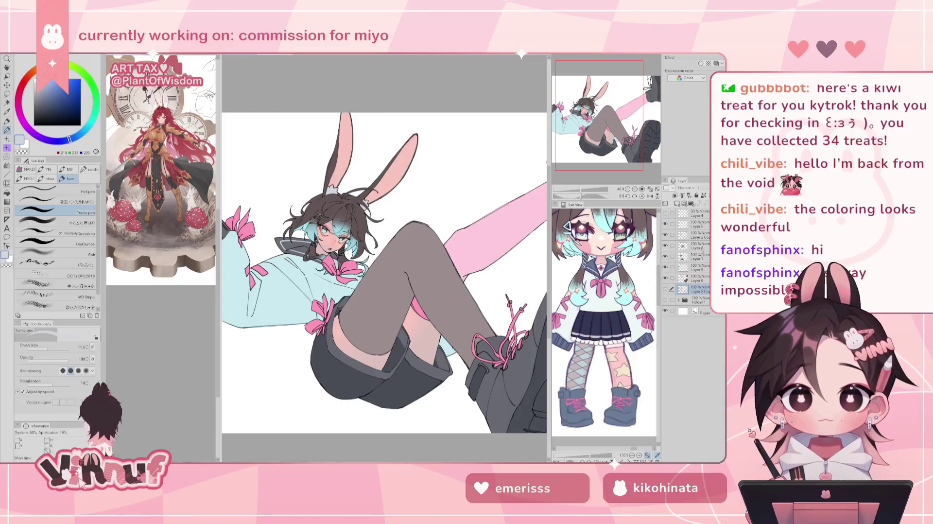
Add a new empty raster layer, Layer 10, ready for filling
{"action": "left_click", "coordinate": [676, 204]}
{"action": "key", "text": "g"}
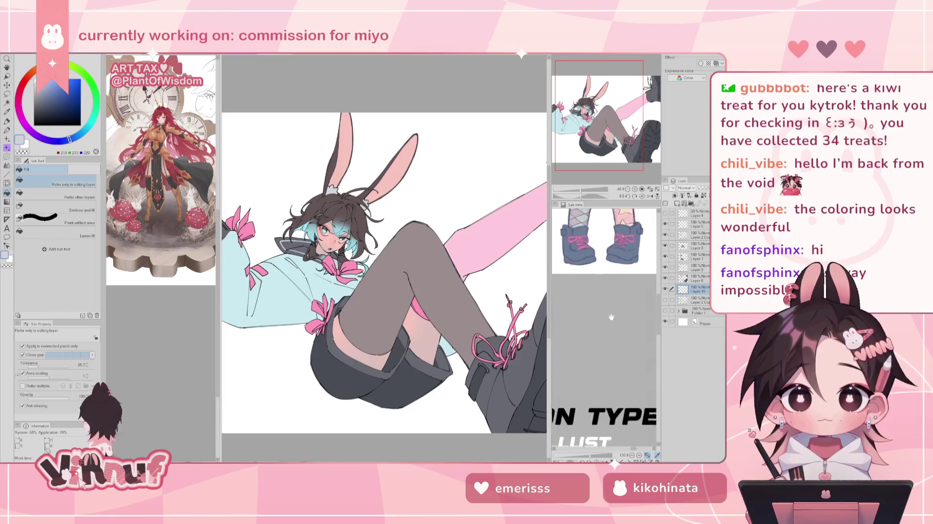
{"action": "left_click_drag", "start_coordinate": [580, 189], "coordinate": [574, 185]}
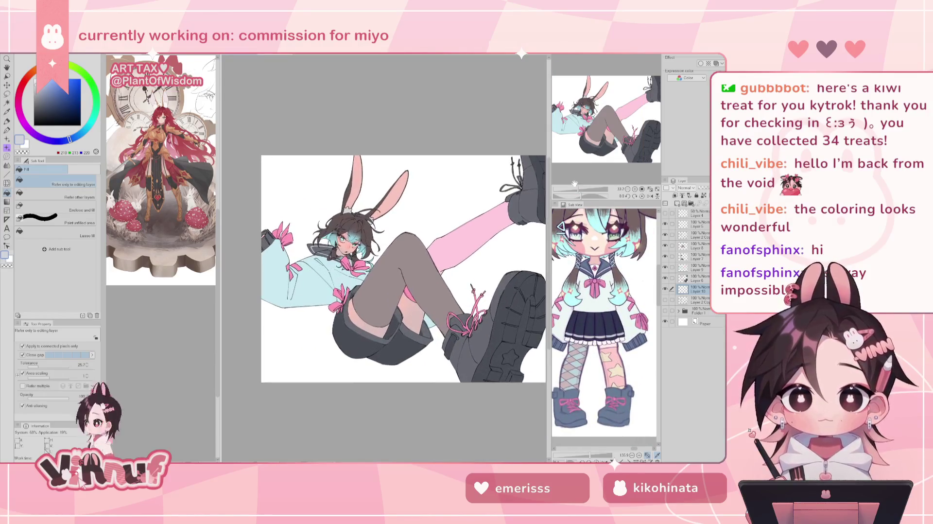
Fill an ellipse selection around the legs and boot with light grey
{"action": "key", "text": "m"}
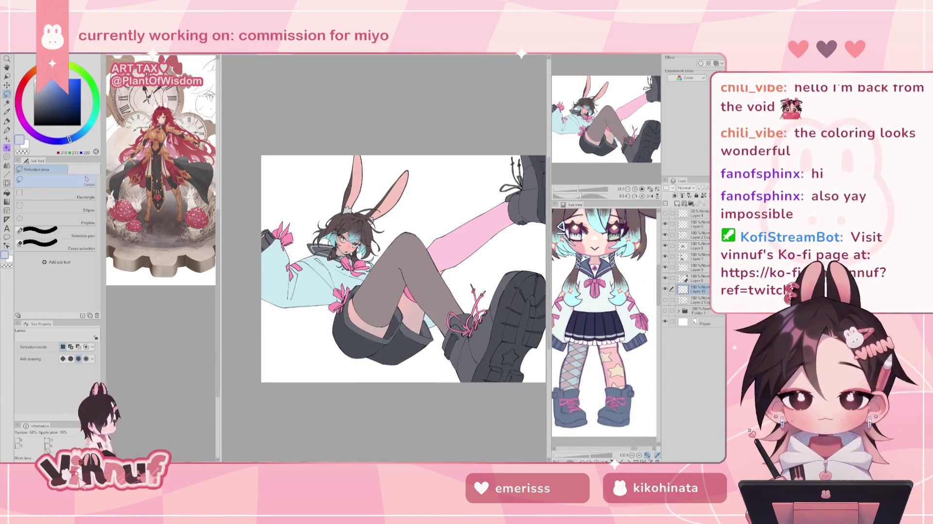
{"action": "left_click_drag", "start_coordinate": [314, 200], "coordinate": [522, 340]}
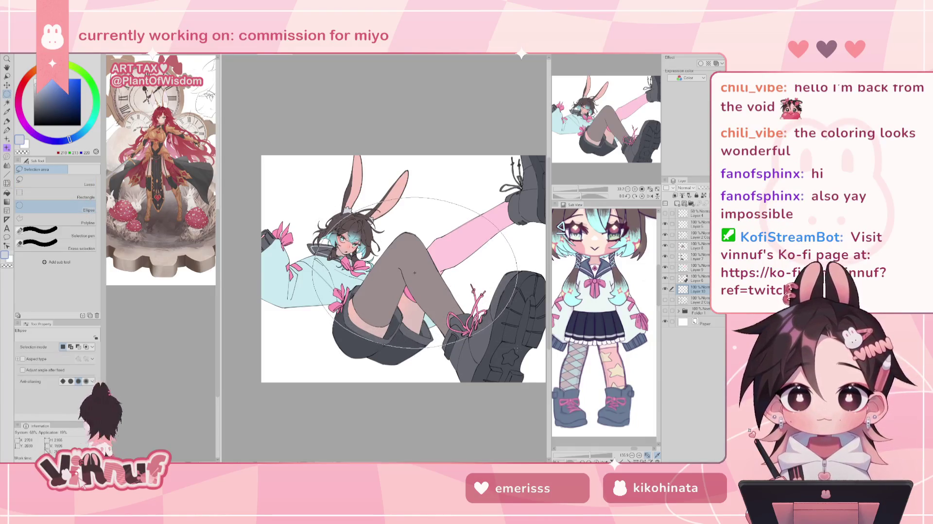
{"action": "left_click_drag", "start_coordinate": [524, 342], "coordinate": [514, 350]}
{"action": "key", "text": "g"}
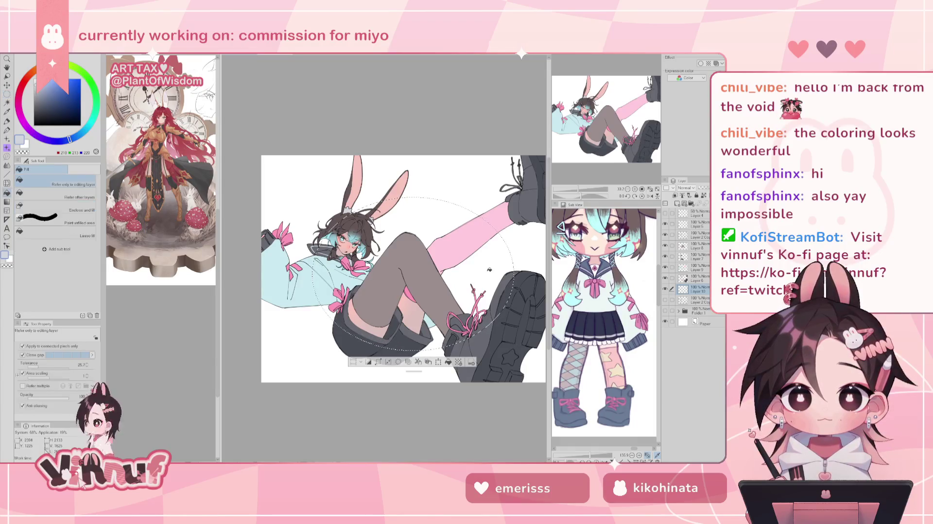
{"action": "left_click", "coordinate": [488, 262]}
{"action": "key", "text": "ctrl+d"}
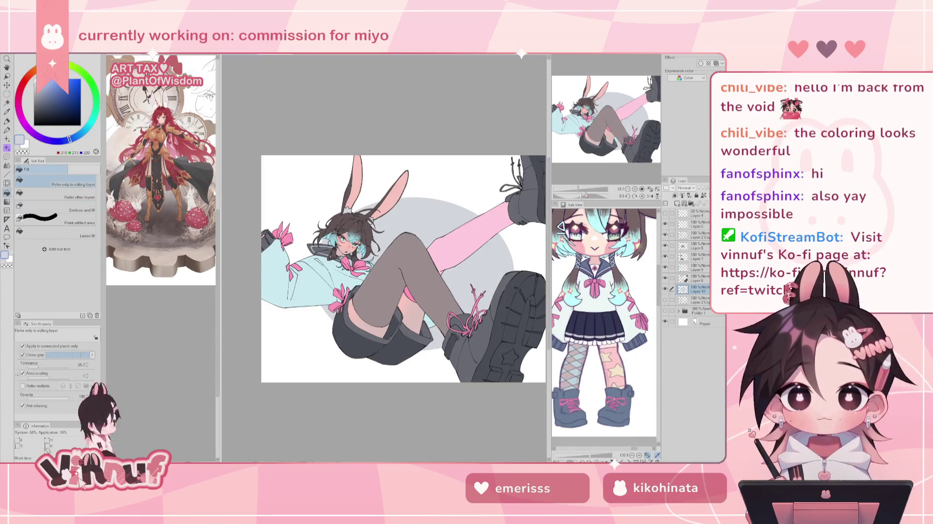
{"action": "left_click_drag", "start_coordinate": [578, 189], "coordinate": [577, 189]}
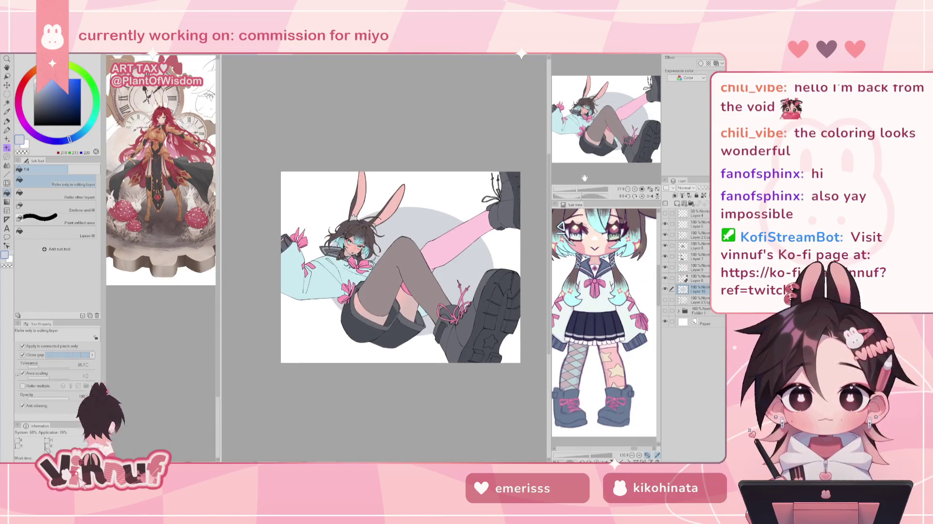
Free-transform the grey oval, tilting, stretching and enlarging it behind the figure
{"action": "key", "text": "ctrl+t"}
{"action": "left_click_drag", "start_coordinate": [481, 202], "coordinate": [457, 183]}
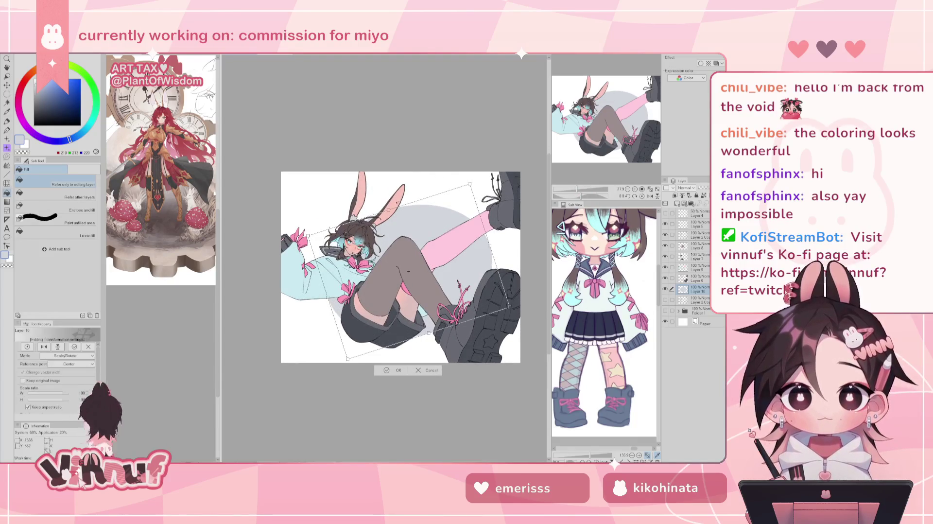
{"action": "left_click_drag", "start_coordinate": [370, 332], "coordinate": [381, 265]}
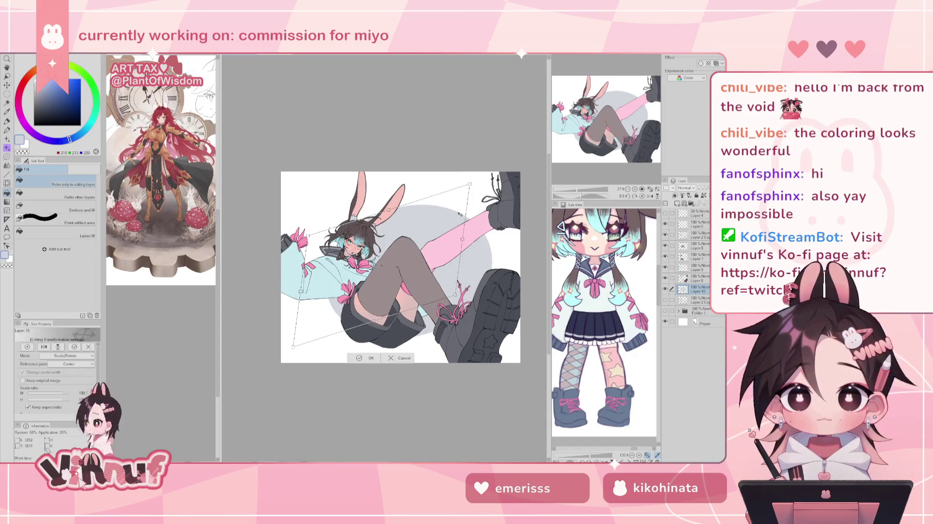
{"action": "left_click_drag", "start_coordinate": [472, 247], "coordinate": [458, 226]}
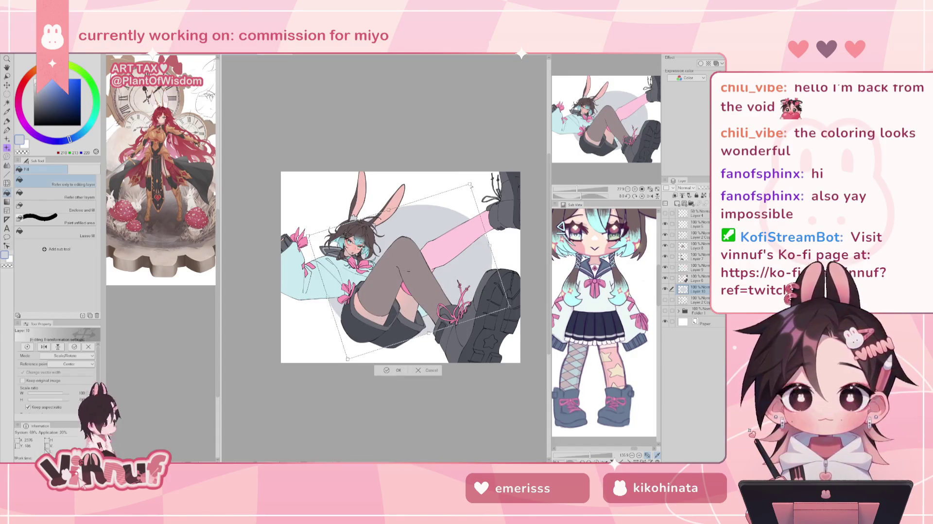
{"action": "left_click_drag", "start_coordinate": [327, 297], "coordinate": [285, 287]}
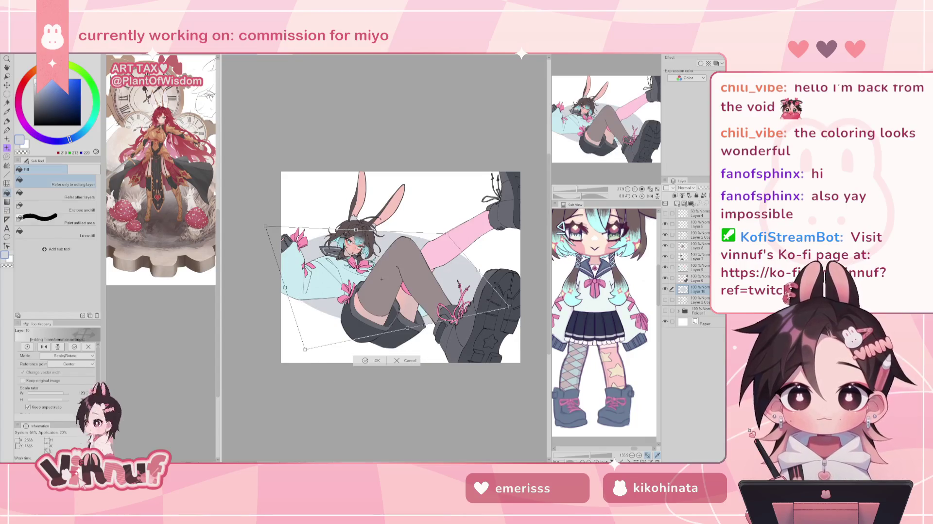
{"action": "left_click_drag", "start_coordinate": [509, 306], "coordinate": [534, 338]}
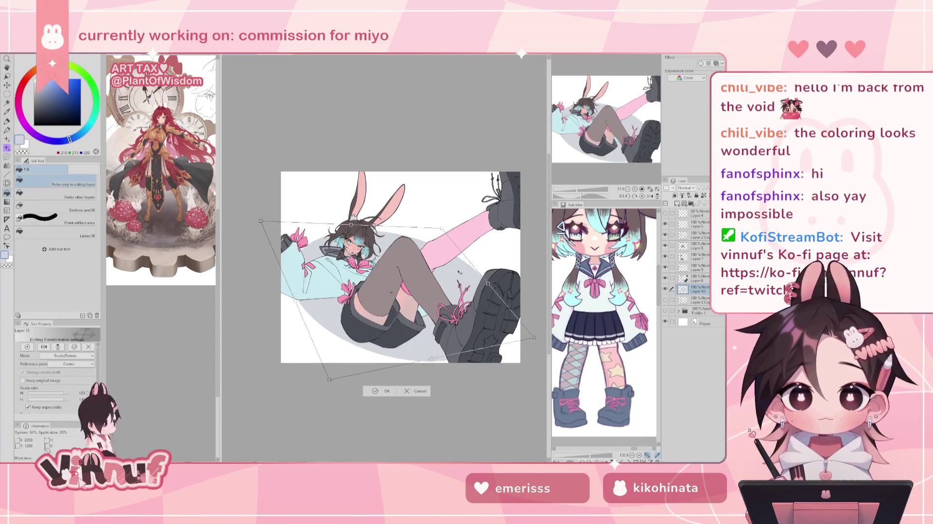
{"action": "scroll", "coordinate": [447, 292], "scroll_direction": "up", "scroll_amount": 1}
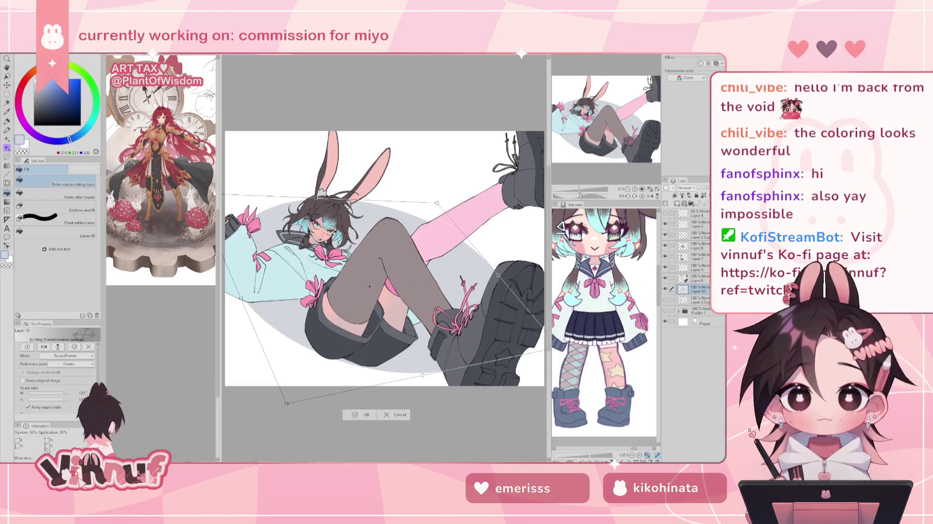
{"action": "scroll", "coordinate": [437, 277], "scroll_direction": "down", "scroll_amount": 1}
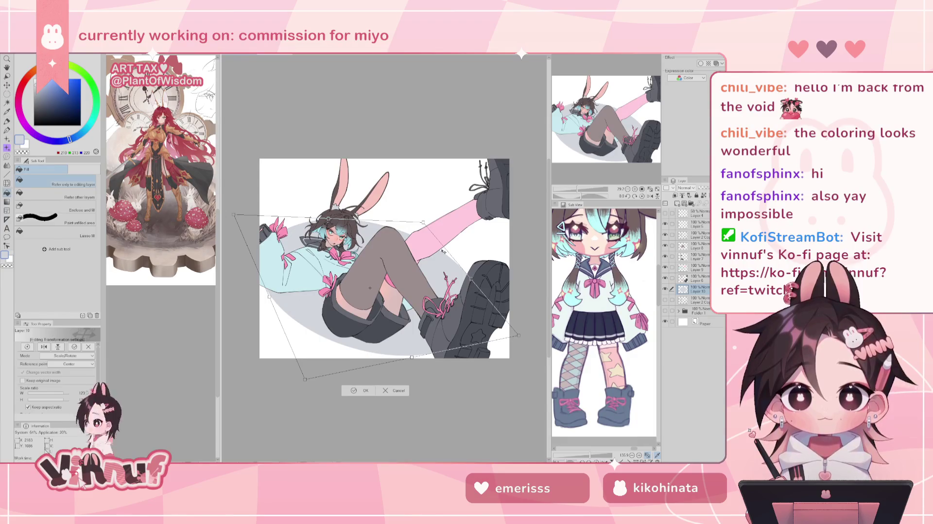
{"action": "left_click_drag", "start_coordinate": [423, 284], "coordinate": [425, 260]}
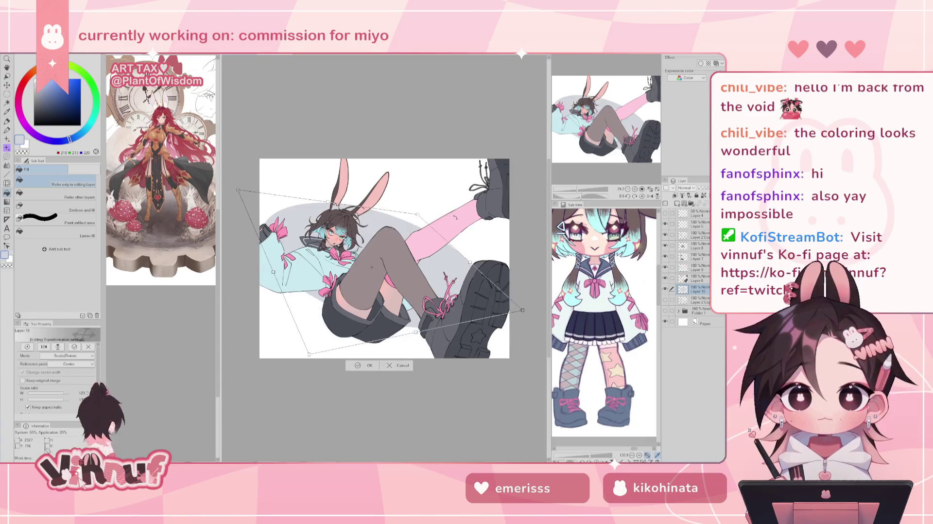
{"action": "mouse_move", "coordinate": [470, 237]}
{"action": "left_mouse_down"}
{"action": "mouse_move", "coordinate": [500, 238]}
{"action": "mouse_move", "coordinate": [470, 263]}
{"action": "left_mouse_up"}
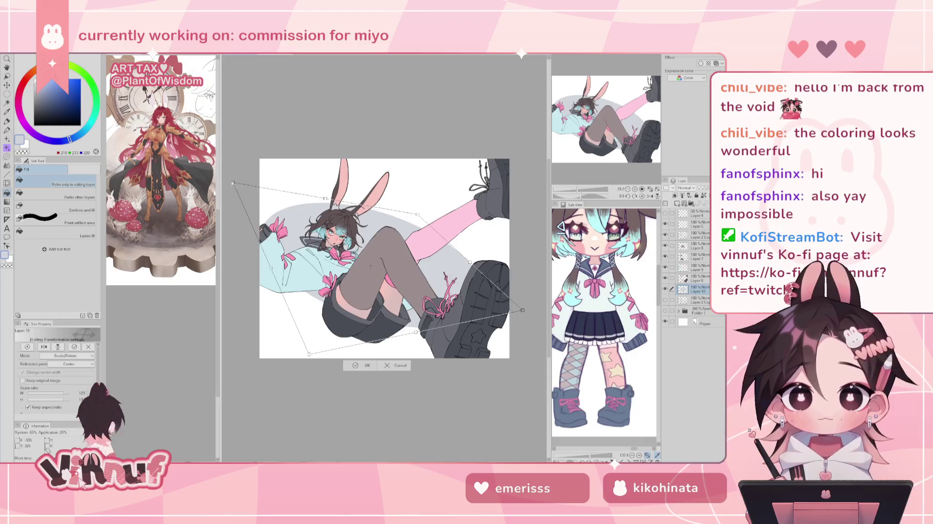
{"action": "mouse_move", "coordinate": [371, 266]}
{"action": "left_mouse_down"}
{"action": "mouse_move", "coordinate": [435, 253]}
{"action": "mouse_move", "coordinate": [471, 214]}
{"action": "left_mouse_up"}
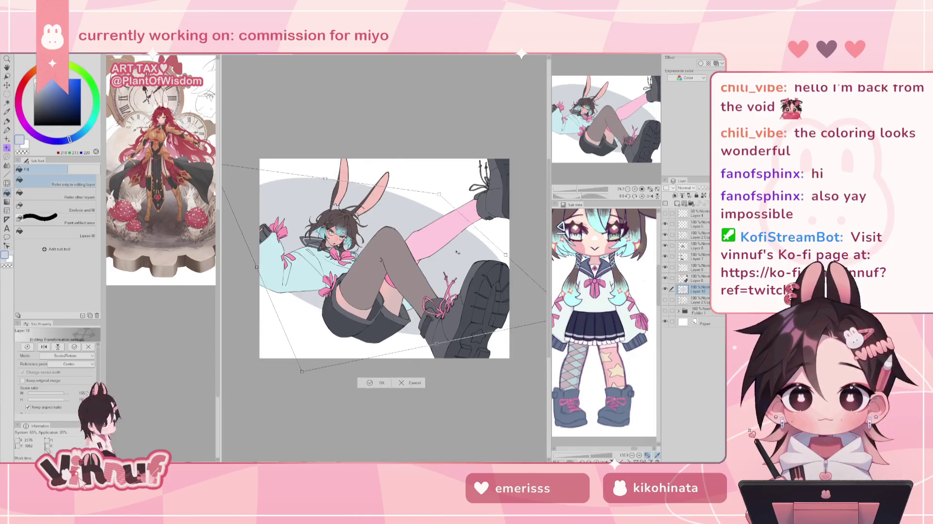
{"action": "left_click_drag", "start_coordinate": [462, 246], "coordinate": [460, 248]}
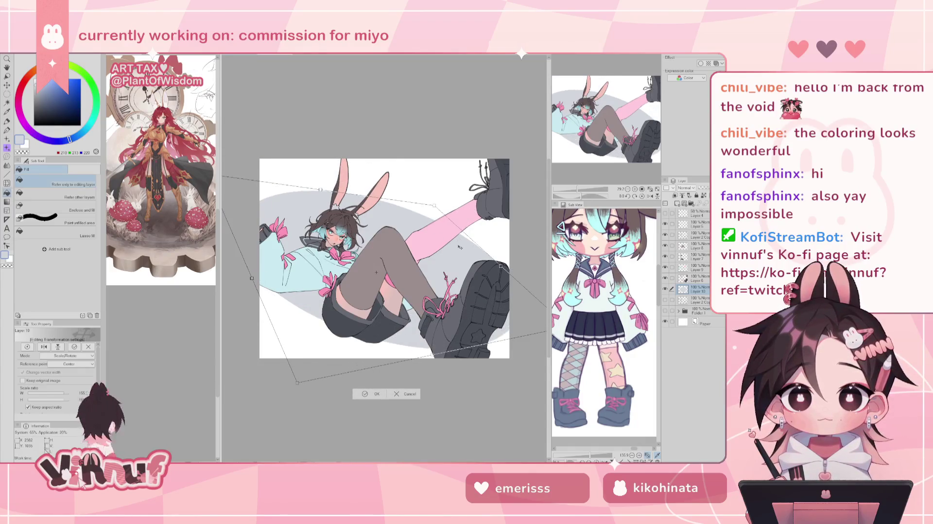
Cancel the transform and delete the grey oval layer, leaving a plain white background
{"action": "left_click", "coordinate": [403, 393]}
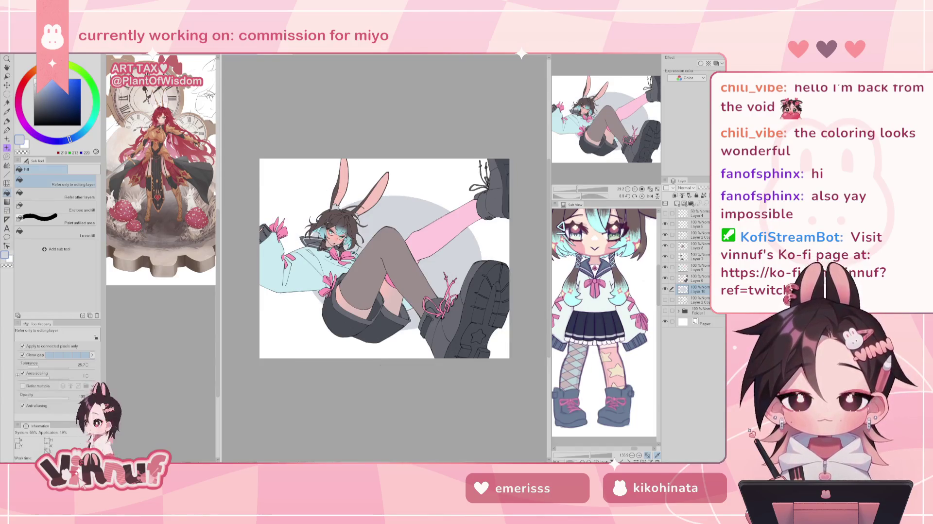
{"action": "key", "text": "Delete"}
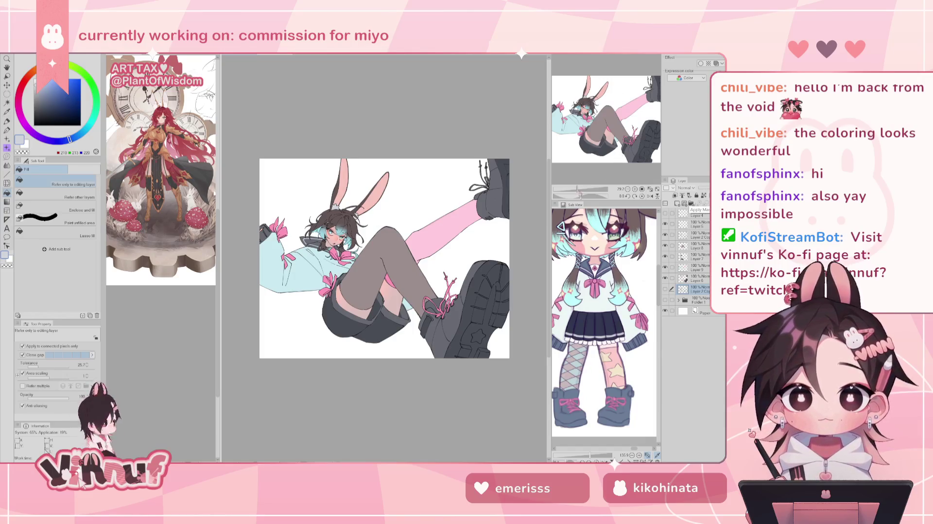
{"action": "scroll", "coordinate": [383, 258], "scroll_direction": "up", "scroll_amount": 2}
{"action": "scroll", "coordinate": [384, 257], "scroll_direction": "up", "scroll_amount": 1}
{"action": "scroll", "coordinate": [383, 258], "scroll_direction": "up", "scroll_amount": 1}
On the boot's Layer 6, paint a light grey highlight along the strap edge
{"action": "mouse_move", "coordinate": [606, 122]}
{"action": "left_mouse_down"}
{"action": "mouse_move", "coordinate": [603, 146]}
{"action": "mouse_move", "coordinate": [591, 146]}
{"action": "left_mouse_up"}
{"action": "key", "text": "p"}
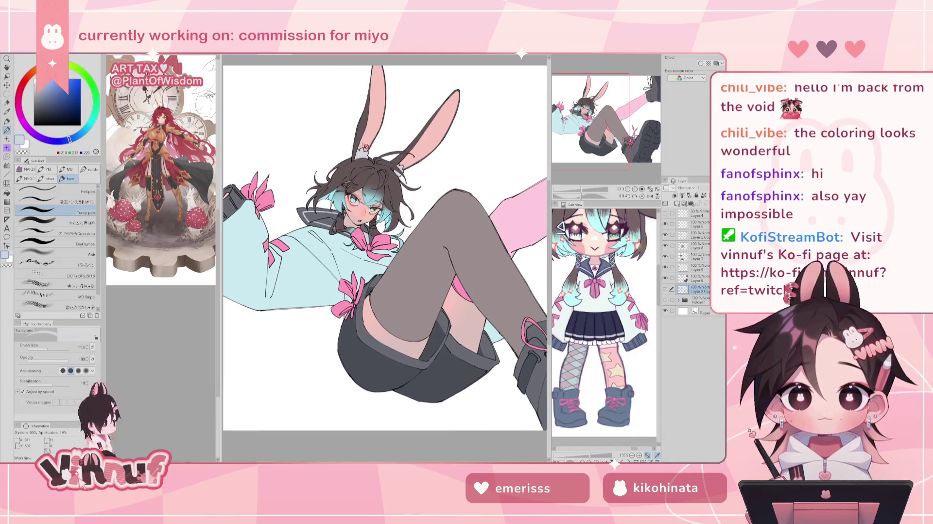
{"action": "left_click", "coordinate": [698, 279]}
{"action": "scroll", "coordinate": [428, 301], "scroll_direction": "up", "scroll_amount": 5}
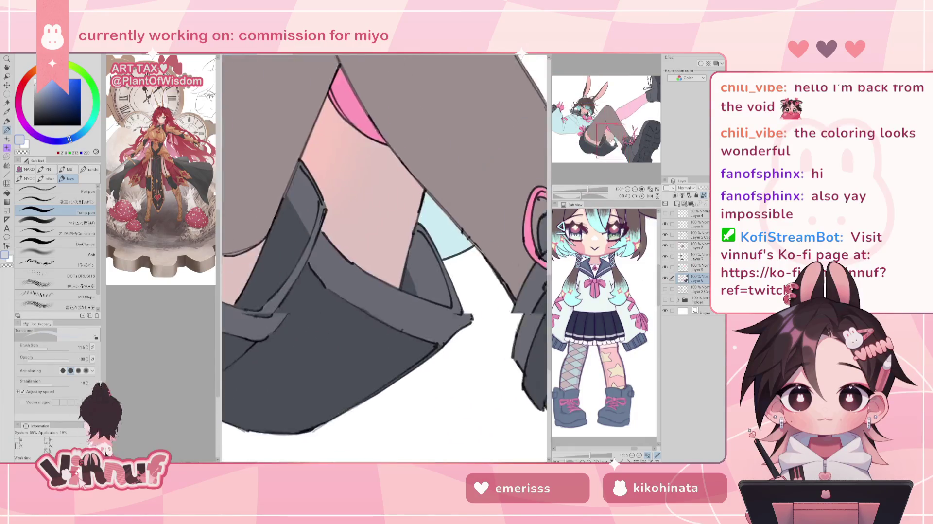
{"action": "left_click_drag", "start_coordinate": [610, 141], "coordinate": [624, 144]}
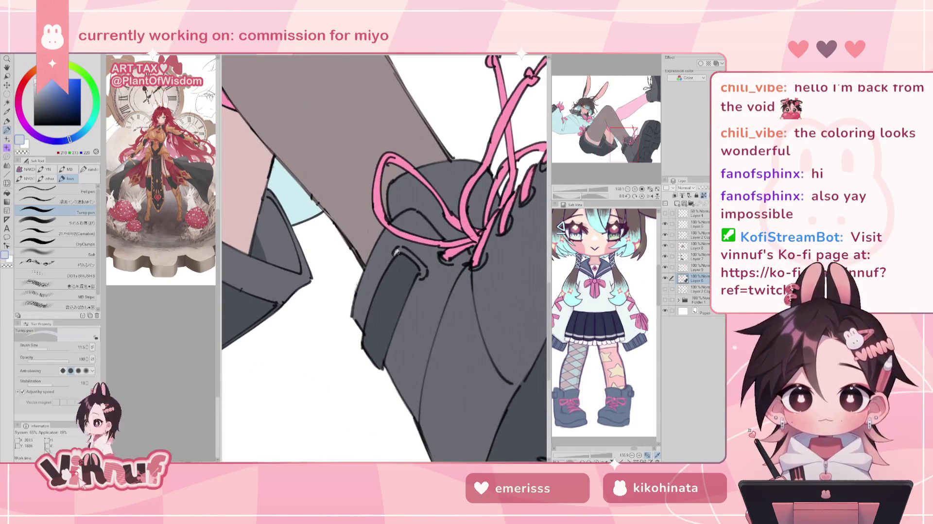
{"action": "left_click_drag", "start_coordinate": [396, 251], "coordinate": [424, 278]}
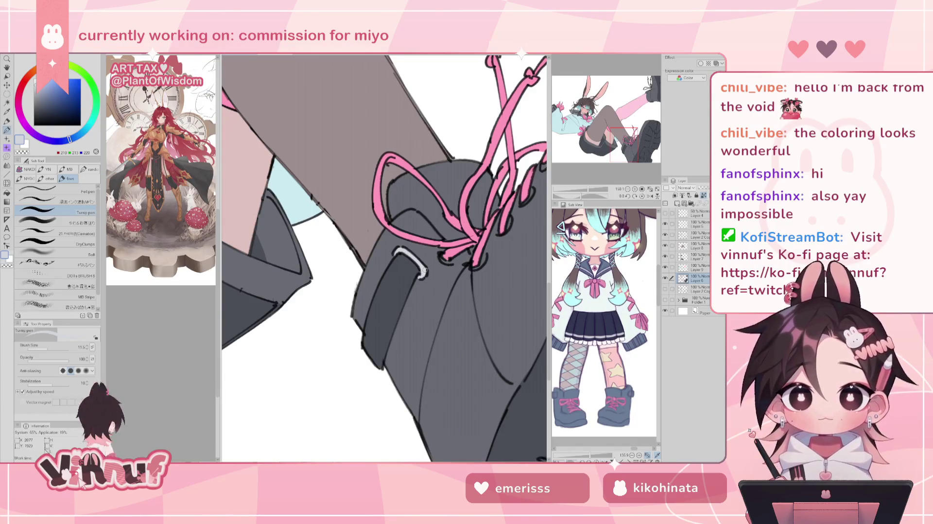
{"action": "left_click_drag", "start_coordinate": [430, 226], "coordinate": [374, 317]}
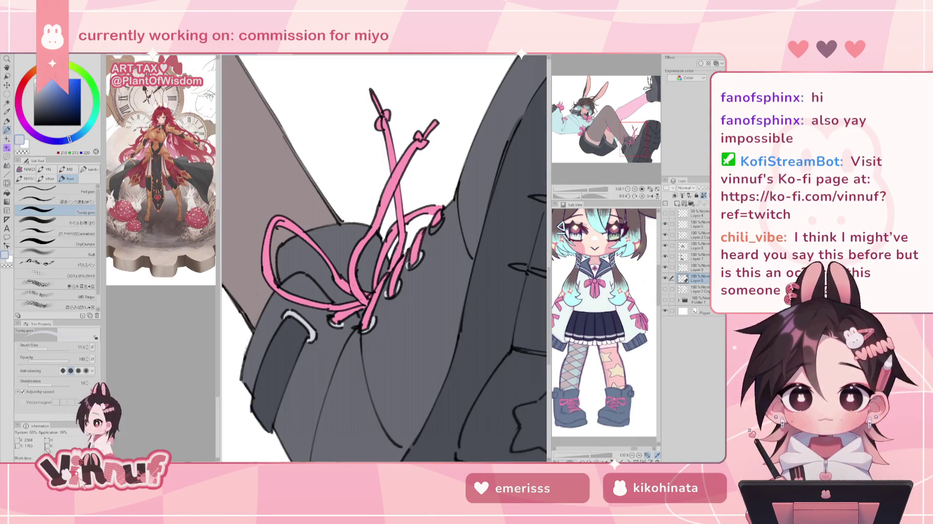
Sample the light grey and add a highlight around a lace eyelet
{"action": "left_click", "coordinate": [408, 264], "text": "alt"}
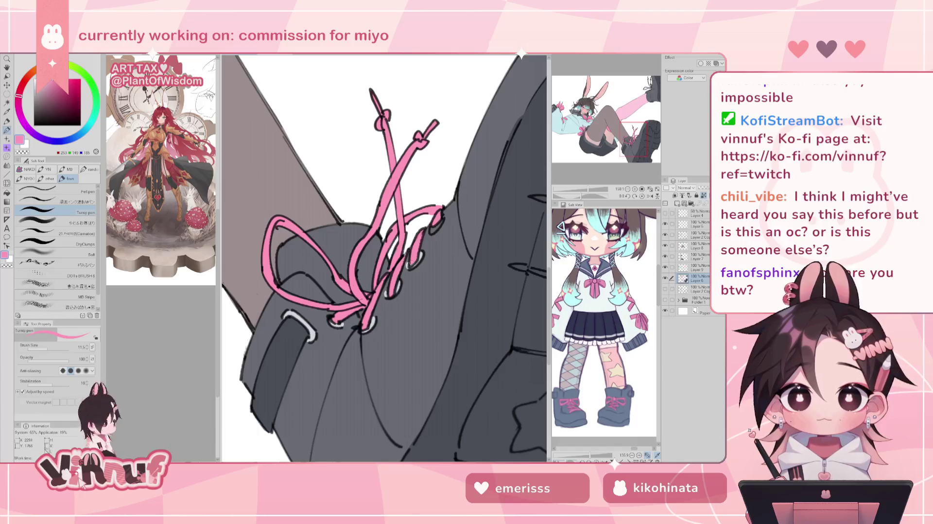
{"action": "left_click", "coordinate": [370, 324], "text": "alt"}
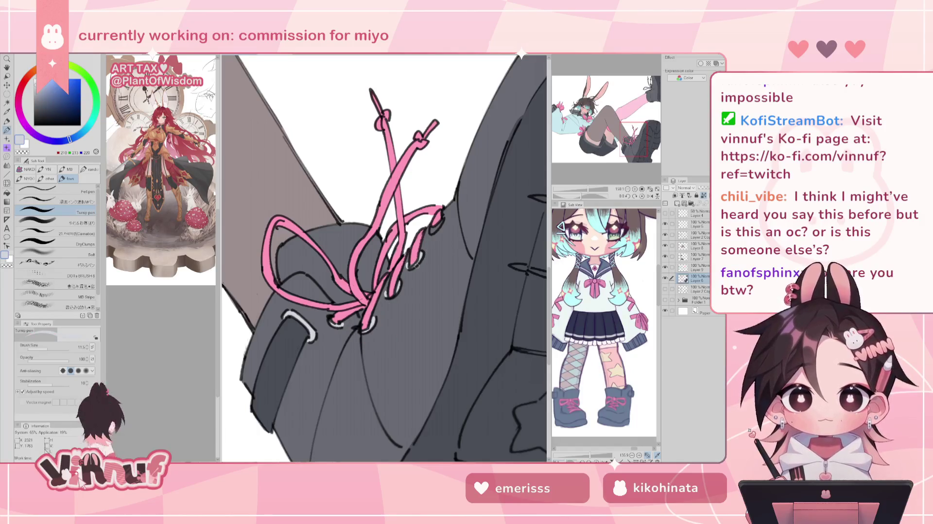
{"action": "left_click", "coordinate": [413, 264], "text": "alt"}
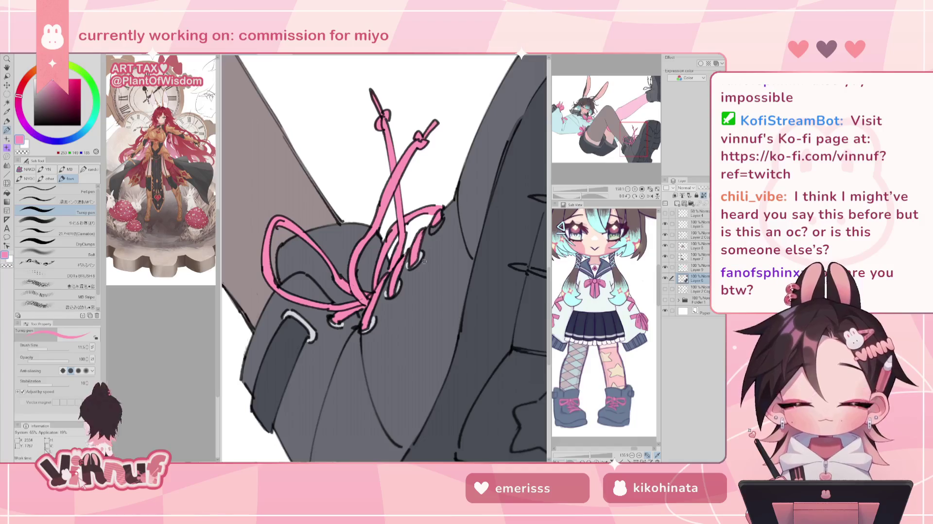
{"action": "left_click", "coordinate": [312, 331], "text": "alt"}
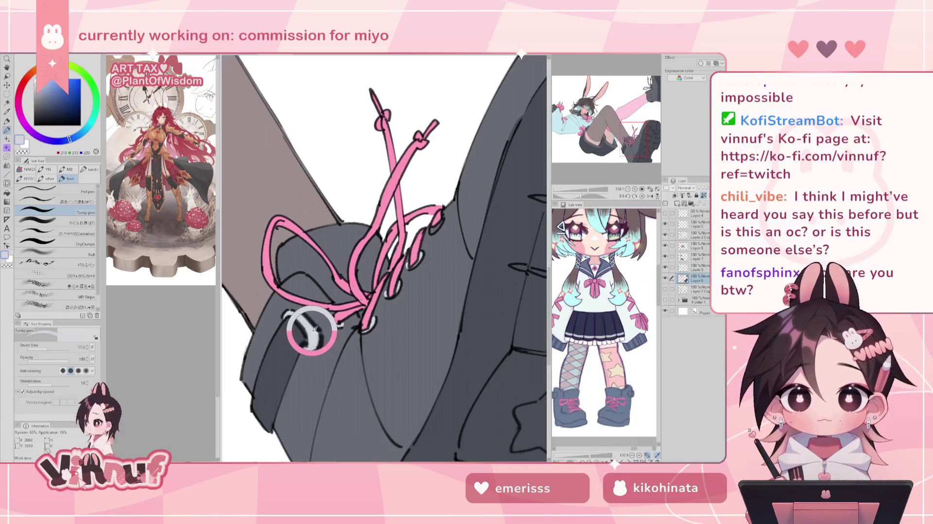
{"action": "left_click_drag", "start_coordinate": [430, 230], "coordinate": [441, 219]}
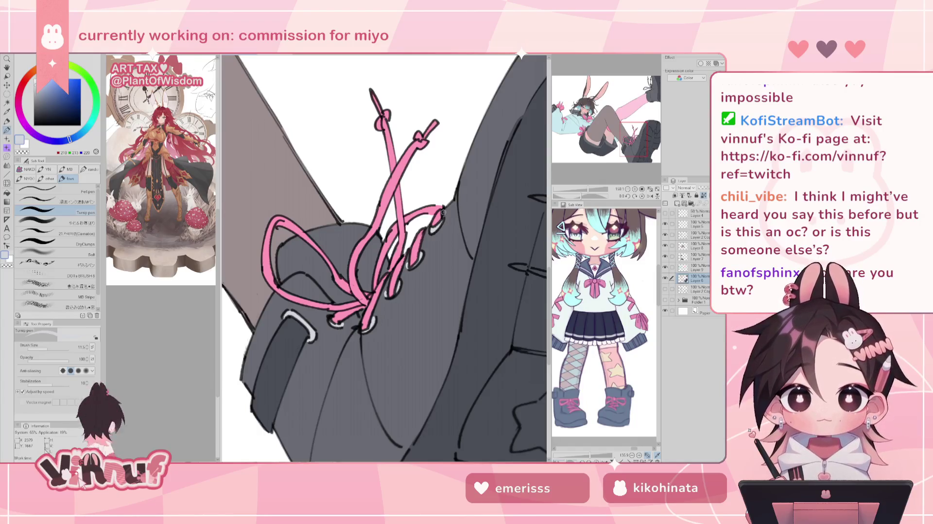
{"action": "left_click", "coordinate": [665, 235]}
{"action": "key", "text": "e"}
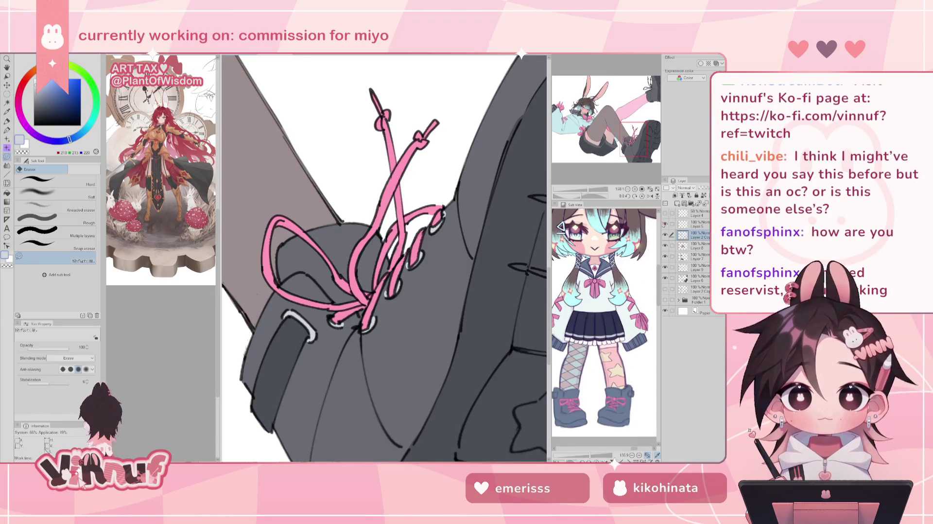
{"action": "left_click", "coordinate": [699, 280]}
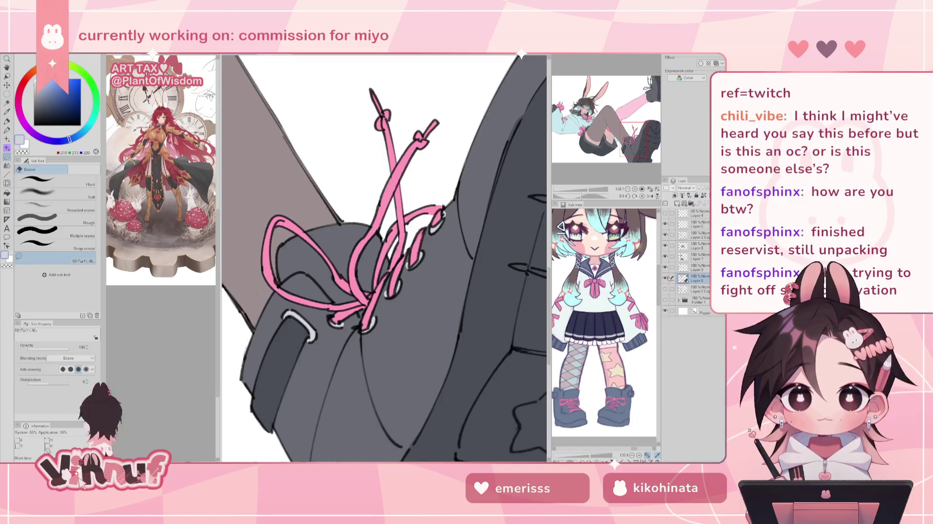
{"action": "left_click", "coordinate": [665, 278]}
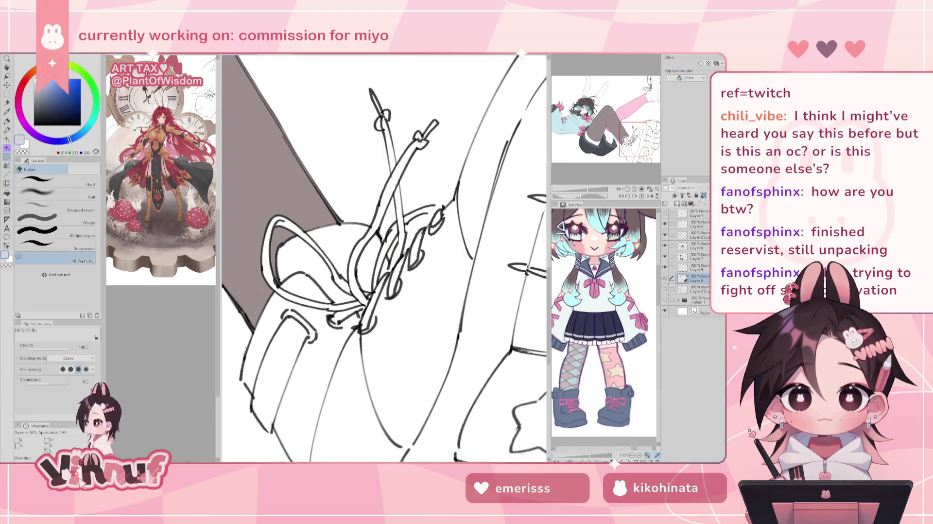
{"action": "left_click", "coordinate": [665, 278]}
{"action": "key", "text": "p"}
{"action": "left_click", "coordinate": [267, 255], "text": "alt"}
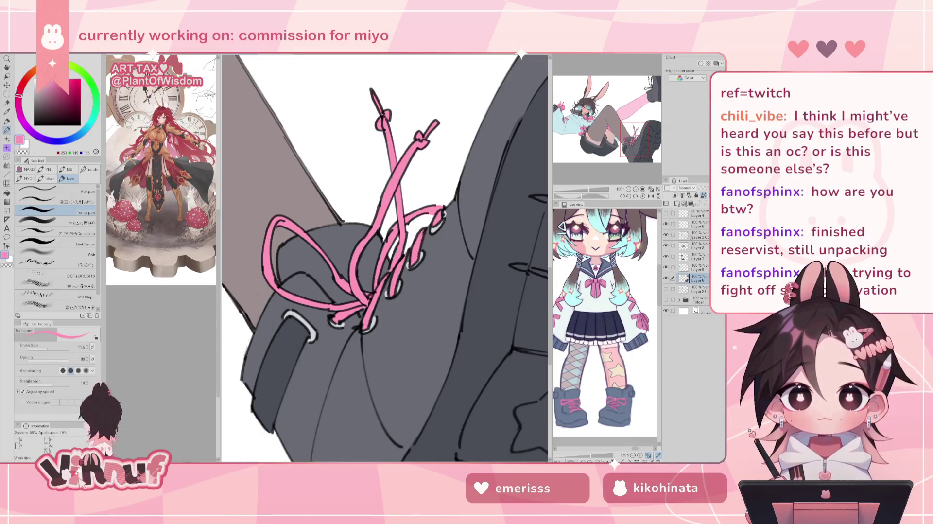
Switch from erasing on Layer 2 Copy to the Turnip pen on Layer 6, zoomed out to the leg and boot
{"action": "left_click", "coordinate": [311, 293], "text": "ctrl+shift"}
{"action": "key", "text": "e"}
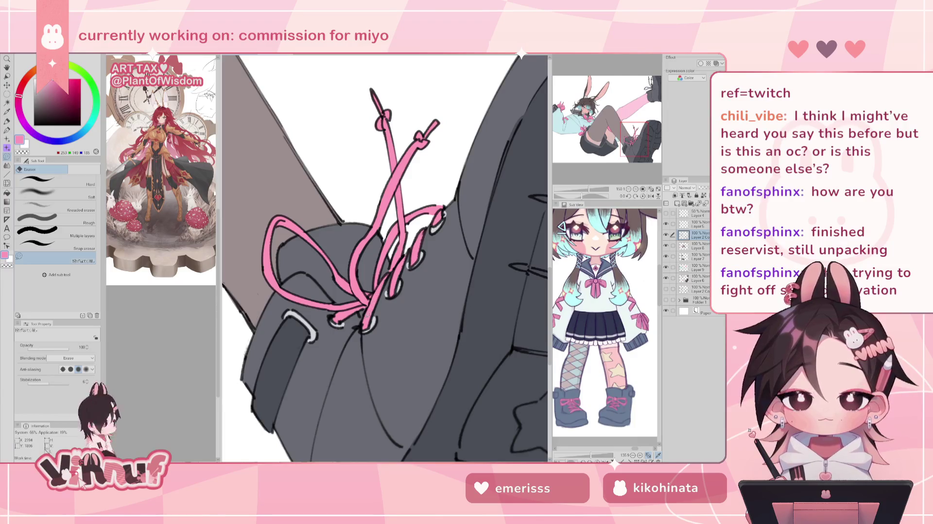
{"action": "left_click", "coordinate": [698, 280]}
{"action": "key", "text": "p"}
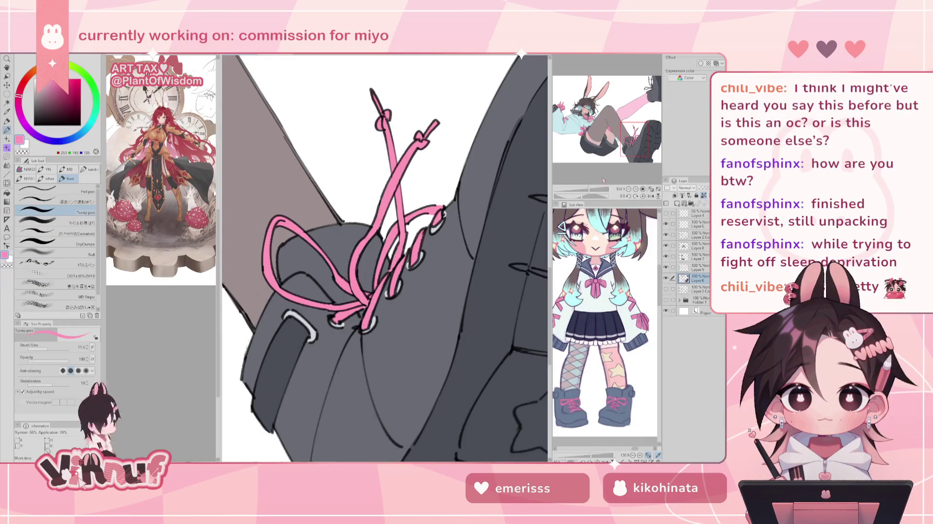
{"action": "scroll", "coordinate": [615, 141], "scroll_direction": "down", "scroll_amount": 5}
{"action": "left_click_drag", "start_coordinate": [614, 141], "coordinate": [610, 124]}
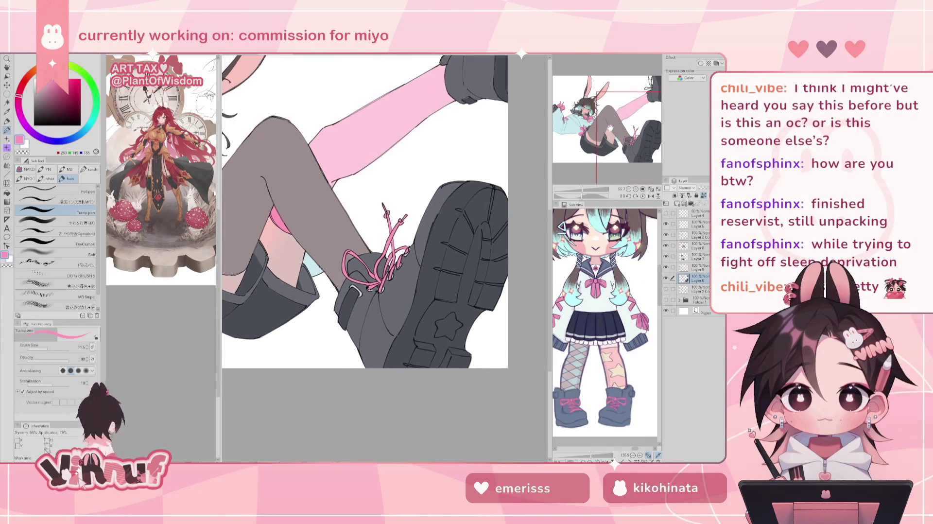
Bring the pink sock and boot into view and sample the grey-blue eyelet colour
{"action": "scroll", "coordinate": [609, 124], "scroll_direction": "down", "scroll_amount": 3}
{"action": "scroll", "coordinate": [605, 122], "scroll_direction": "up", "scroll_amount": 4}
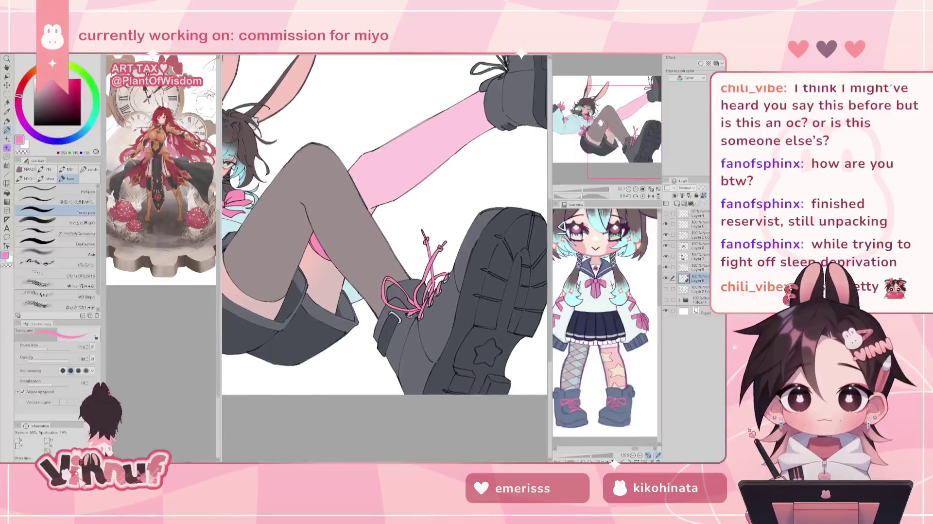
{"action": "mouse_move", "coordinate": [602, 121]}
{"action": "left_mouse_down"}
{"action": "mouse_move", "coordinate": [613, 102]}
{"action": "mouse_move", "coordinate": [613, 164]}
{"action": "mouse_move", "coordinate": [593, 157]}
{"action": "left_mouse_up"}
{"action": "scroll", "coordinate": [609, 121], "scroll_direction": "up", "scroll_amount": 4}
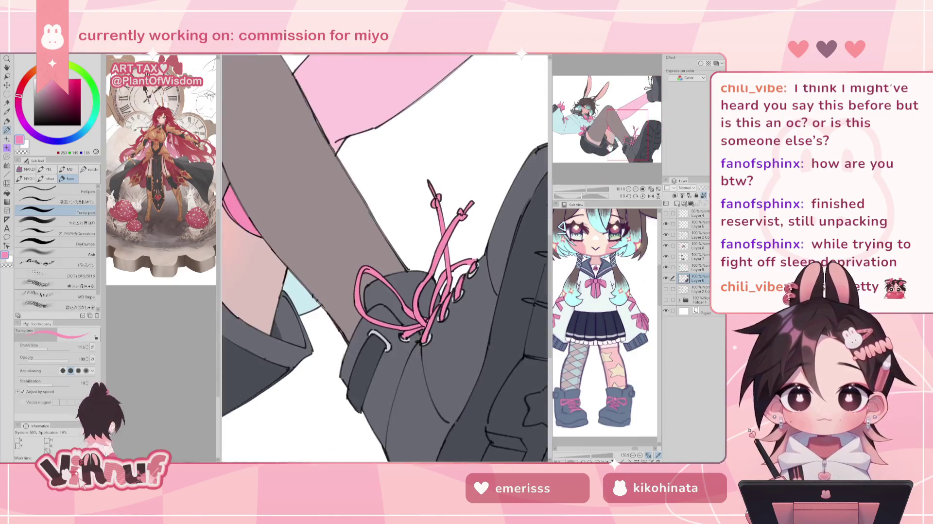
{"action": "left_click", "coordinate": [379, 346], "text": "alt"}
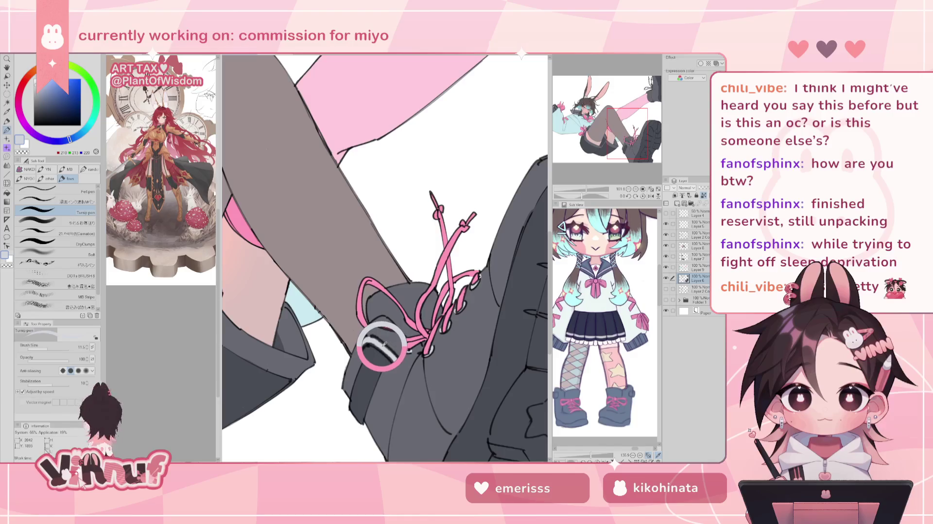
Paint light grey highlights on the boot strap and along the bow lace
{"action": "left_click_drag", "start_coordinate": [627, 134], "coordinate": [646, 105]}
{"action": "left_click_drag", "start_coordinate": [586, 189], "coordinate": [597, 193]}
{"action": "left_click_drag", "start_coordinate": [459, 236], "coordinate": [490, 222]}
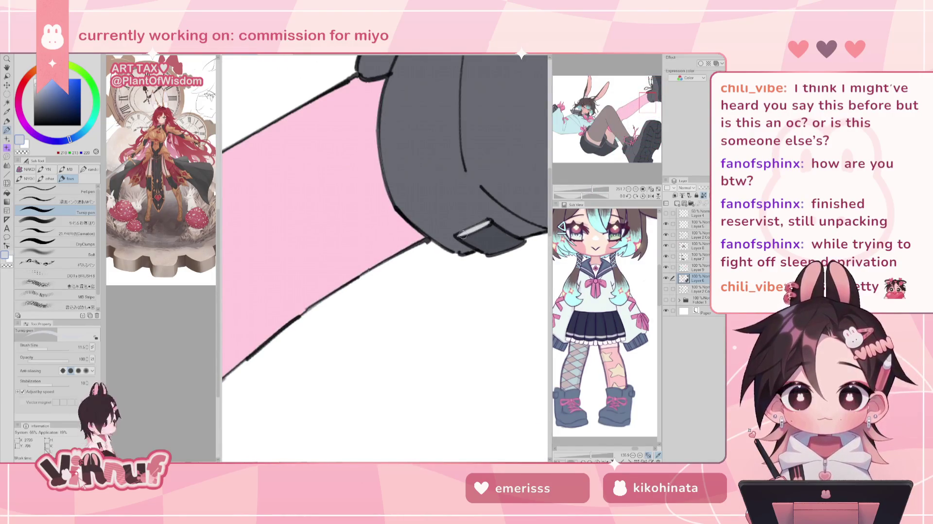
{"action": "left_click_drag", "start_coordinate": [490, 189], "coordinate": [436, 432]}
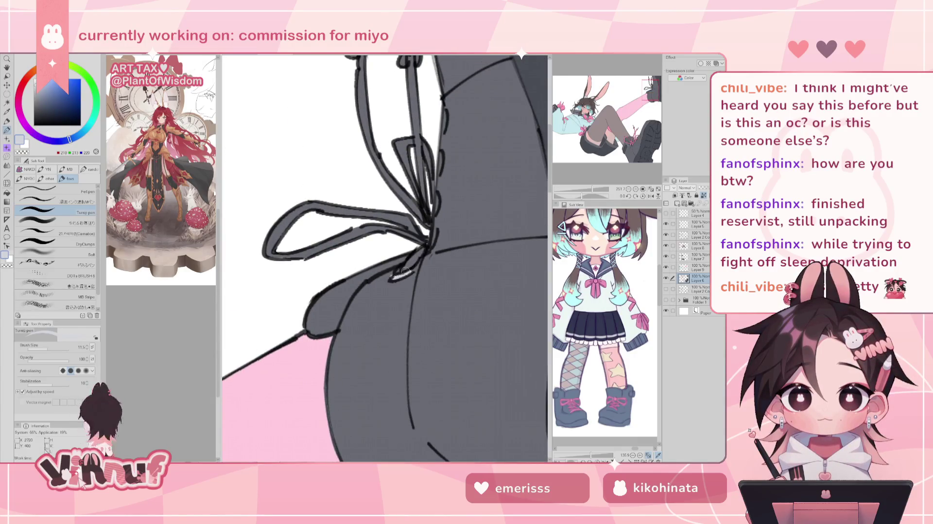
{"action": "left_click_drag", "start_coordinate": [404, 274], "coordinate": [418, 264]}
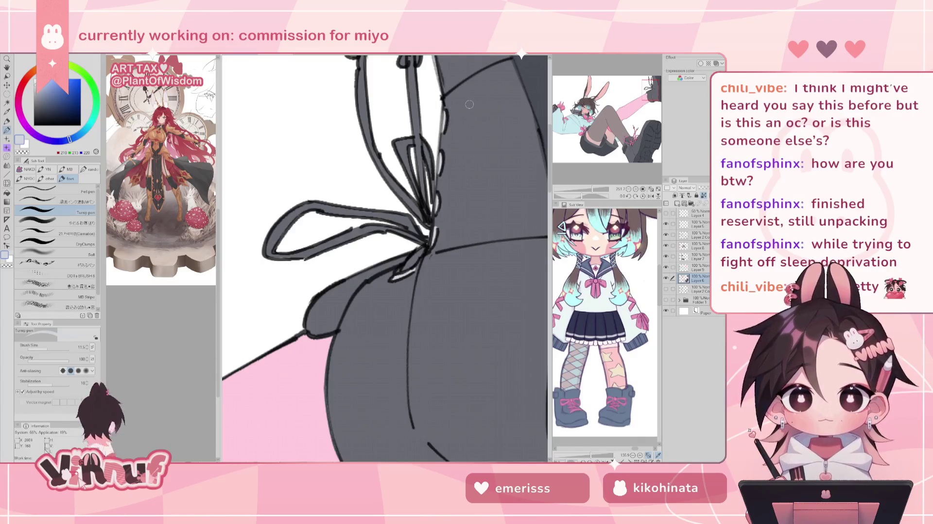
Colour the upper boot's shoelaces and bow pink
{"action": "left_click", "coordinate": [580, 190]}
{"action": "scroll", "coordinate": [330, 379], "scroll_direction": "up", "scroll_amount": 2}
{"action": "left_click", "coordinate": [330, 384], "text": "alt"}
{"action": "left_click_drag", "start_coordinate": [389, 291], "coordinate": [291, 347]}
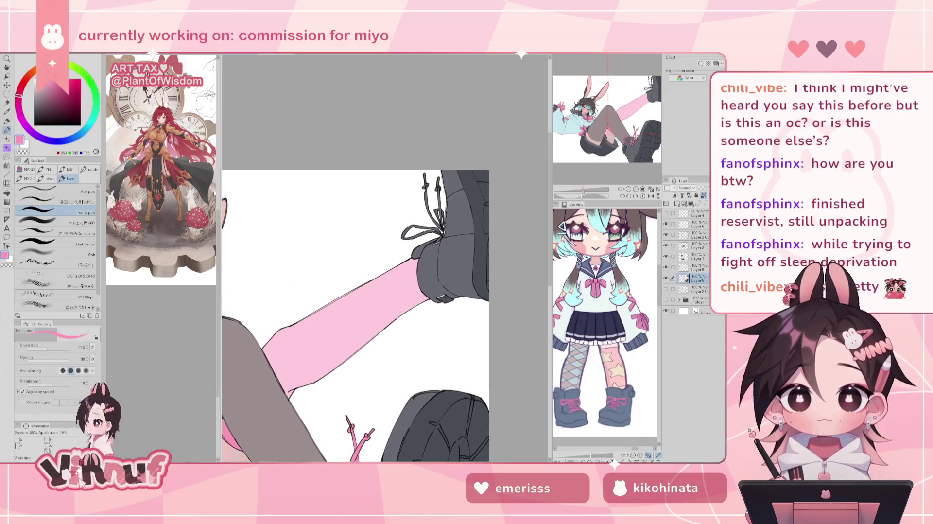
{"action": "scroll", "coordinate": [547, 180], "scroll_direction": "down", "scroll_amount": 2}
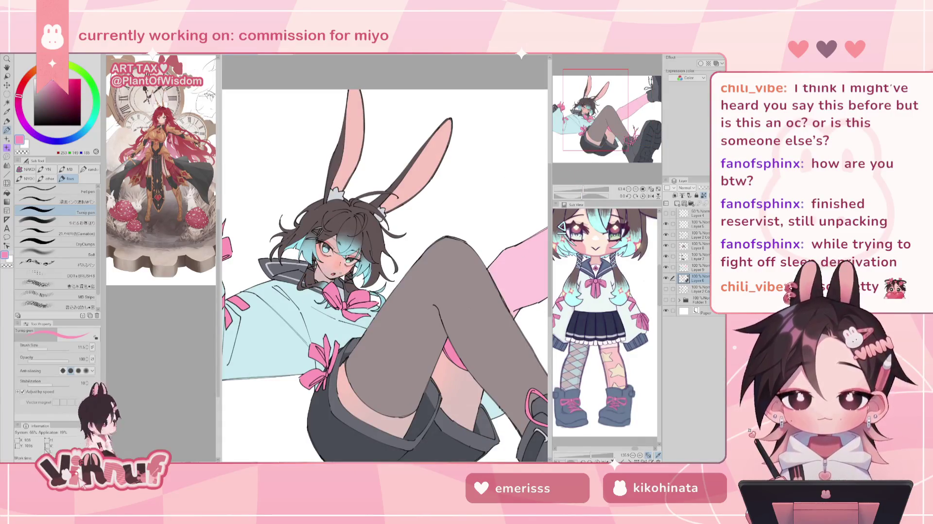
{"action": "scroll", "coordinate": [333, 291], "scroll_direction": "up", "scroll_amount": 2}
{"action": "scroll", "coordinate": [515, 219], "scroll_direction": "up", "scroll_amount": 1}
{"action": "scroll", "coordinate": [515, 219], "scroll_direction": "up", "scroll_amount": 1}
{"action": "scroll", "coordinate": [515, 219], "scroll_direction": "up", "scroll_amount": 1}
{"action": "scroll", "coordinate": [515, 219], "scroll_direction": "up", "scroll_amount": 1}
{"action": "mouse_move", "coordinate": [316, 272]}
{"action": "left_mouse_down"}
{"action": "mouse_move", "coordinate": [404, 229]}
{"action": "mouse_move", "coordinate": [379, 146]}
{"action": "mouse_move", "coordinate": [367, 181]}
{"action": "left_mouse_up"}
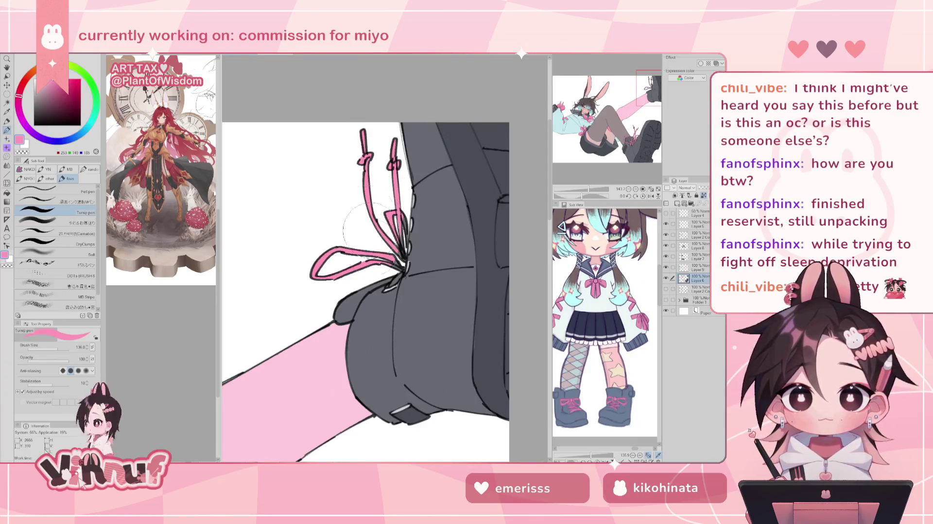
Mirror the canvas view horizontally, shrink the brush to a fine size and switch to the eraser
{"action": "key", "text": "h"}
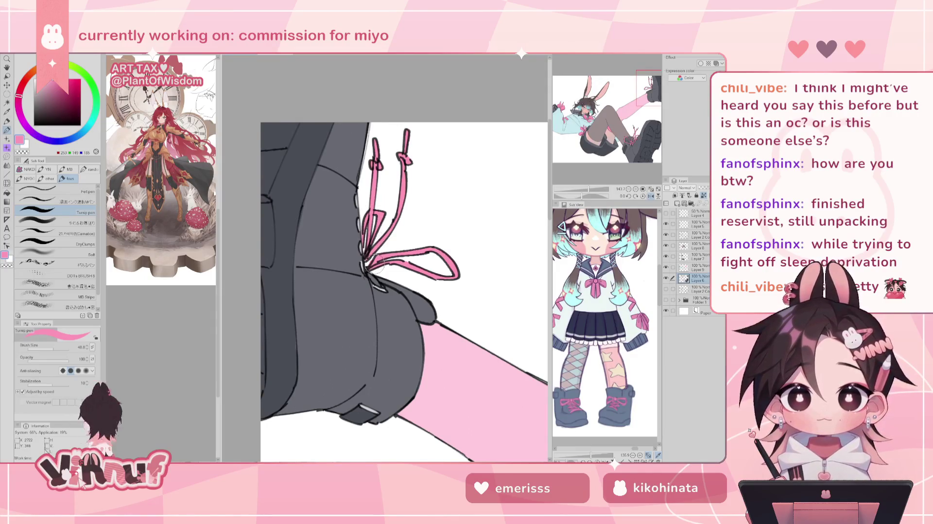
{"action": "key", "text": "bracketleft"}
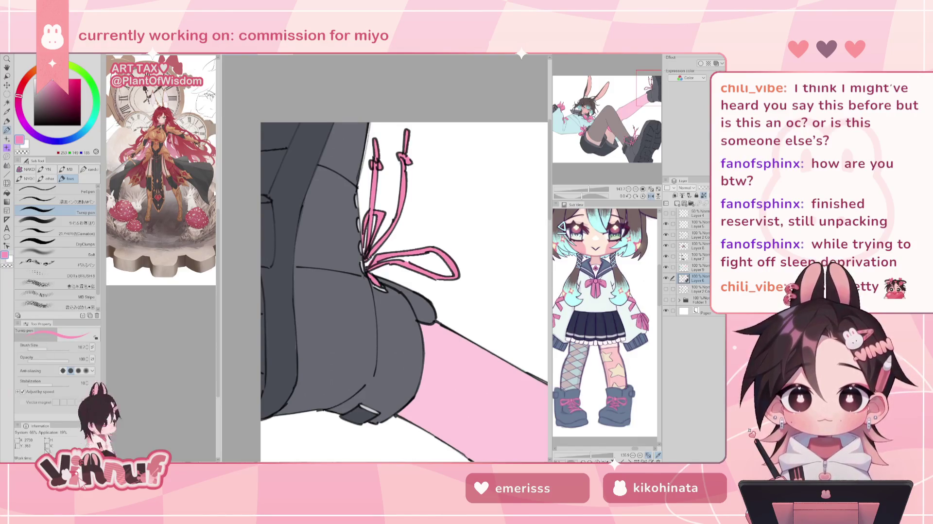
{"action": "key", "text": "e"}
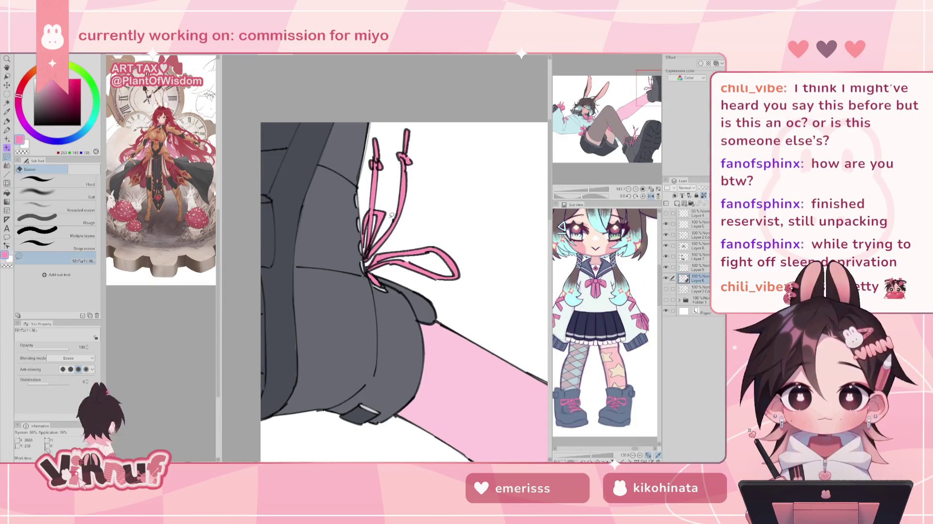
{"action": "left_click", "coordinate": [650, 189]}
{"action": "left_click", "coordinate": [650, 188]}
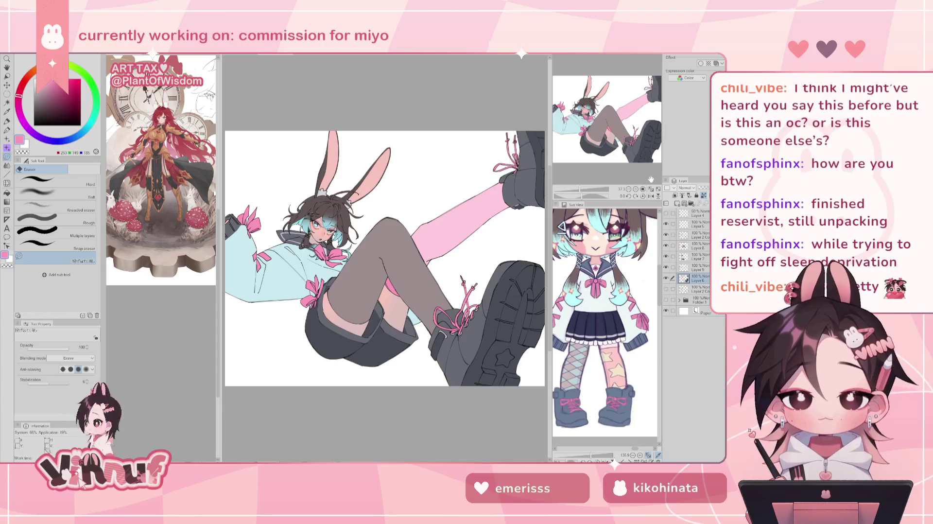
{"action": "left_click", "coordinate": [635, 189]}
{"action": "left_click_drag", "start_coordinate": [612, 268], "coordinate": [613, 289]}
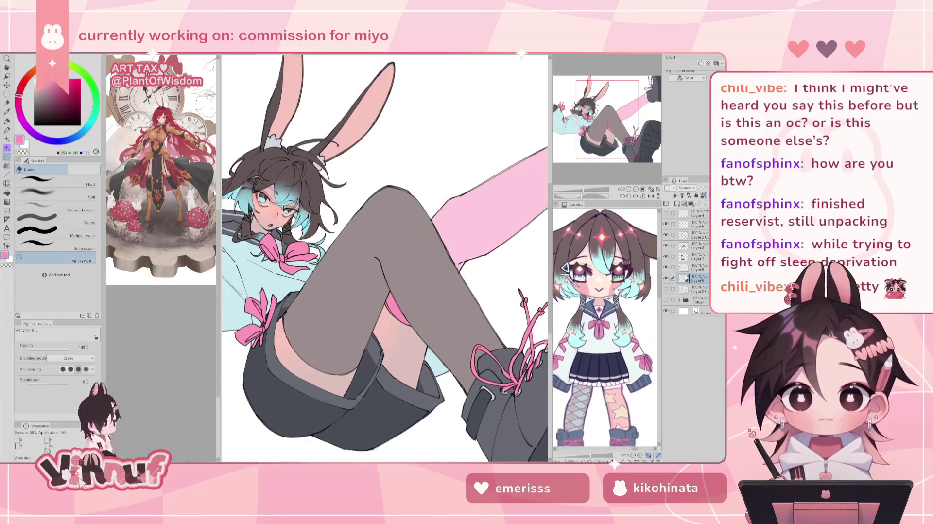
{"action": "scroll", "coordinate": [615, 289], "scroll_direction": "up", "scroll_amount": 1}
{"action": "scroll", "coordinate": [596, 128], "scroll_direction": "up", "scroll_amount": 2}
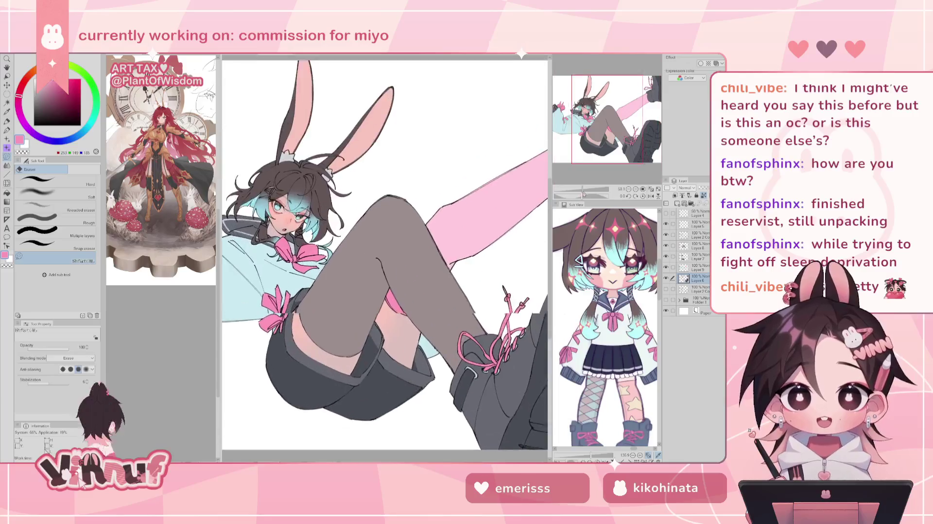
{"action": "left_click_drag", "start_coordinate": [596, 127], "coordinate": [596, 124]}
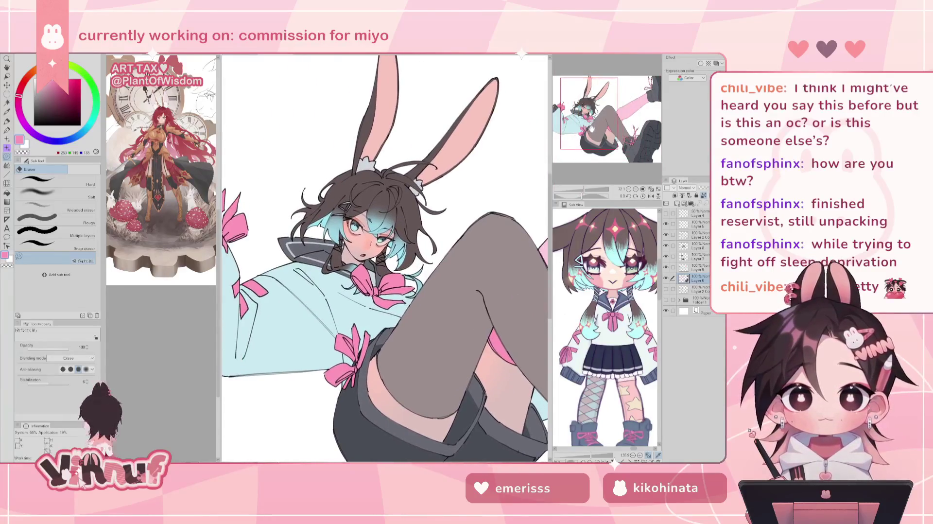
{"action": "mouse_move", "coordinate": [595, 124]}
{"action": "left_mouse_down"}
{"action": "mouse_move", "coordinate": [611, 142]}
{"action": "mouse_move", "coordinate": [606, 135]}
{"action": "mouse_move", "coordinate": [619, 132]}
{"action": "mouse_move", "coordinate": [605, 122]}
{"action": "mouse_move", "coordinate": [618, 120]}
{"action": "left_mouse_up"}
{"action": "scroll", "coordinate": [603, 134], "scroll_direction": "down", "scroll_amount": 2}
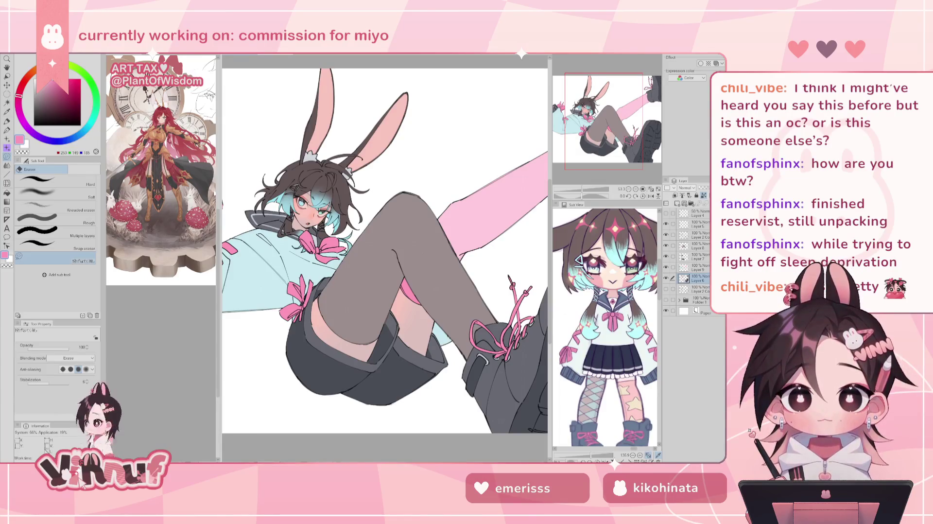
Switch to the character outfit sheet and zoom out over it
{"action": "key", "text": "ctrl+Tab"}
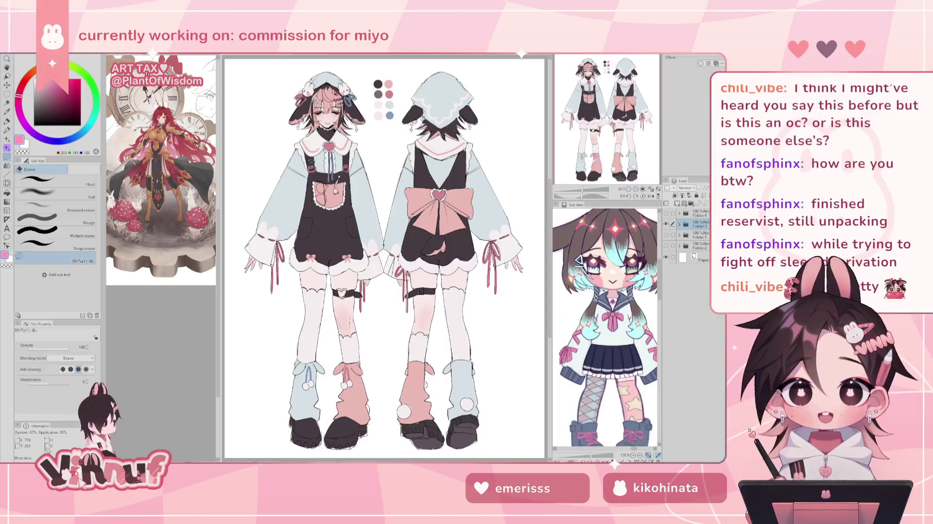
{"action": "scroll", "coordinate": [384, 257], "scroll_direction": "up", "scroll_amount": 1}
{"action": "scroll", "coordinate": [383, 258], "scroll_direction": "up", "scroll_amount": 1}
{"action": "scroll", "coordinate": [384, 258], "scroll_direction": "up", "scroll_amount": 1}
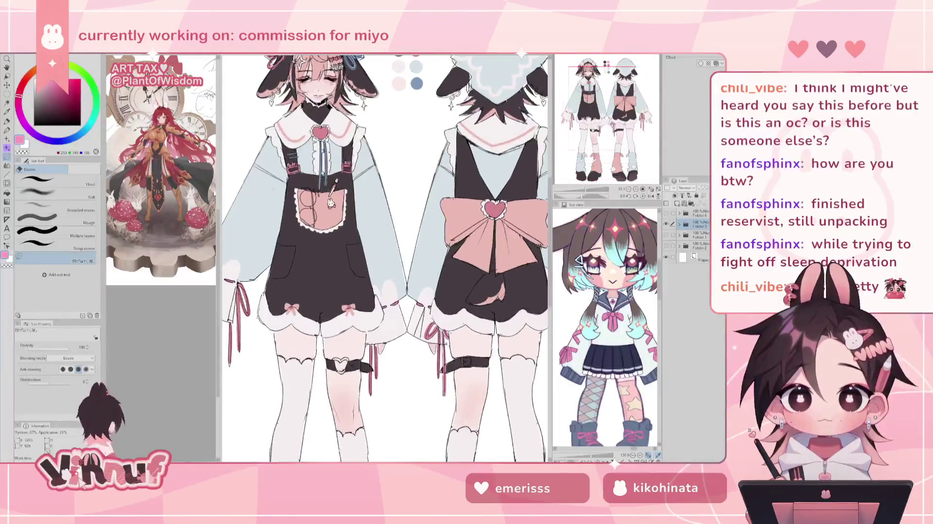
{"action": "scroll", "coordinate": [383, 257], "scroll_direction": "up", "scroll_amount": 1}
{"action": "scroll", "coordinate": [384, 257], "scroll_direction": "down", "scroll_amount": 1}
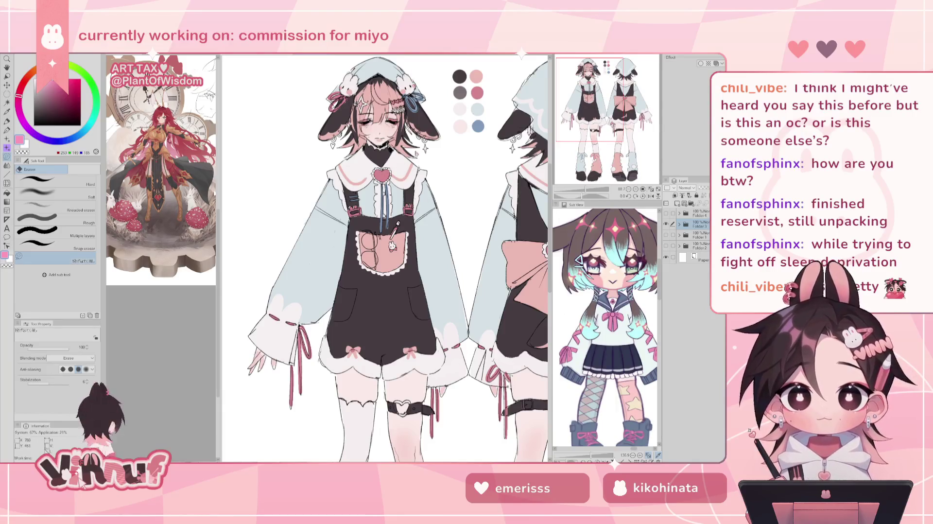
{"action": "scroll", "coordinate": [420, 136], "scroll_direction": "up", "scroll_amount": 1}
{"action": "scroll", "coordinate": [397, 190], "scroll_direction": "down", "scroll_amount": 1}
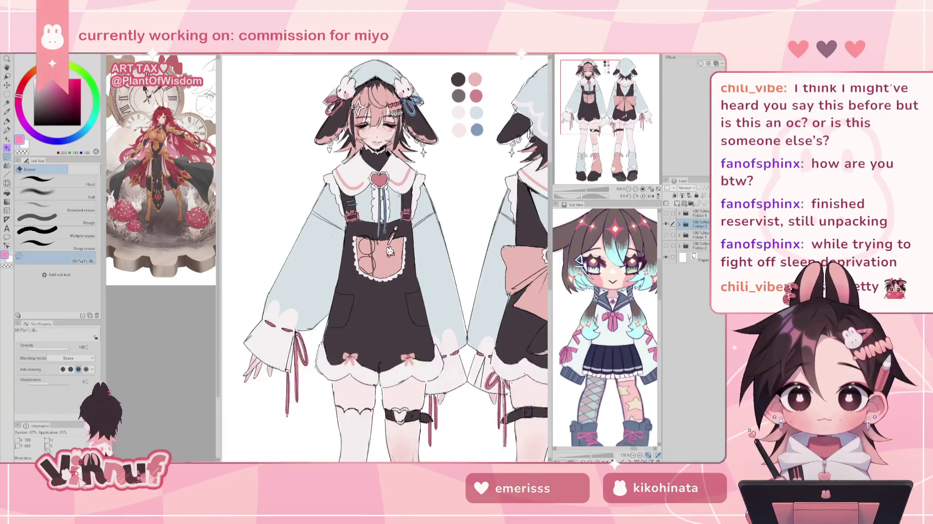
{"action": "scroll", "coordinate": [397, 190], "scroll_direction": "down", "scroll_amount": 1}
{"action": "scroll", "coordinate": [382, 173], "scroll_direction": "up", "scroll_amount": 1}
{"action": "scroll", "coordinate": [382, 173], "scroll_direction": "up", "scroll_amount": 1}
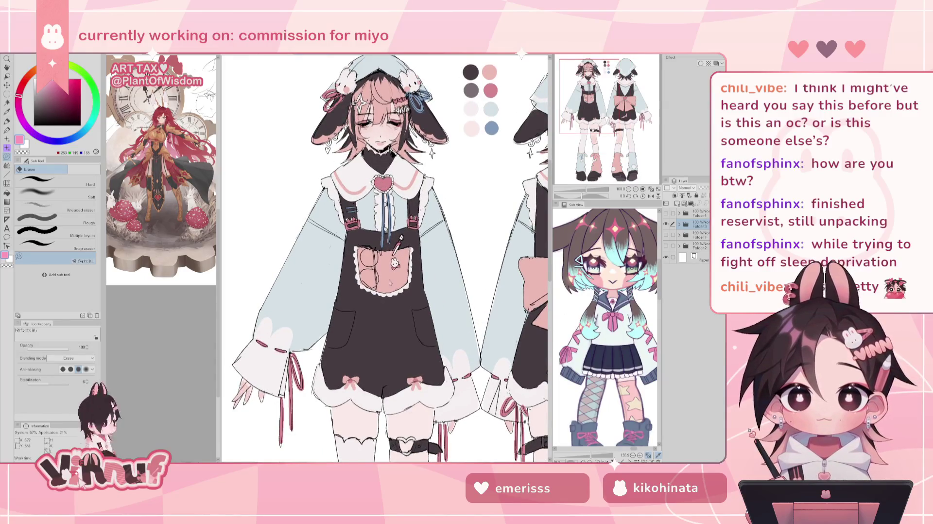
Zoom in on the back-view figure's hood and big pink bow
{"action": "scroll", "coordinate": [390, 282], "scroll_direction": "down", "scroll_amount": 3}
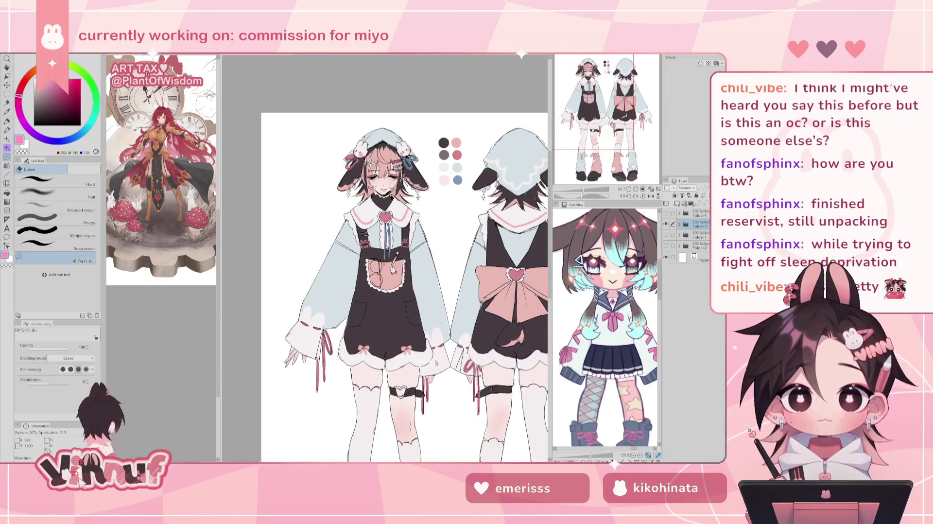
{"action": "scroll", "coordinate": [536, 217], "scroll_direction": "down", "scroll_amount": 1}
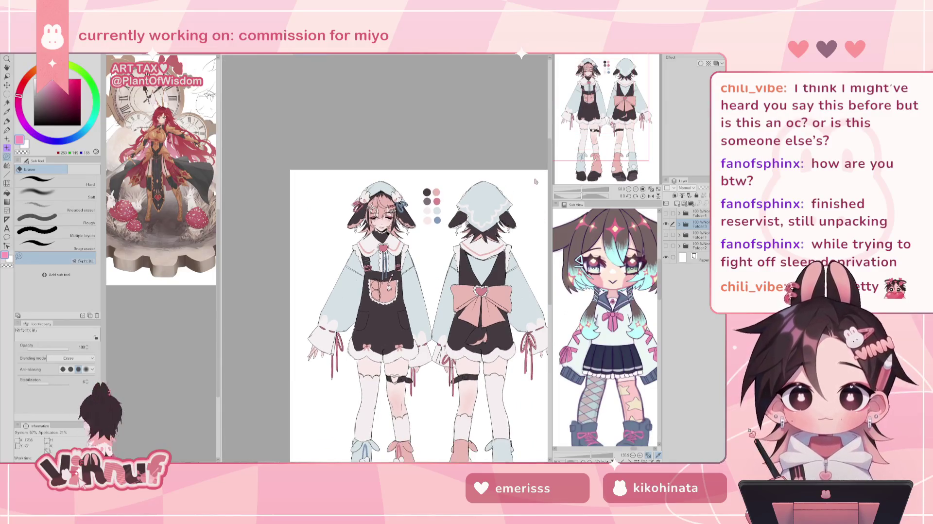
{"action": "scroll", "coordinate": [536, 217], "scroll_direction": "up", "scroll_amount": 1}
{"action": "scroll", "coordinate": [536, 217], "scroll_direction": "up", "scroll_amount": 1}
{"action": "scroll", "coordinate": [383, 258], "scroll_direction": "up", "scroll_amount": 1}
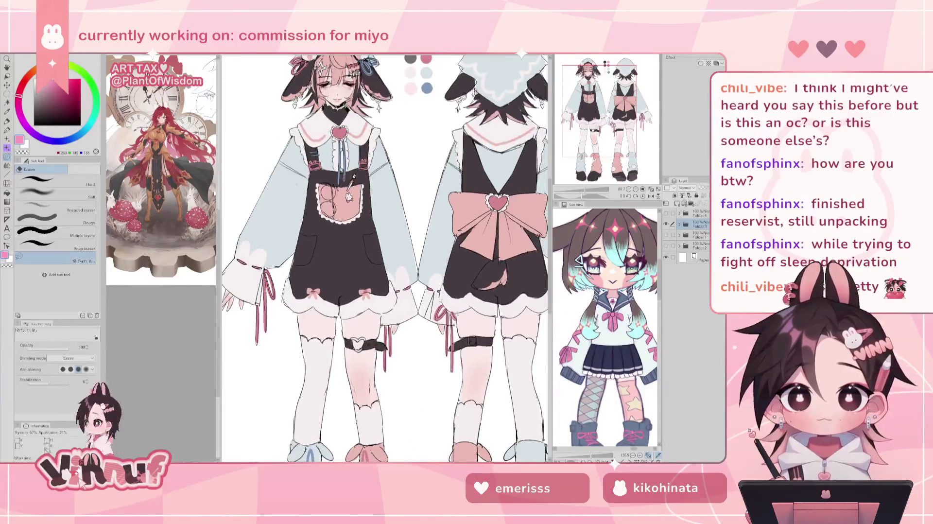
{"action": "left_click_drag", "start_coordinate": [383, 292], "coordinate": [353, 140]}
{"action": "scroll", "coordinate": [387, 258], "scroll_direction": "down", "scroll_amount": 1}
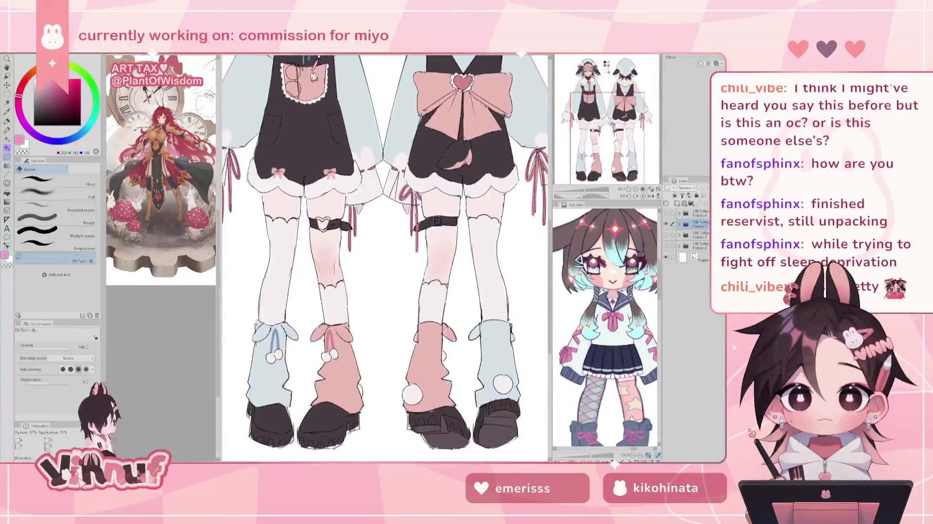
{"action": "scroll", "coordinate": [386, 257], "scroll_direction": "up", "scroll_amount": 3}
{"action": "left_click_drag", "start_coordinate": [384, 257], "coordinate": [377, 227]}
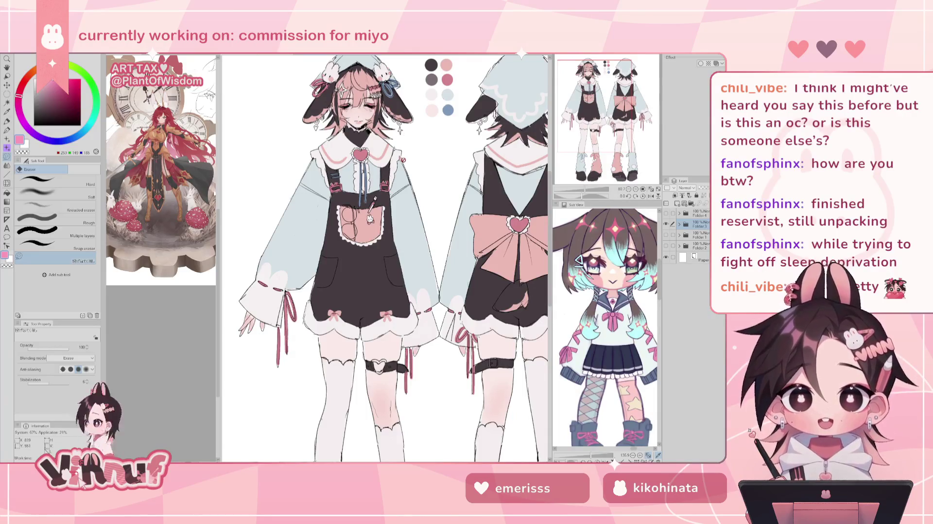
{"action": "scroll", "coordinate": [402, 159], "scroll_direction": "down", "scroll_amount": 1}
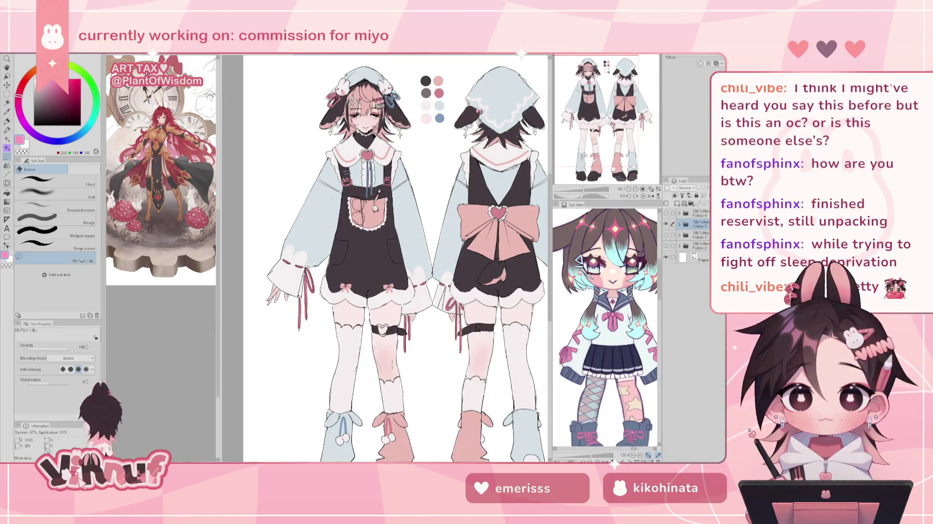
{"action": "scroll", "coordinate": [412, 113], "scroll_direction": "up", "scroll_amount": 1}
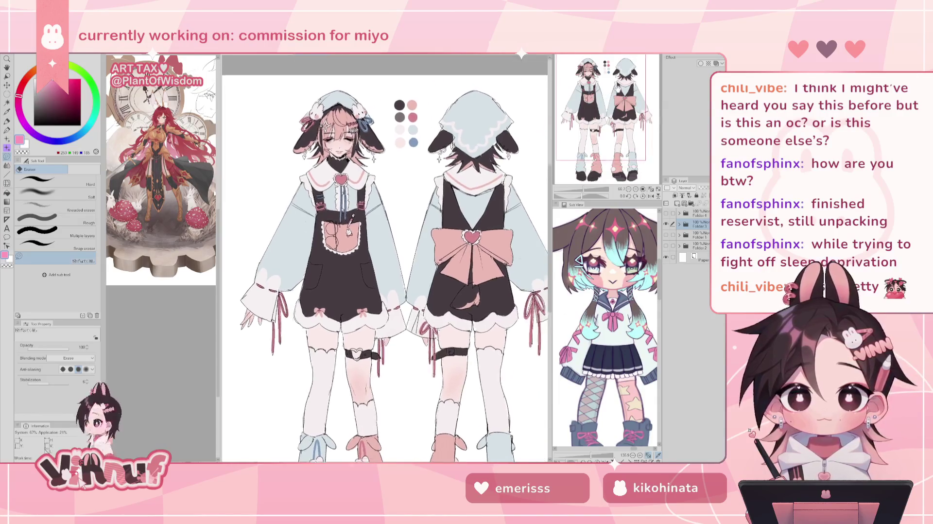
{"action": "scroll", "coordinate": [412, 113], "scroll_direction": "up", "scroll_amount": 1}
{"action": "scroll", "coordinate": [413, 113], "scroll_direction": "up", "scroll_amount": 1}
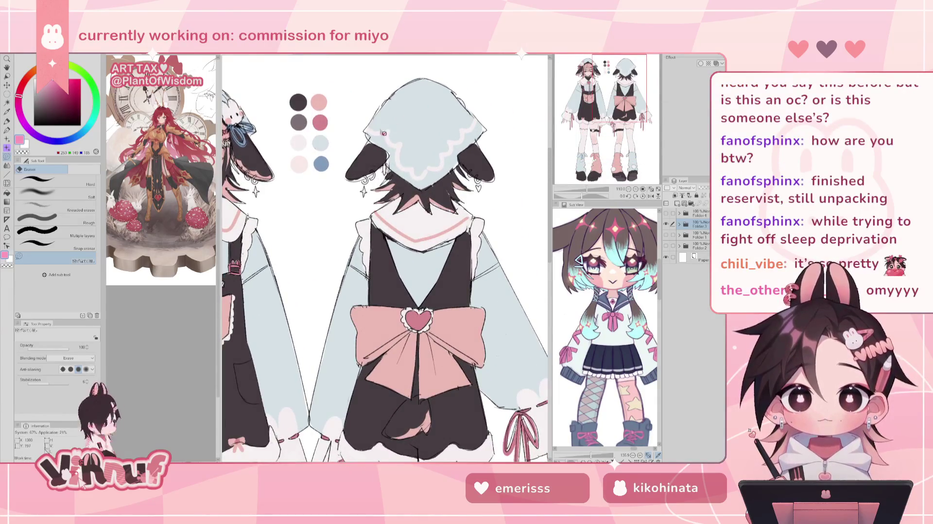
Frame both figures, then enlarge the front-view character
{"action": "left_click_drag", "start_coordinate": [614, 83], "coordinate": [598, 80]}
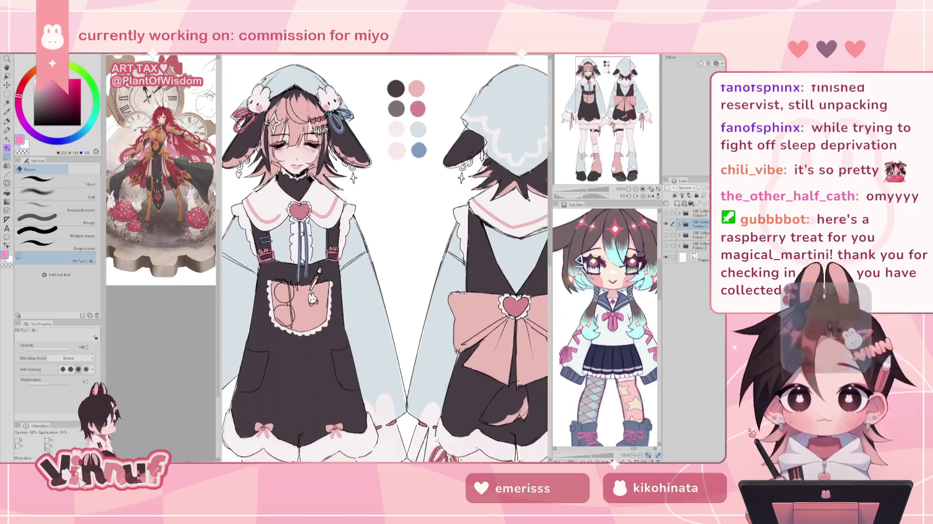
{"action": "key", "text": "ctrl+plus"}
{"action": "scroll", "coordinate": [384, 258], "scroll_direction": "down", "scroll_amount": 5}
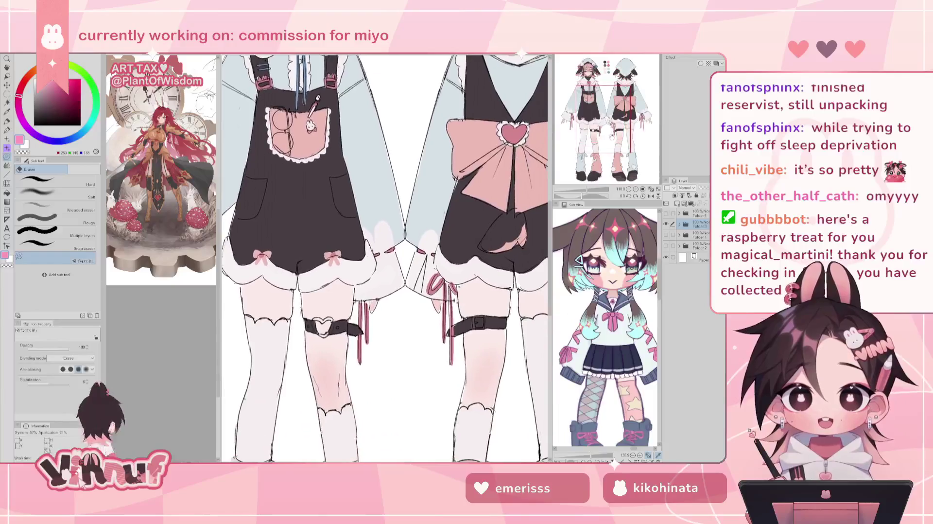
{"action": "scroll", "coordinate": [384, 258], "scroll_direction": "up", "scroll_amount": 5}
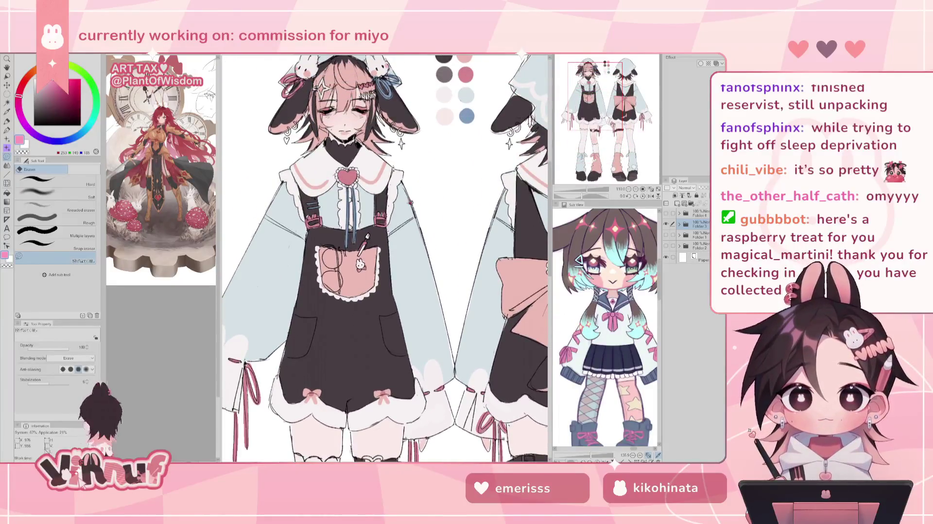
{"action": "key", "text": "ctrl+minus"}
{"action": "key", "text": "ctrl+minus"}
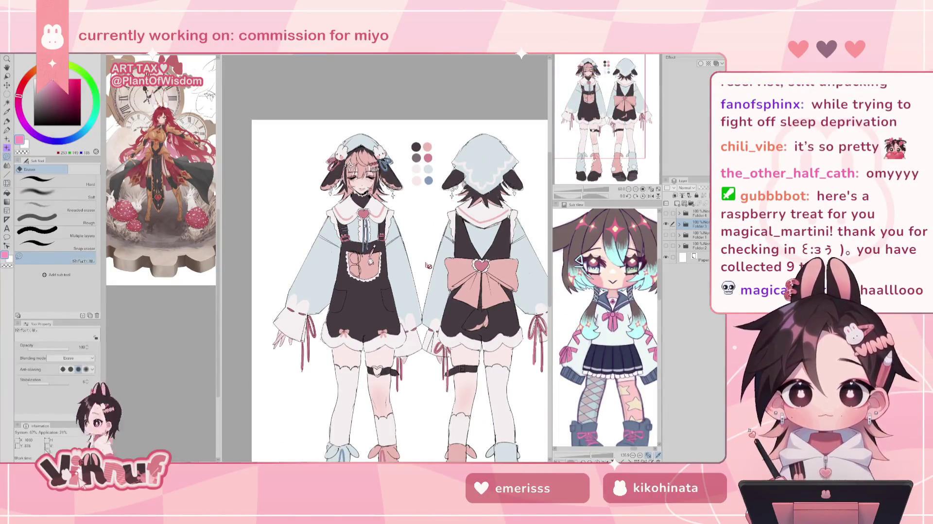
{"action": "key", "text": "ctrl+plus"}
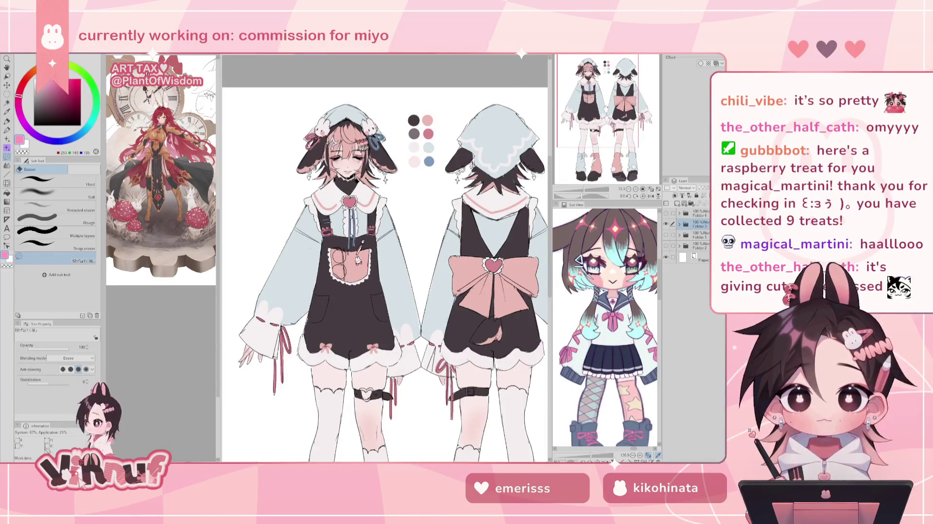
{"action": "key", "text": "ctrl+plus"}
{"action": "key", "text": "ctrl+plus"}
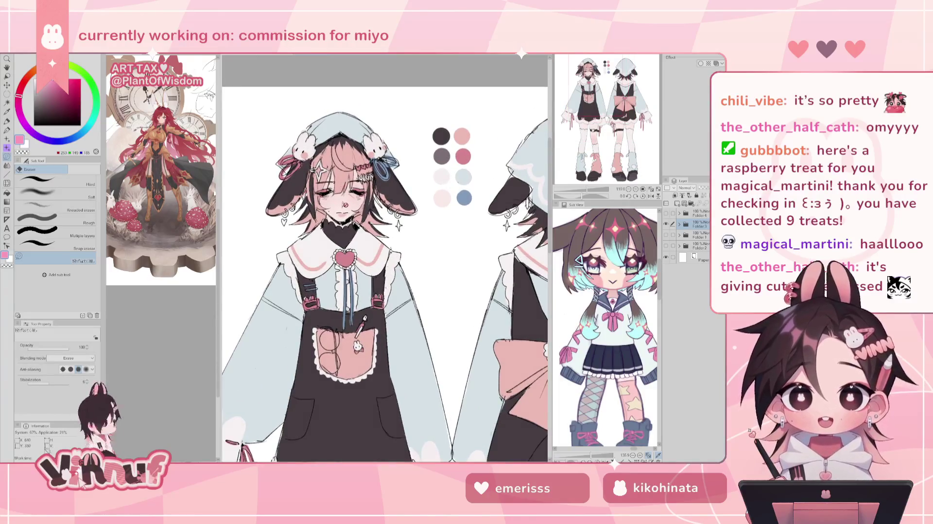
{"action": "key", "text": "ctrl+plus"}
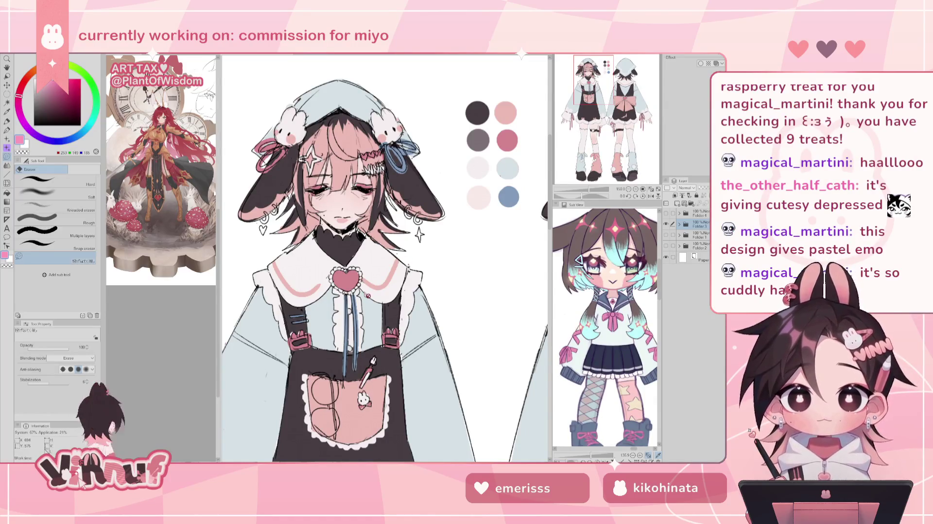
Pan down over both figures' legs and boots, then back up to their heads
{"action": "scroll", "coordinate": [344, 207], "scroll_direction": "down", "scroll_amount": 5}
{"action": "scroll", "coordinate": [344, 207], "scroll_direction": "up", "scroll_amount": 2}
{"action": "scroll", "coordinate": [355, 296], "scroll_direction": "up", "scroll_amount": 3}
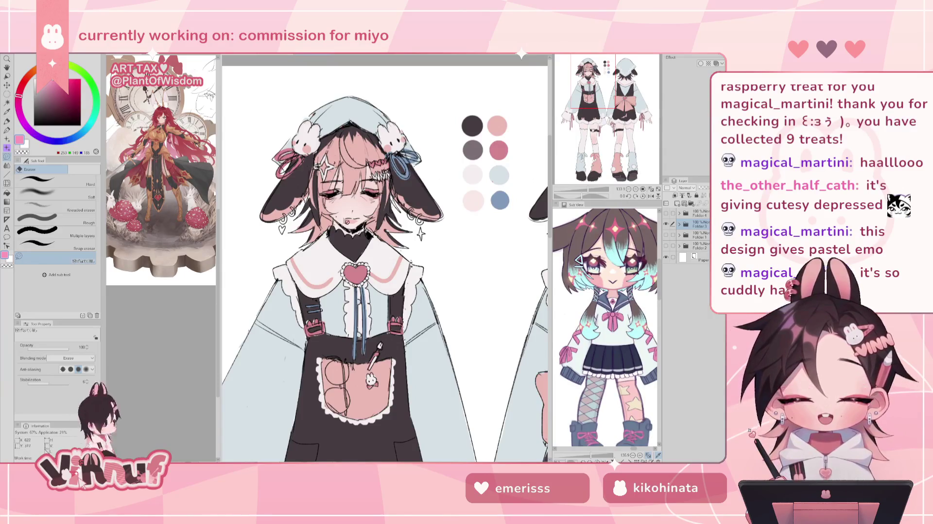
{"action": "scroll", "coordinate": [335, 236], "scroll_direction": "down", "scroll_amount": 2}
{"action": "scroll", "coordinate": [337, 274], "scroll_direction": "down", "scroll_amount": 1}
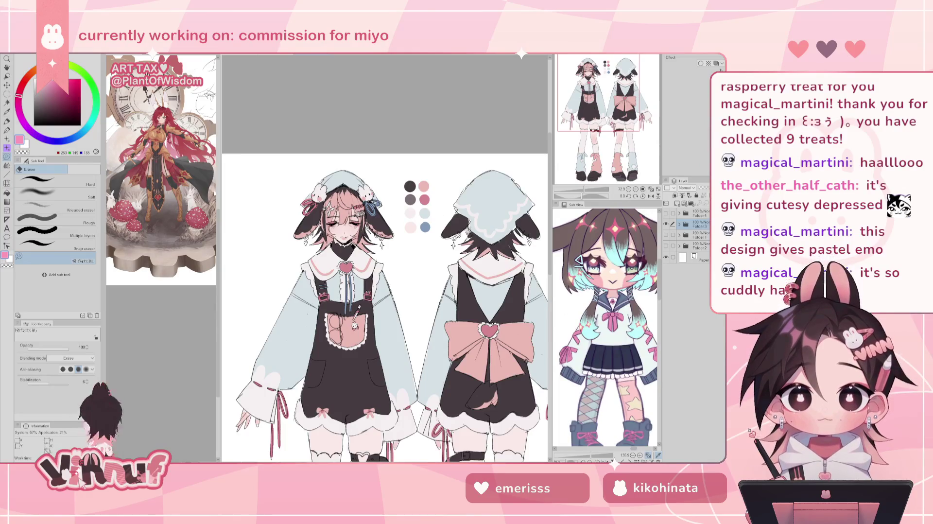
{"action": "left_click", "coordinate": [632, 107]}
{"action": "left_click_drag", "start_coordinate": [607, 107], "coordinate": [621, 114]}
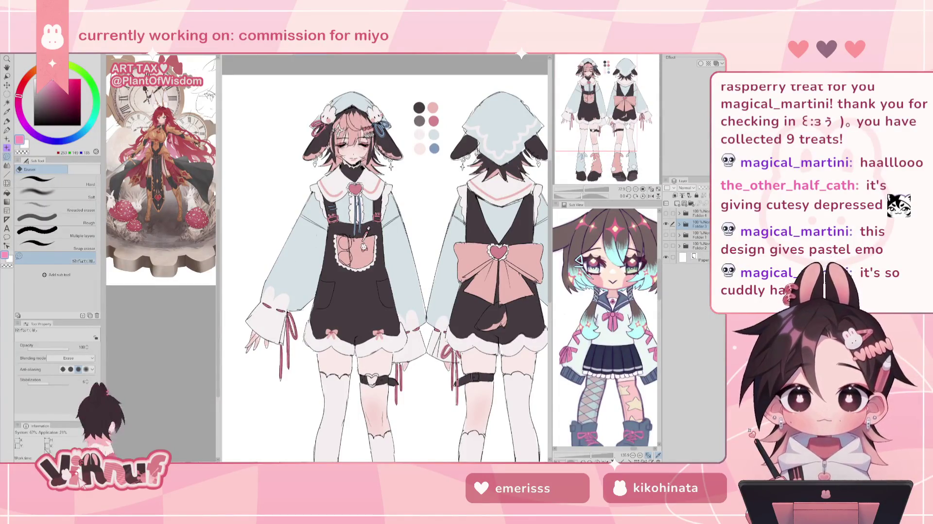
{"action": "left_click_drag", "start_coordinate": [601, 108], "coordinate": [597, 104]}
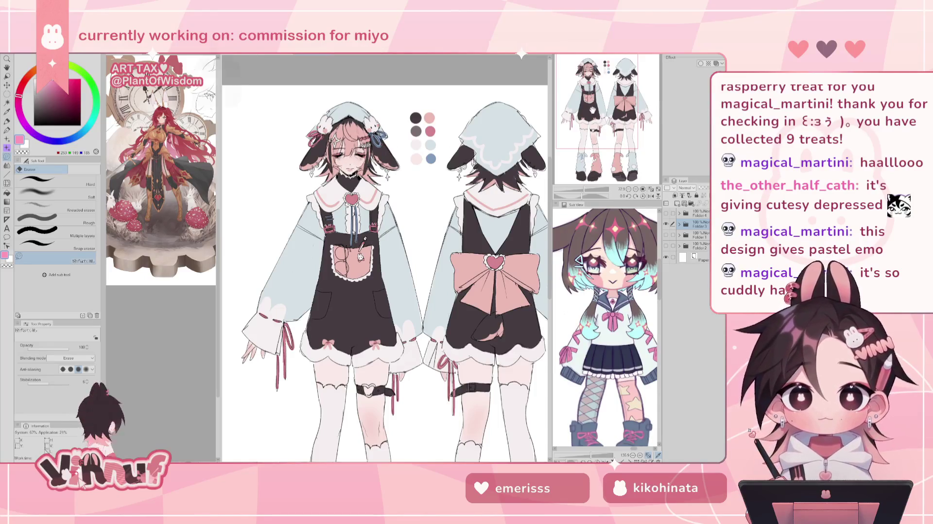
{"action": "left_click_drag", "start_coordinate": [597, 104], "coordinate": [617, 115]}
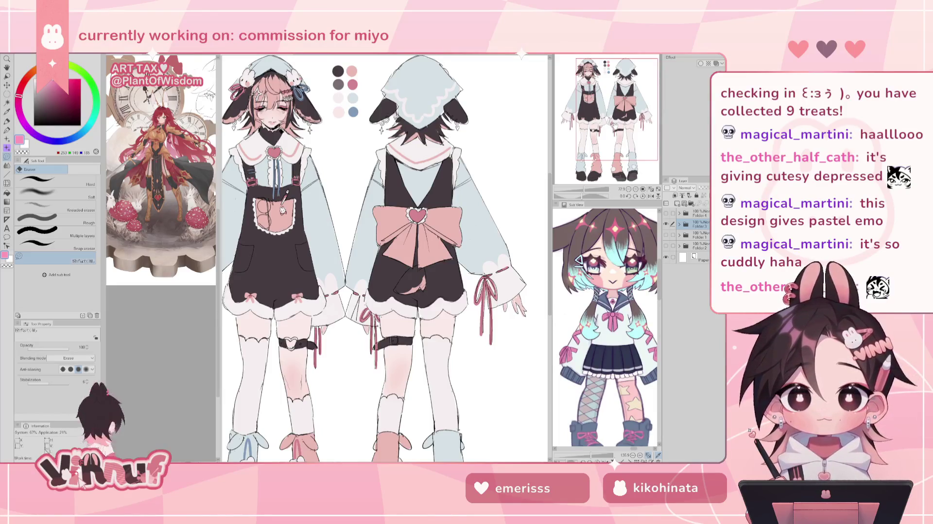
{"action": "left_click_drag", "start_coordinate": [615, 126], "coordinate": [608, 148]}
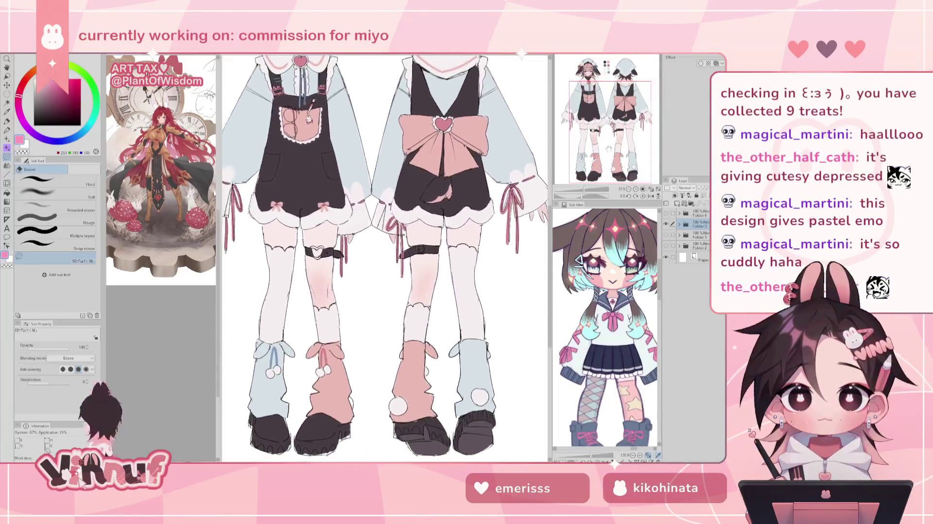
{"action": "scroll", "coordinate": [608, 148], "scroll_direction": "down", "scroll_amount": 3}
{"action": "scroll", "coordinate": [608, 149], "scroll_direction": "up", "scroll_amount": 4}
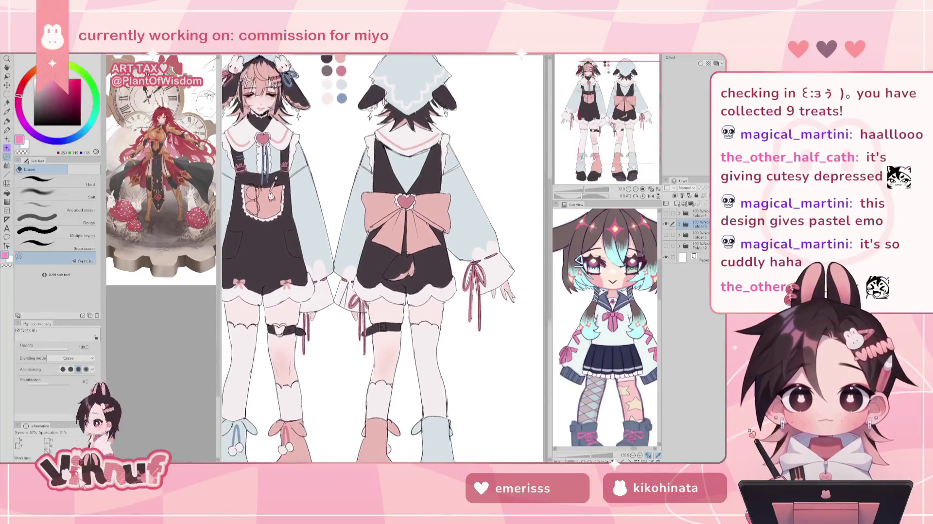
{"action": "left_click_drag", "start_coordinate": [608, 148], "coordinate": [612, 119]}
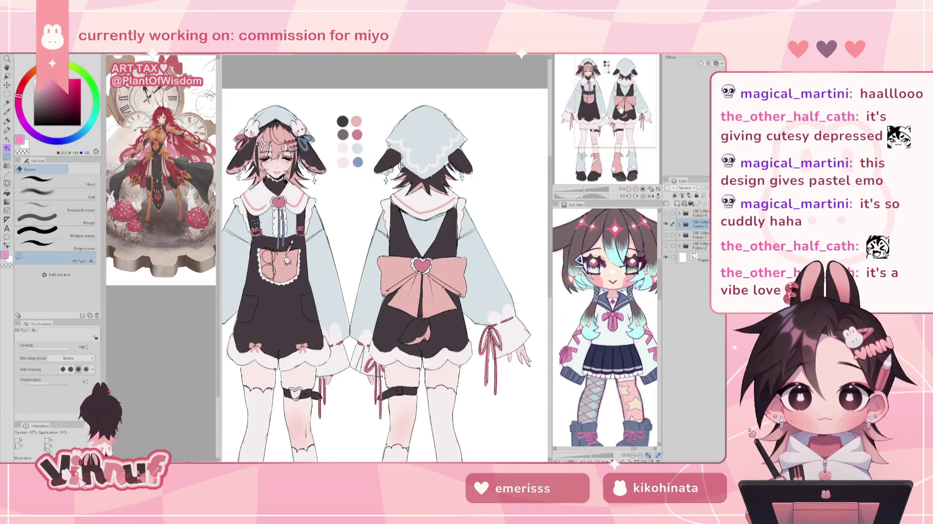
Scroll the zoom back out across the character sheet
{"action": "scroll", "coordinate": [620, 113], "scroll_direction": "up", "scroll_amount": 1}
{"action": "scroll", "coordinate": [385, 257], "scroll_direction": "up", "scroll_amount": 3}
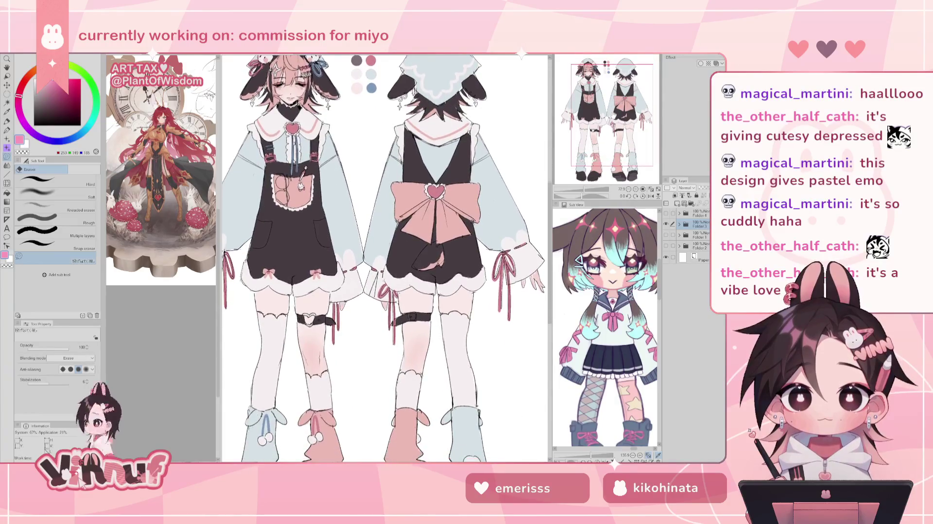
{"action": "scroll", "coordinate": [384, 257], "scroll_direction": "down", "scroll_amount": 2}
{"action": "scroll", "coordinate": [385, 258], "scroll_direction": "down", "scroll_amount": 1}
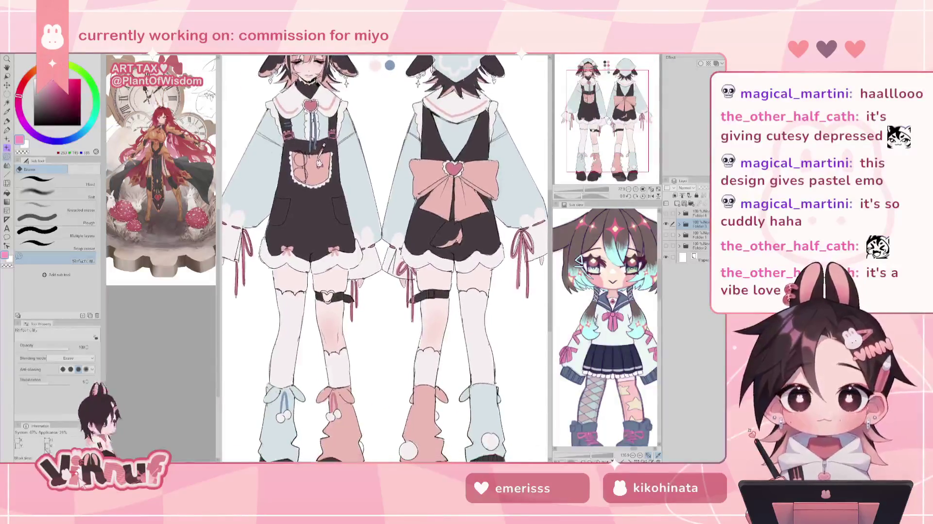
{"action": "scroll", "coordinate": [385, 257], "scroll_direction": "down", "scroll_amount": 1}
{"action": "scroll", "coordinate": [385, 258], "scroll_direction": "down", "scroll_amount": 1}
{"action": "scroll", "coordinate": [384, 257], "scroll_direction": "down", "scroll_amount": 1}
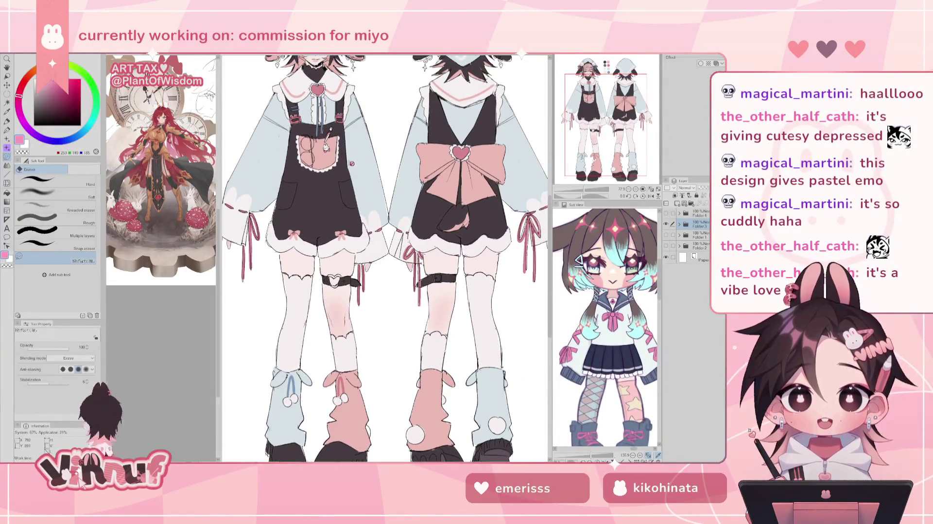
{"action": "scroll", "coordinate": [391, 294], "scroll_direction": "down", "scroll_amount": 1}
{"action": "scroll", "coordinate": [391, 294], "scroll_direction": "down", "scroll_amount": 1}
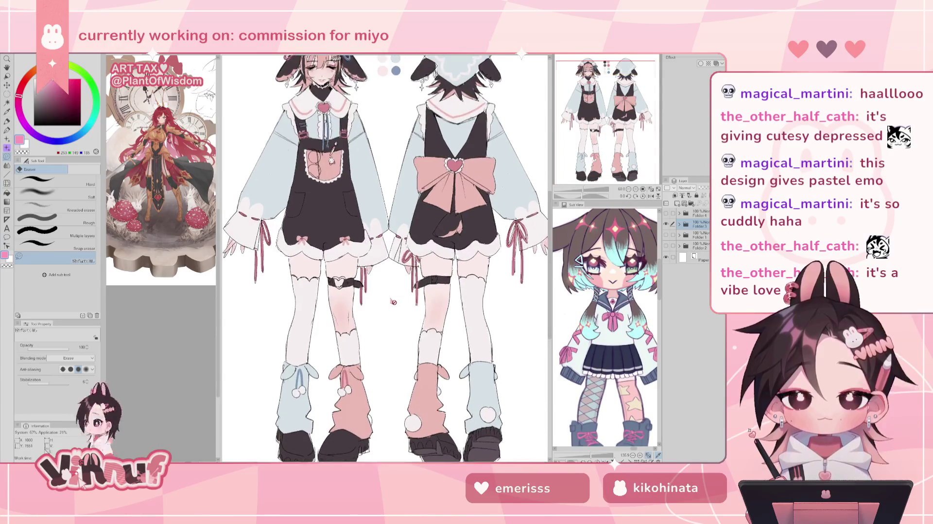
{"action": "scroll", "coordinate": [385, 258], "scroll_direction": "up", "scroll_amount": 1}
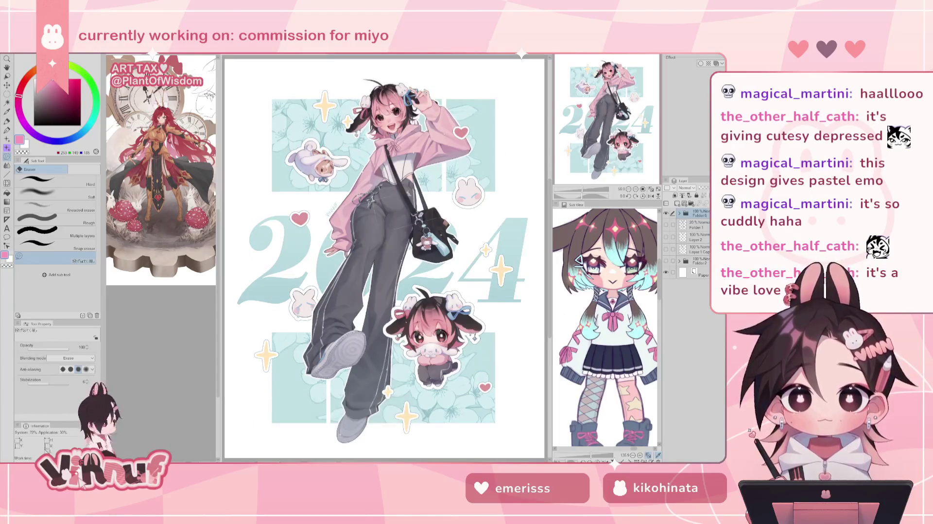
Frame the pink-hoodie girl's head and upper hoodie
{"action": "scroll", "coordinate": [413, 208], "scroll_direction": "up", "scroll_amount": 1}
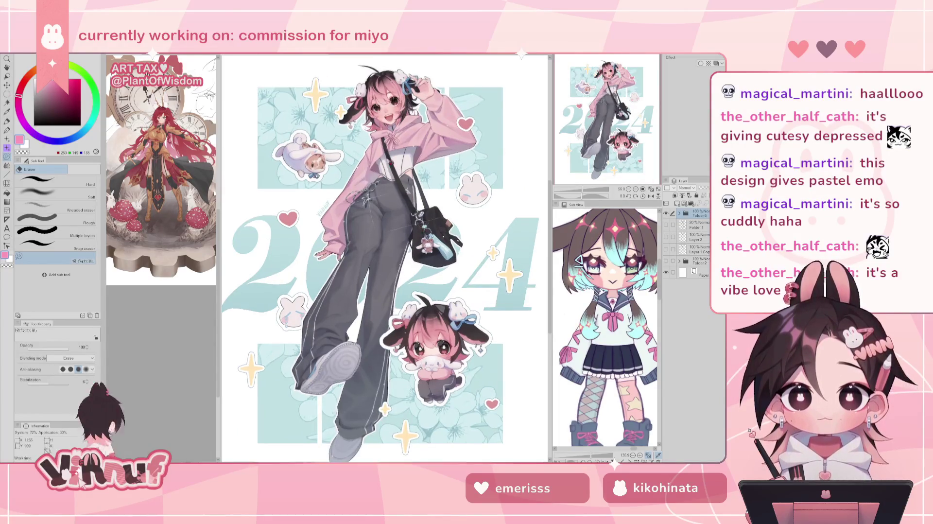
{"action": "scroll", "coordinate": [329, 110], "scroll_direction": "up", "scroll_amount": 2}
{"action": "scroll", "coordinate": [330, 110], "scroll_direction": "down", "scroll_amount": 3}
{"action": "scroll", "coordinate": [438, 121], "scroll_direction": "up", "scroll_amount": 2}
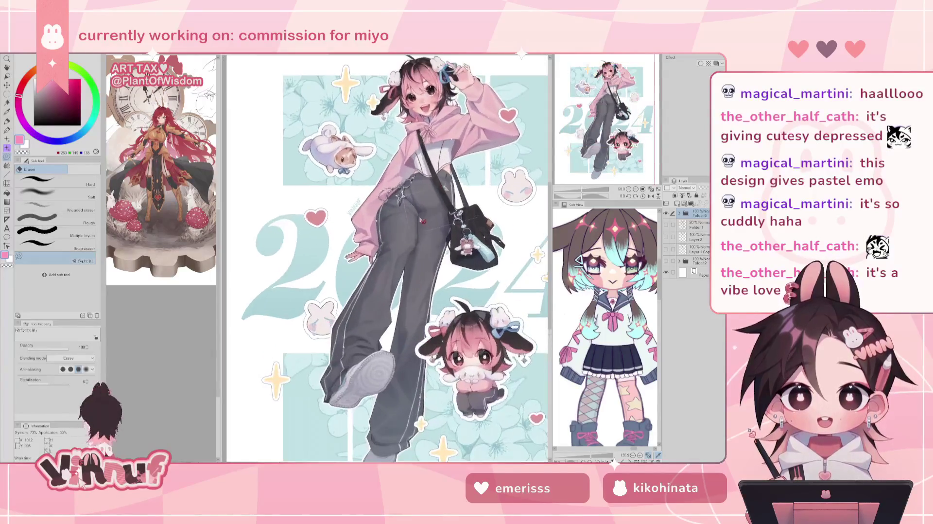
{"action": "scroll", "coordinate": [519, 133], "scroll_direction": "up", "scroll_amount": 2}
{"action": "left_click_drag", "start_coordinate": [519, 132], "coordinate": [478, 254]}
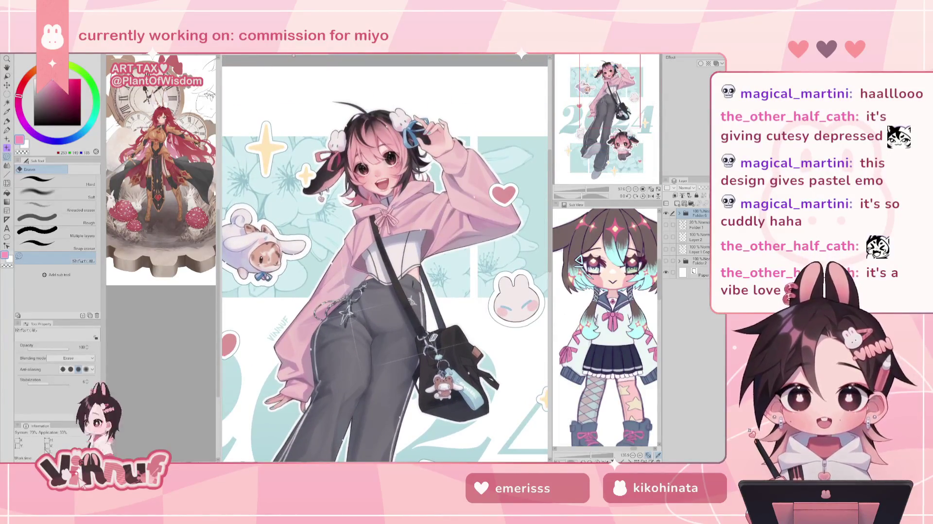
Cycle between the character sheet and pink-hoodie tabs, then reach the WOOACRY review artwork
{"action": "key", "text": "ctrl+Tab"}
{"action": "scroll", "coordinate": [384, 257], "scroll_direction": "up", "scroll_amount": 2}
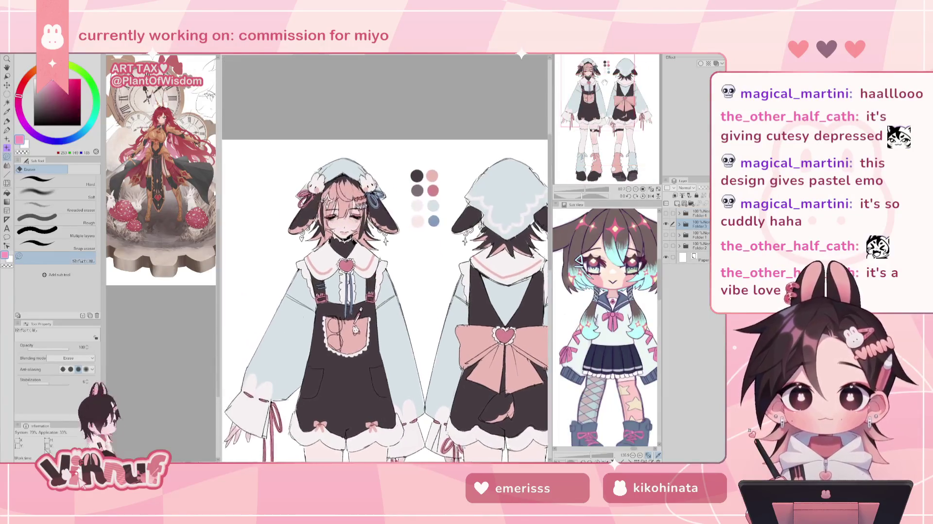
{"action": "key", "text": "ctrl+Tab"}
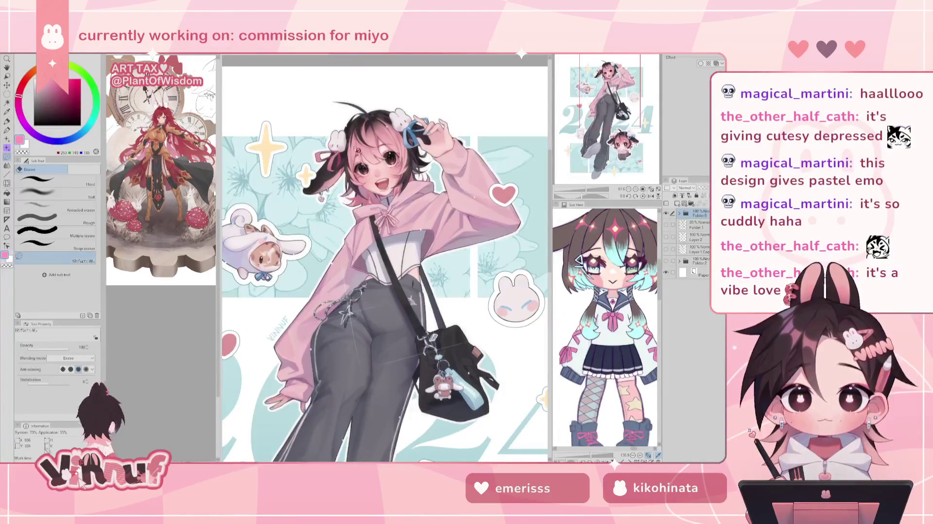
{"action": "key", "text": "ctrl+Tab"}
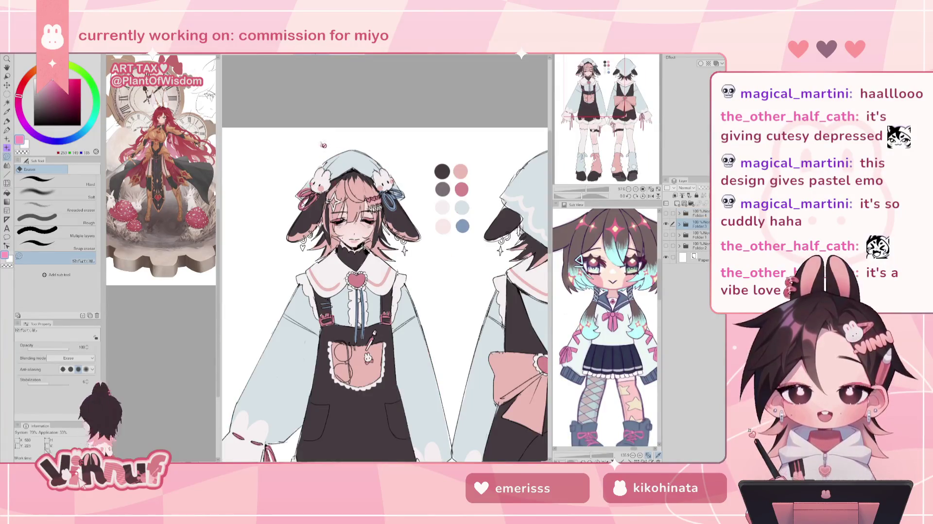
{"action": "key", "text": "ctrl+Tab"}
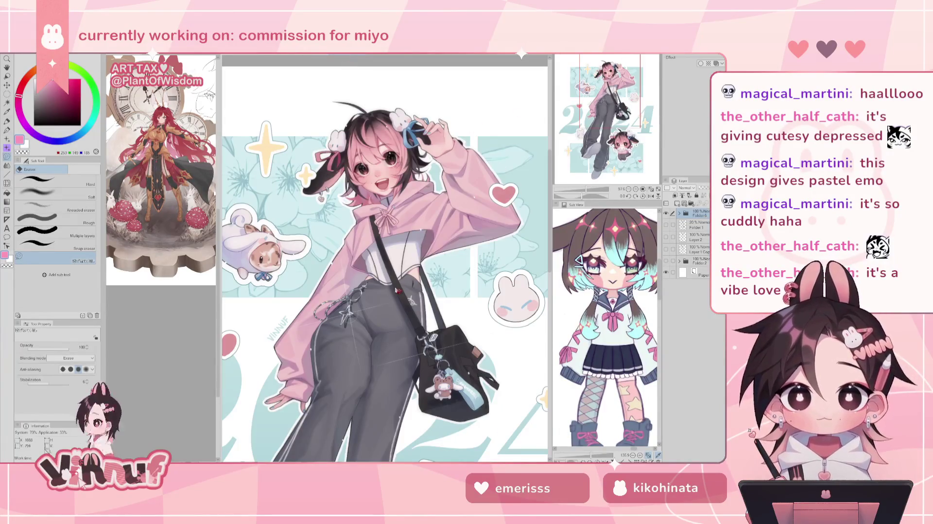
{"action": "scroll", "coordinate": [532, 176], "scroll_direction": "down", "scroll_amount": 2}
{"action": "scroll", "coordinate": [531, 176], "scroll_direction": "down", "scroll_amount": 5}
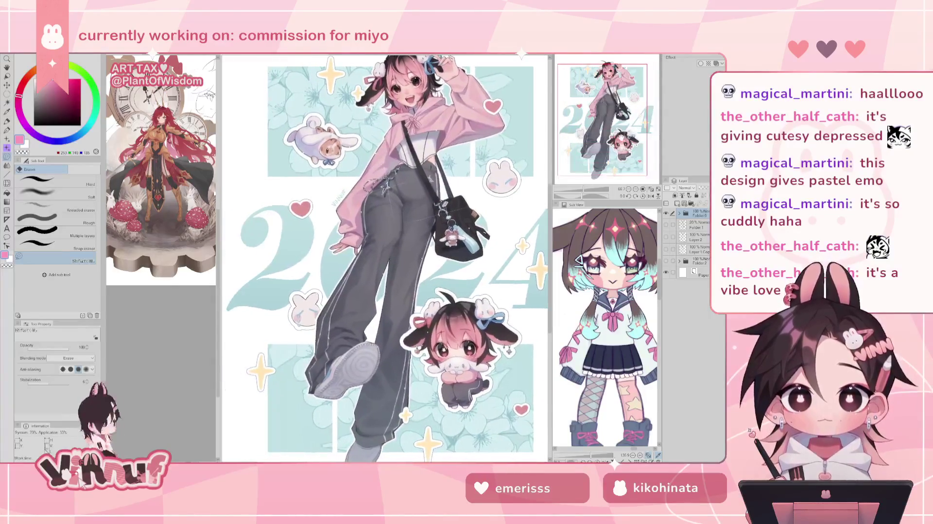
{"action": "scroll", "coordinate": [385, 258], "scroll_direction": "down", "scroll_amount": 1}
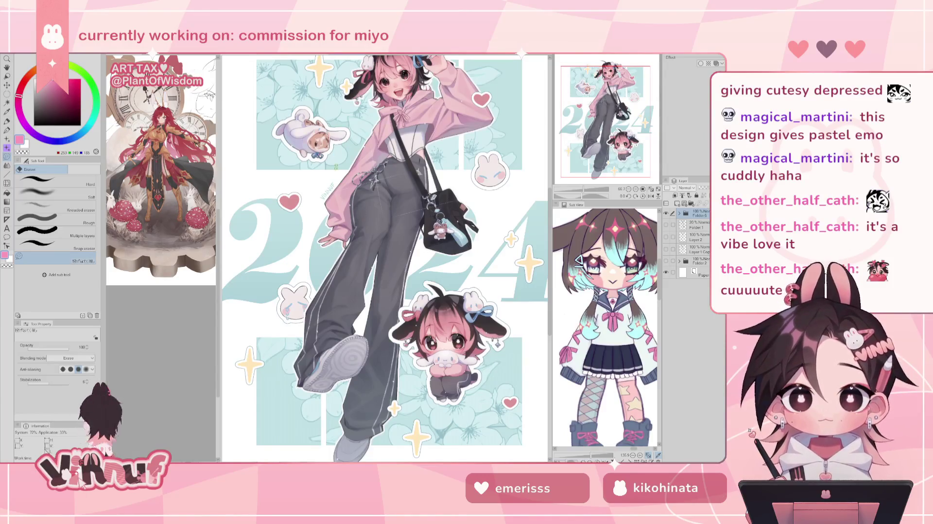
{"action": "key", "text": "ctrl+Tab"}
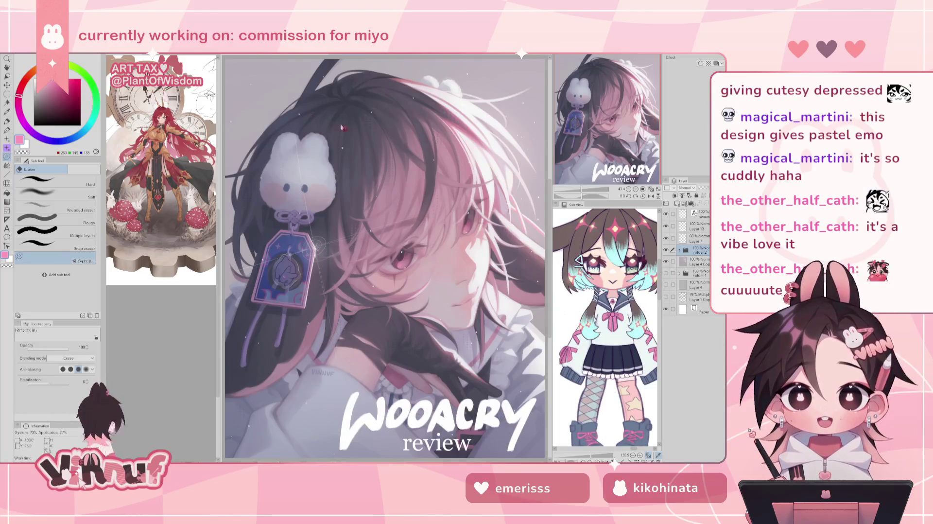
Hide the two WOOACRY review title layers and look over the portrait
{"action": "left_click", "coordinate": [666, 226]}
{"action": "left_click", "coordinate": [665, 214]}
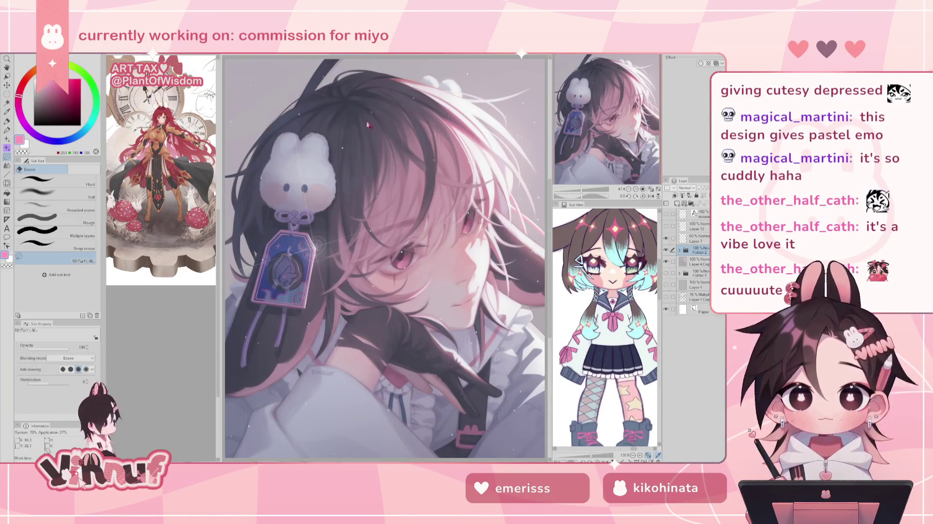
{"action": "scroll", "coordinate": [311, 231], "scroll_direction": "down", "scroll_amount": 1}
{"action": "scroll", "coordinate": [389, 337], "scroll_direction": "up", "scroll_amount": 1}
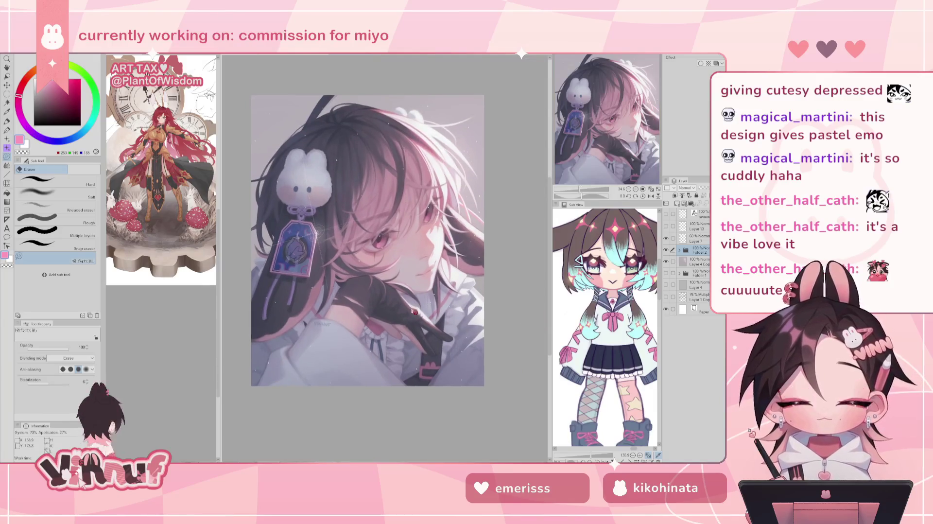
{"action": "scroll", "coordinate": [387, 336], "scroll_direction": "up", "scroll_amount": 1}
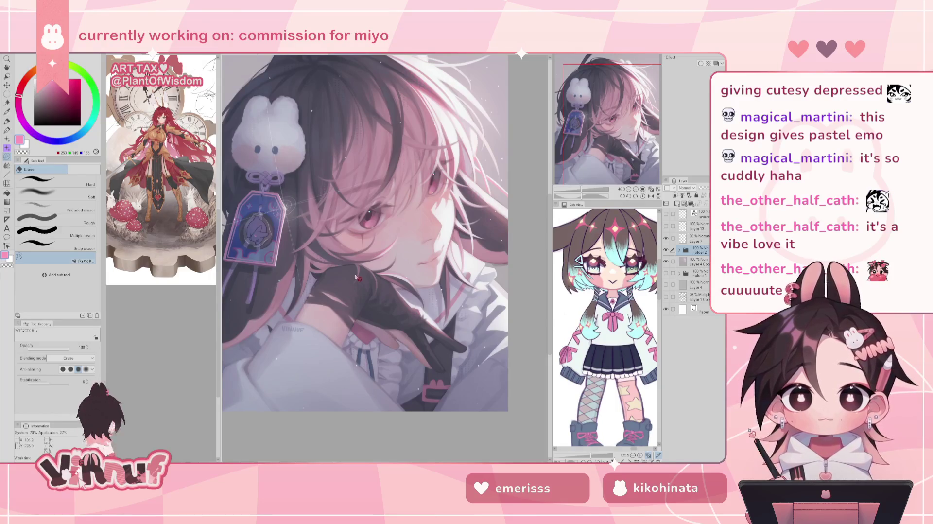
{"action": "scroll", "coordinate": [387, 337], "scroll_direction": "down", "scroll_amount": 2}
{"action": "scroll", "coordinate": [387, 336], "scroll_direction": "up", "scroll_amount": 1}
{"action": "scroll", "coordinate": [397, 313], "scroll_direction": "up", "scroll_amount": 1}
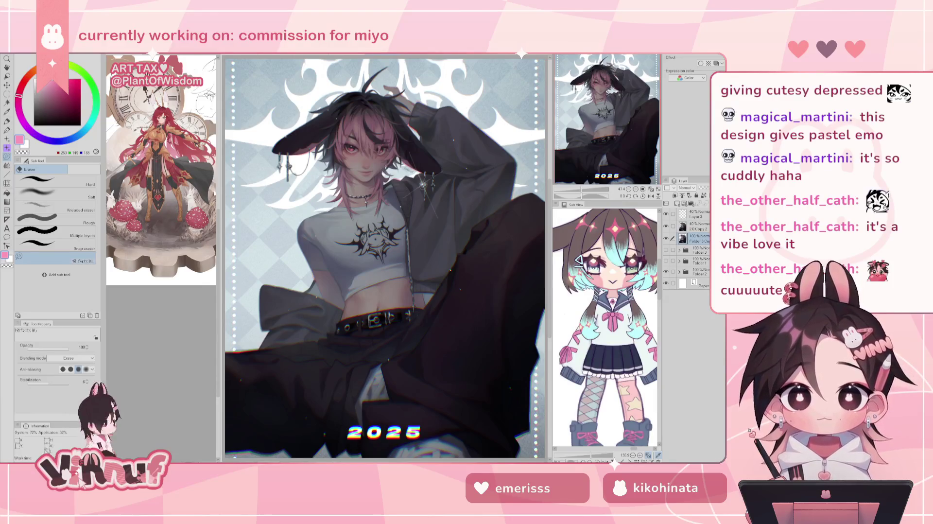
{"action": "scroll", "coordinate": [384, 258], "scroll_direction": "up", "scroll_amount": 3}
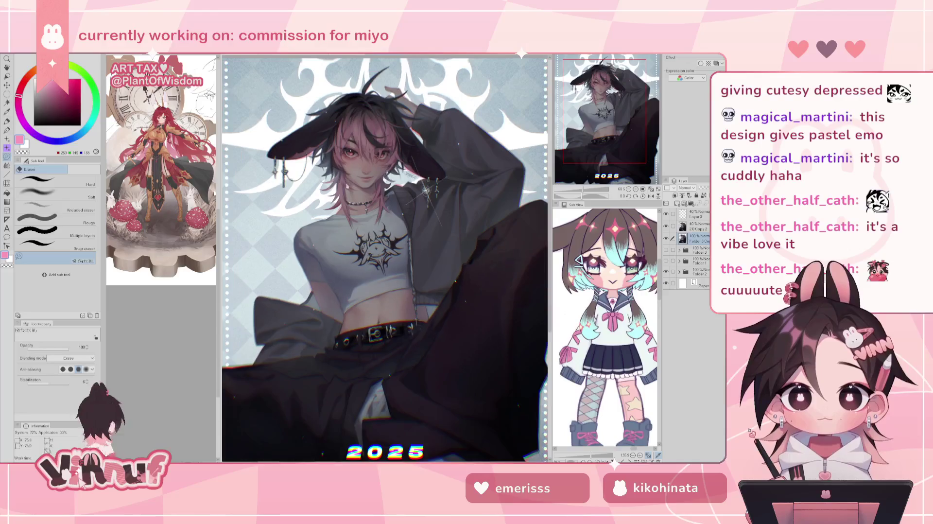
{"action": "scroll", "coordinate": [384, 260], "scroll_direction": "down", "scroll_amount": 3}
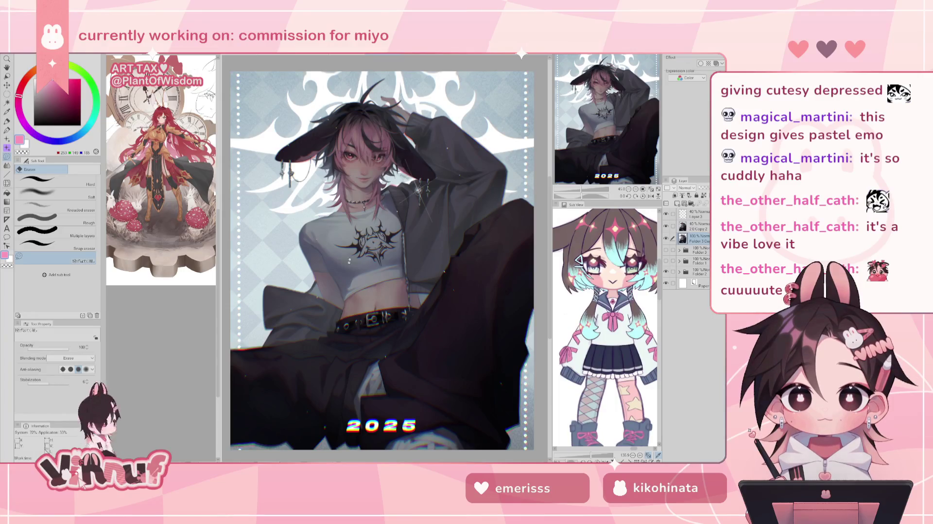
Close the dark rabbits artwork and review portrait unsaved, returning to the bunny-girl illustration
{"action": "key", "text": "ctrl+Tab"}
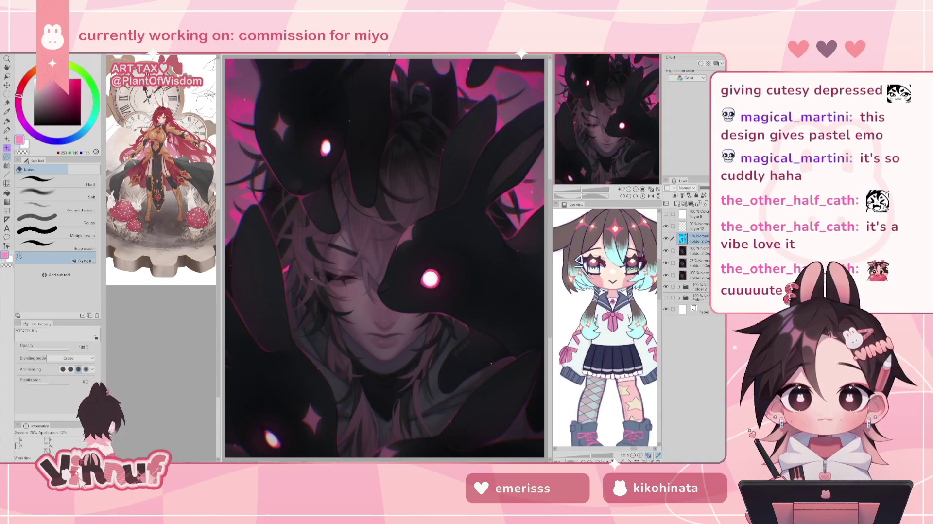
{"action": "left_click", "coordinate": [397, 56]}
{"action": "left_click", "coordinate": [362, 59]}
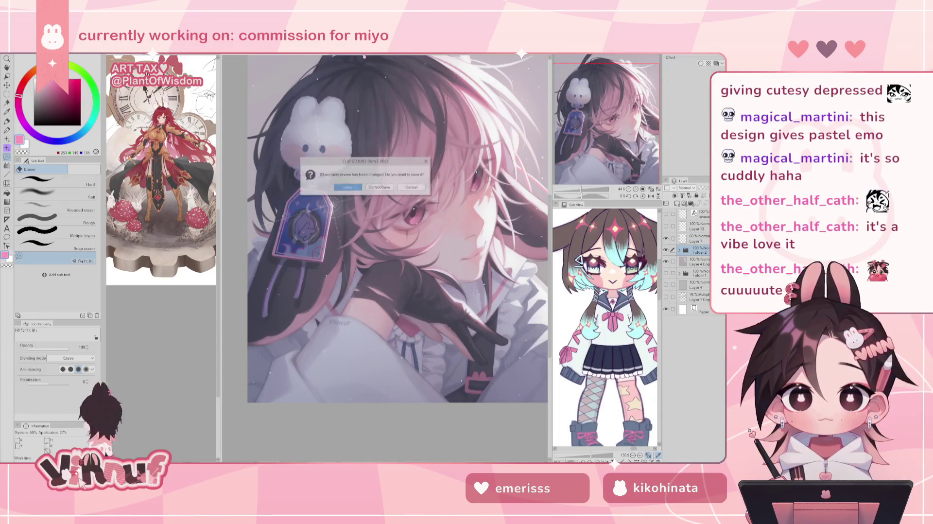
{"action": "left_click", "coordinate": [378, 188]}
{"action": "left_click", "coordinate": [325, 56]}
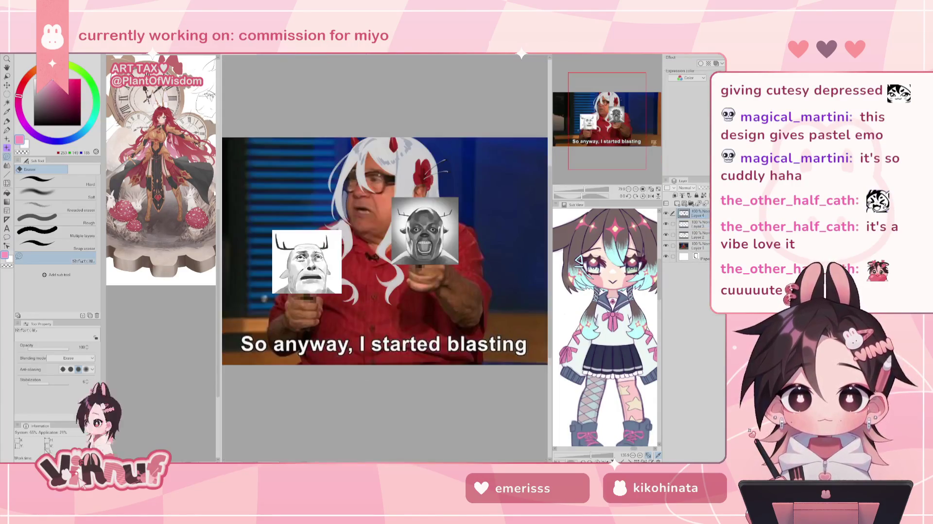
{"action": "left_click", "coordinate": [239, 56]}
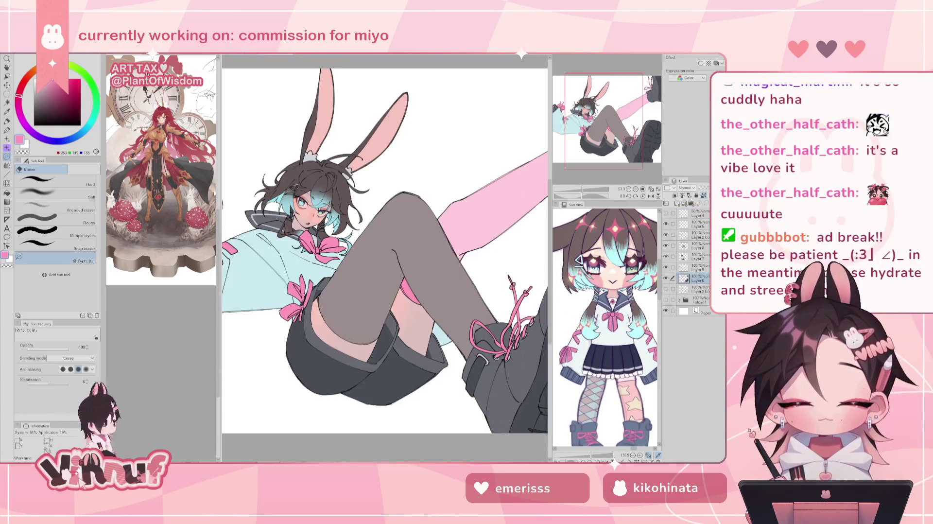
Switch to the pen and frame the pink leg and dark boot
{"action": "key", "text": "p"}
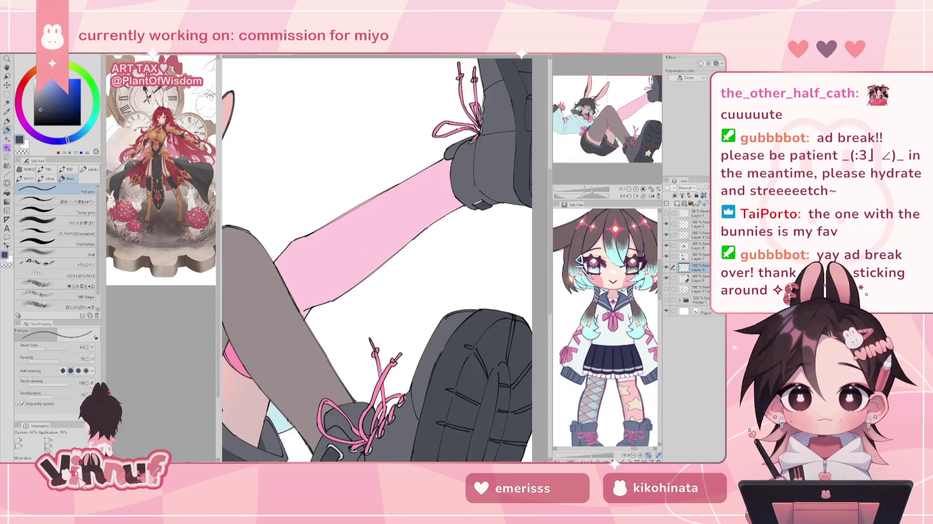
{"action": "scroll", "coordinate": [384, 258], "scroll_direction": "down", "scroll_amount": 5}
{"action": "scroll", "coordinate": [385, 259], "scroll_direction": "up", "scroll_amount": 2}
{"action": "scroll", "coordinate": [384, 259], "scroll_direction": "up", "scroll_amount": 2}
{"action": "scroll", "coordinate": [384, 259], "scroll_direction": "up", "scroll_amount": 2}
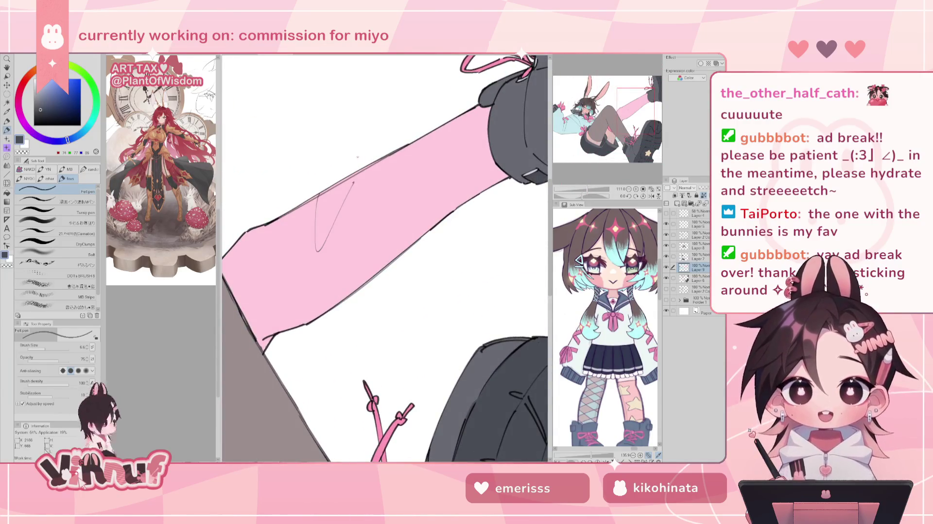
{"action": "left_click_drag", "start_coordinate": [387, 204], "coordinate": [419, 204]}
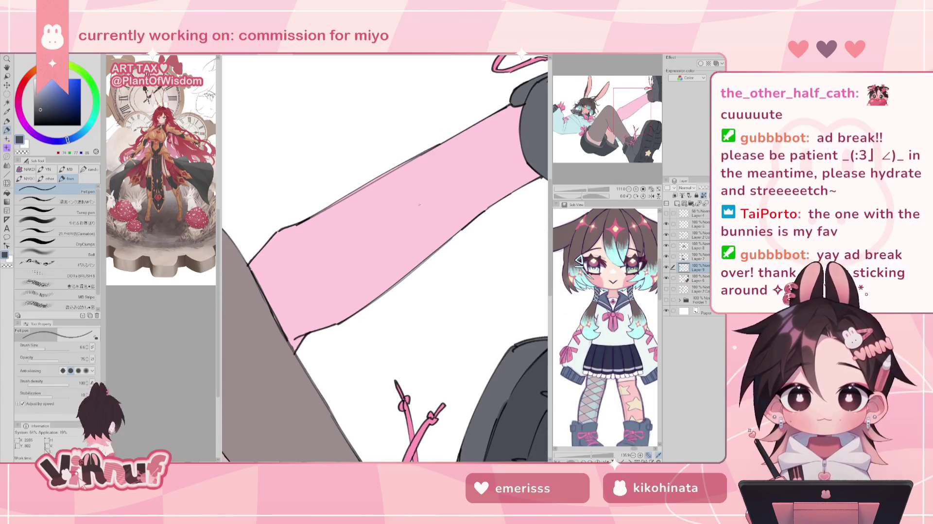
{"action": "left_click_drag", "start_coordinate": [521, 402], "coordinate": [412, 251]}
On Layer 6, sample the boot's grey and switch to another inking pen
{"action": "left_click", "coordinate": [696, 278]}
{"action": "left_click", "coordinate": [393, 229], "text": "alt"}
{"action": "left_click", "coordinate": [49, 210]}
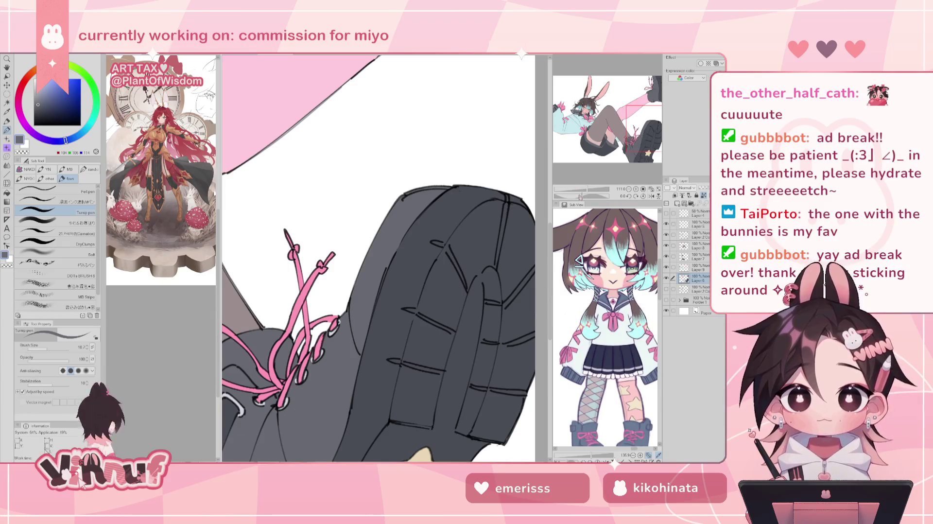
{"action": "scroll", "coordinate": [379, 288], "scroll_direction": "down", "scroll_amount": 1}
{"action": "scroll", "coordinate": [379, 287], "scroll_direction": "down", "scroll_amount": 1}
{"action": "scroll", "coordinate": [379, 288], "scroll_direction": "down", "scroll_amount": 1}
Zoom in on the legs and sample the shoe's dark grey
{"action": "left_click_drag", "start_coordinate": [604, 105], "coordinate": [623, 124]}
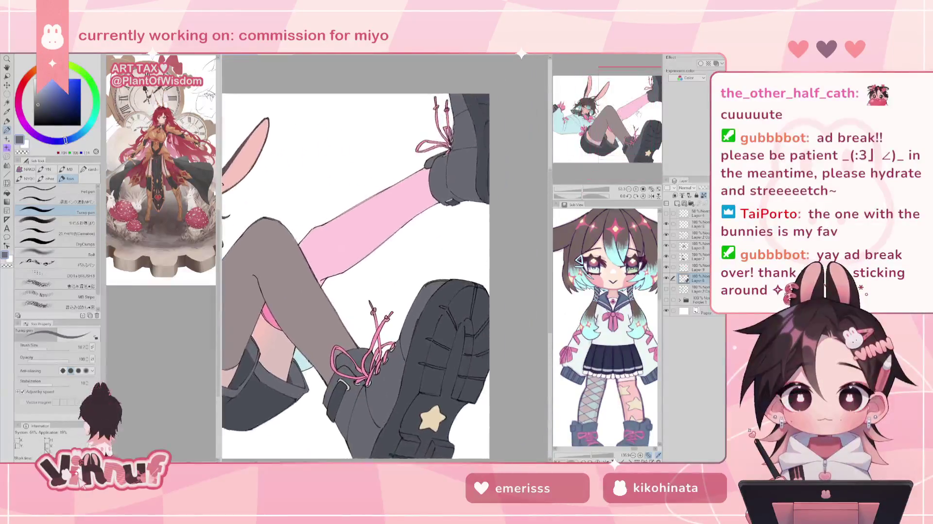
{"action": "left_click_drag", "start_coordinate": [581, 189], "coordinate": [587, 189]}
{"action": "left_click_drag", "start_coordinate": [528, 209], "coordinate": [393, 339]}
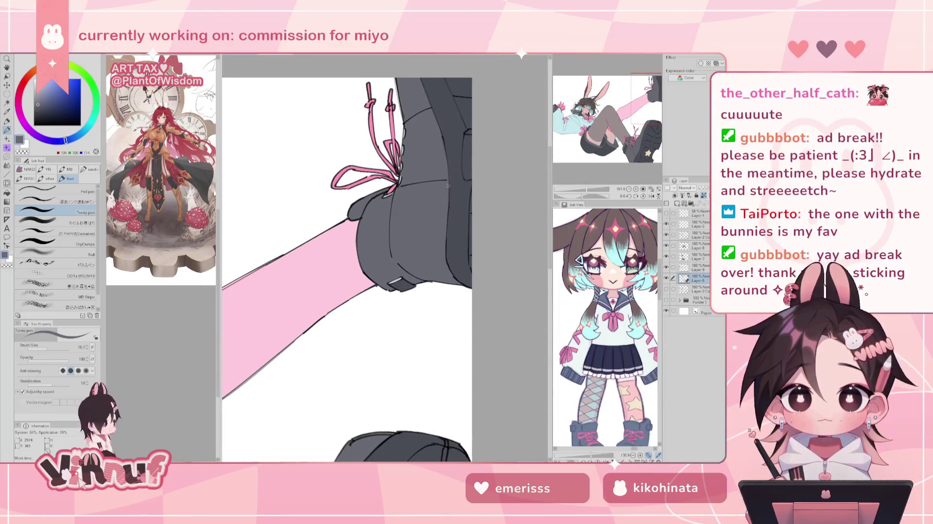
{"action": "left_click", "coordinate": [450, 241], "text": "alt"}
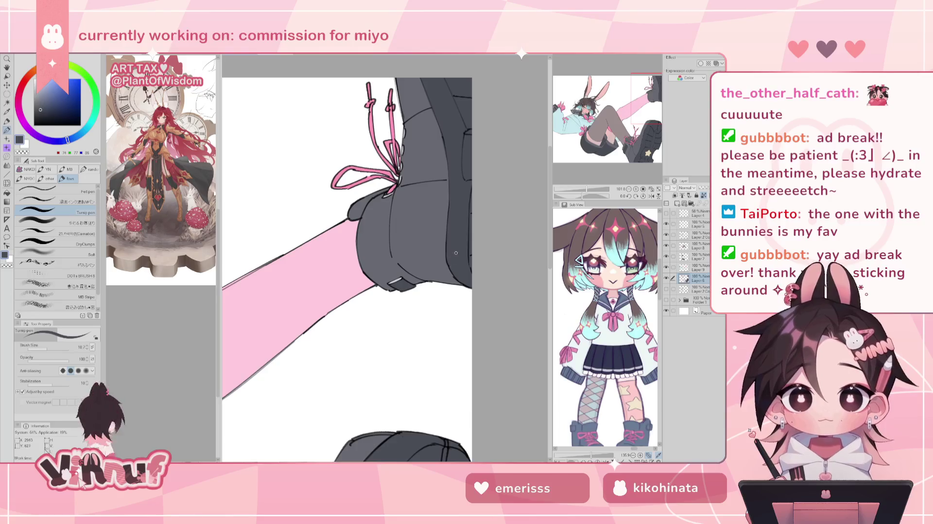
Pick pink with the other pen and make Layer 9 the working layer
{"action": "left_click_drag", "start_coordinate": [384, 258], "coordinate": [340, 272]}
{"action": "left_click", "coordinate": [514, 410], "text": "alt"}
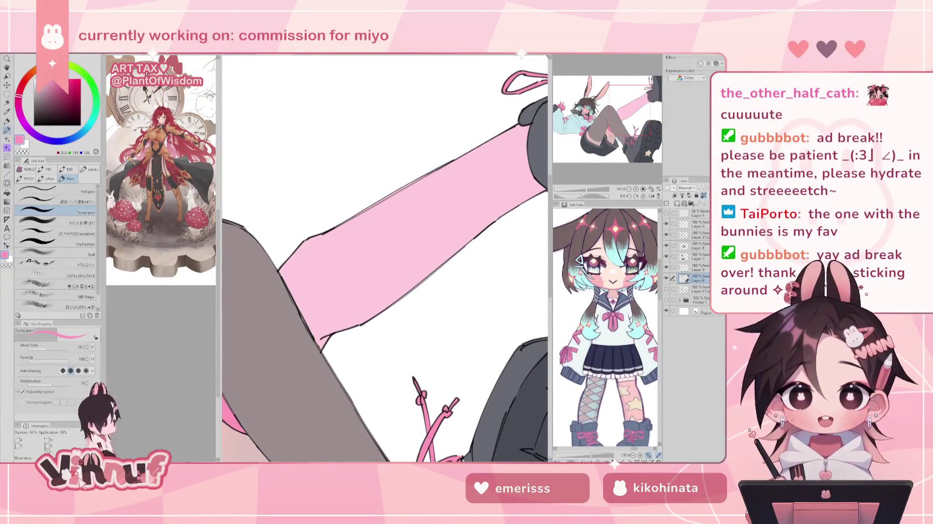
{"action": "left_click", "coordinate": [53, 190]}
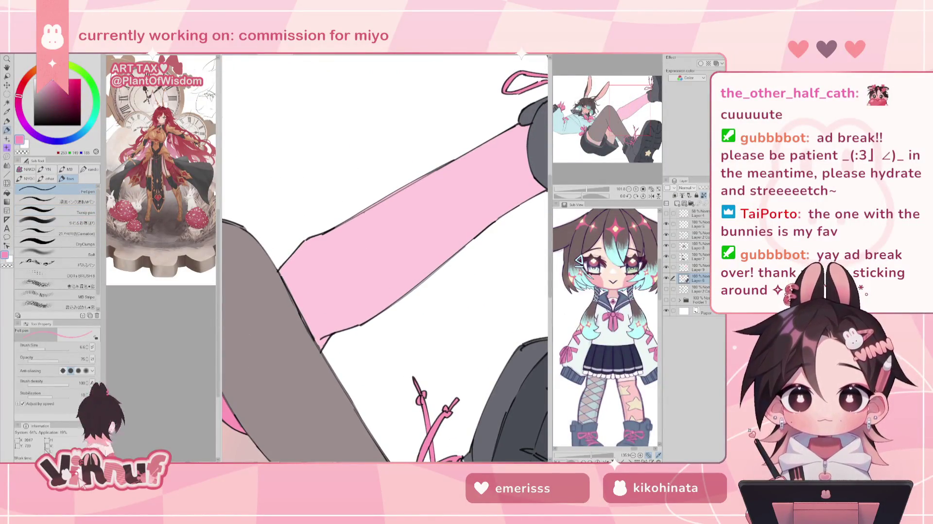
{"action": "left_click", "coordinate": [695, 267]}
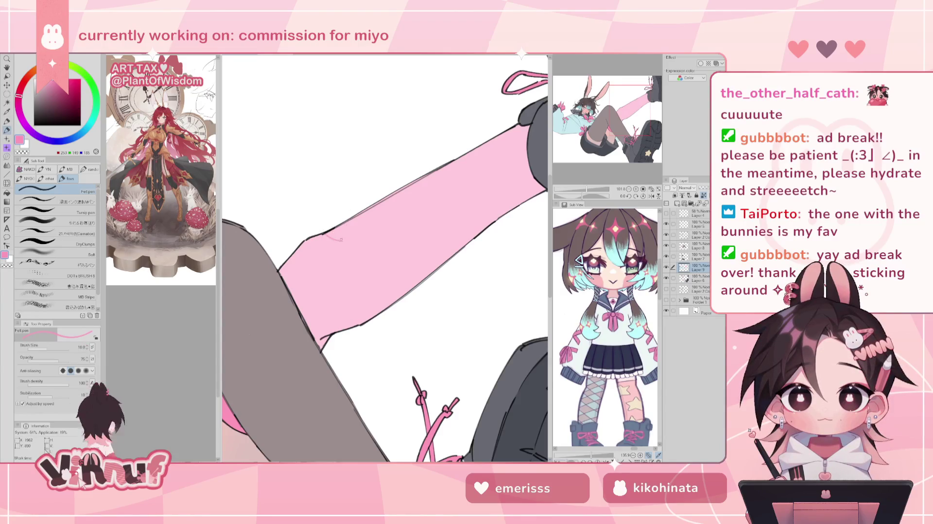
Try wavy and V-shaped pink strokes on the stocking, undoing each
{"action": "mouse_move", "coordinate": [323, 233]}
{"action": "left_mouse_down"}
{"action": "mouse_move", "coordinate": [357, 252]}
{"action": "mouse_move", "coordinate": [386, 221]}
{"action": "mouse_move", "coordinate": [389, 195]}
{"action": "left_mouse_up"}
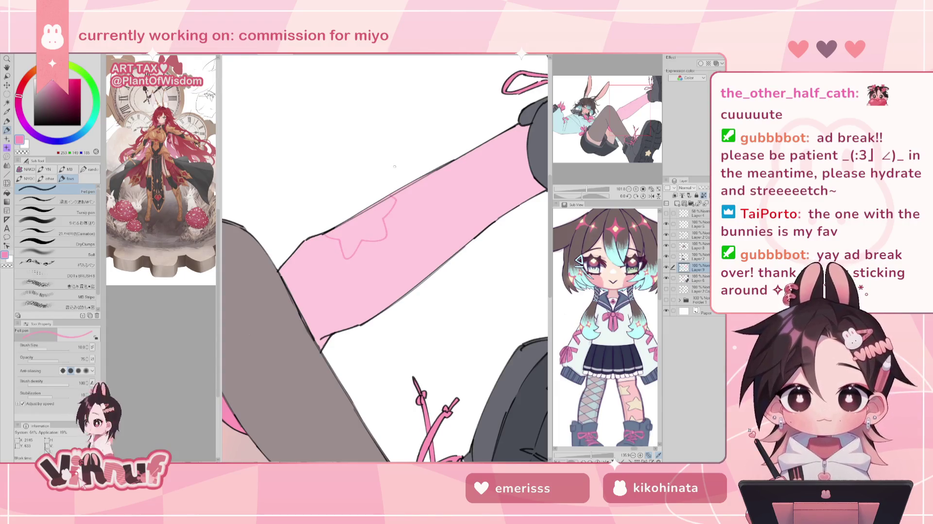
{"action": "left_click_drag", "start_coordinate": [589, 189], "coordinate": [585, 195]}
{"action": "key", "text": "ctrl+z"}
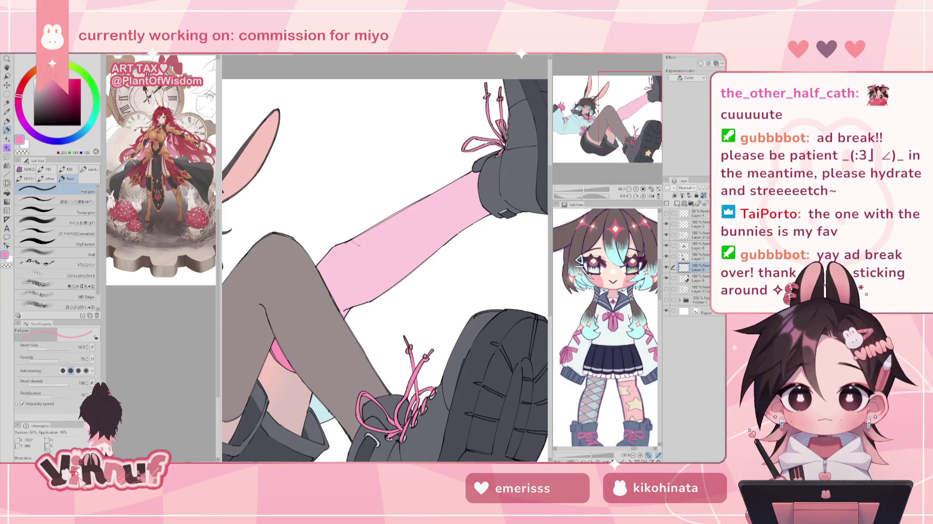
{"action": "key", "text": "ctrl+z"}
{"action": "mouse_move", "coordinate": [367, 242]}
{"action": "left_mouse_down"}
{"action": "mouse_move", "coordinate": [384, 241]}
{"action": "mouse_move", "coordinate": [365, 254]}
{"action": "left_mouse_up"}
{"action": "key", "text": "ctrl+z"}
{"action": "key", "text": "ctrl+z"}
{"action": "key", "text": "ctrl+z"}
{"action": "key", "text": "ctrl+z"}
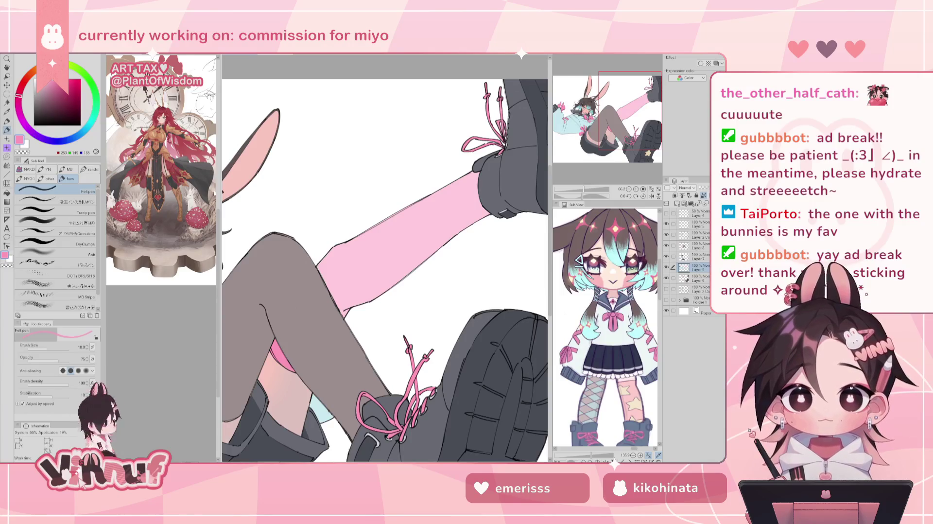
Sketch a rough star, reset the rotation, undo the star, and add a new raster layer
{"action": "left_click_drag", "start_coordinate": [585, 196], "coordinate": [587, 185]}
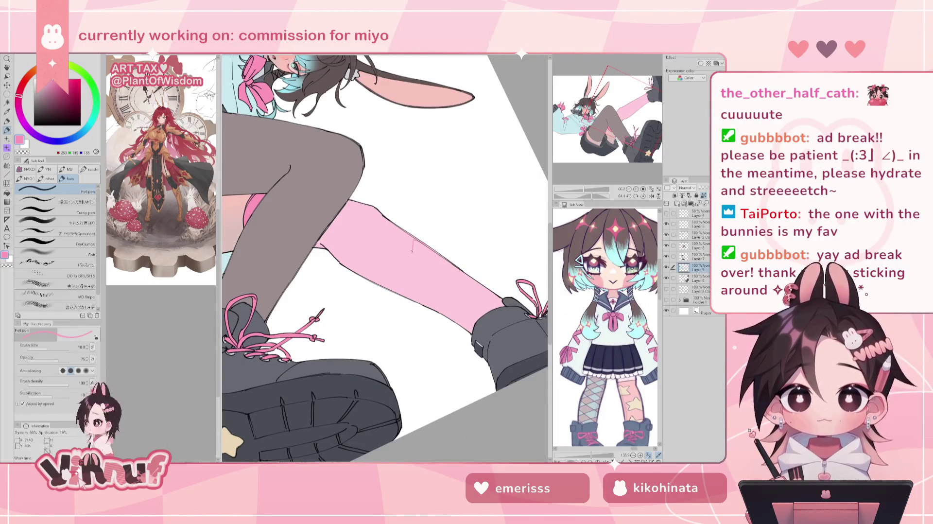
{"action": "left_click_drag", "start_coordinate": [392, 237], "coordinate": [380, 230]}
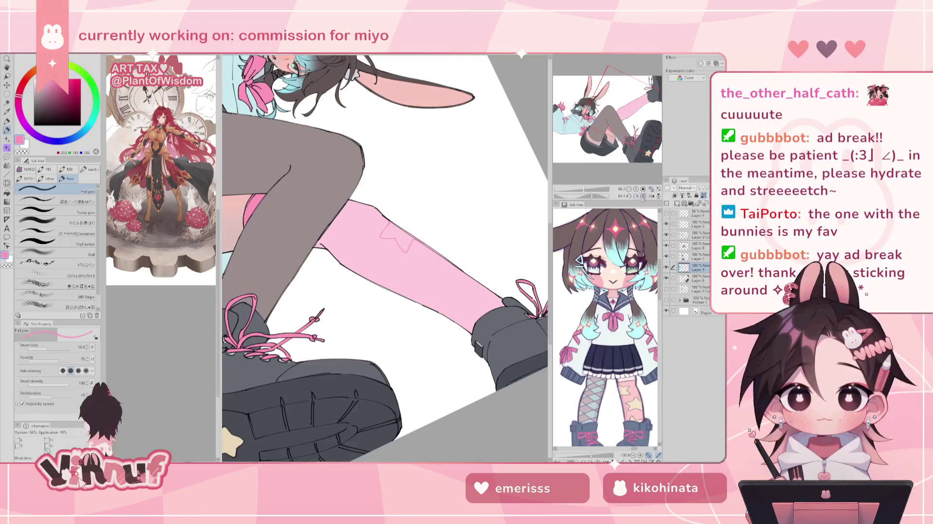
{"action": "left_click", "coordinate": [642, 196]}
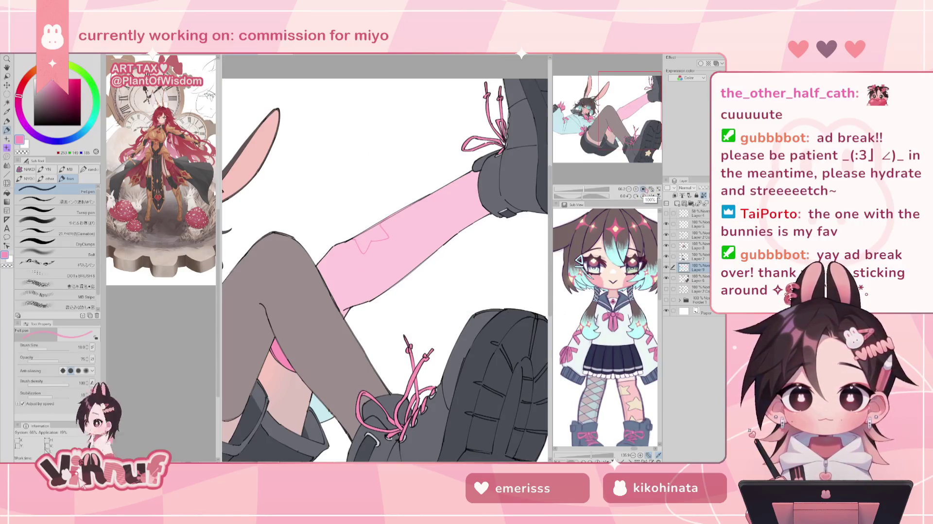
{"action": "key", "text": "ctrl+z"}
{"action": "key", "text": "ctrl+z"}
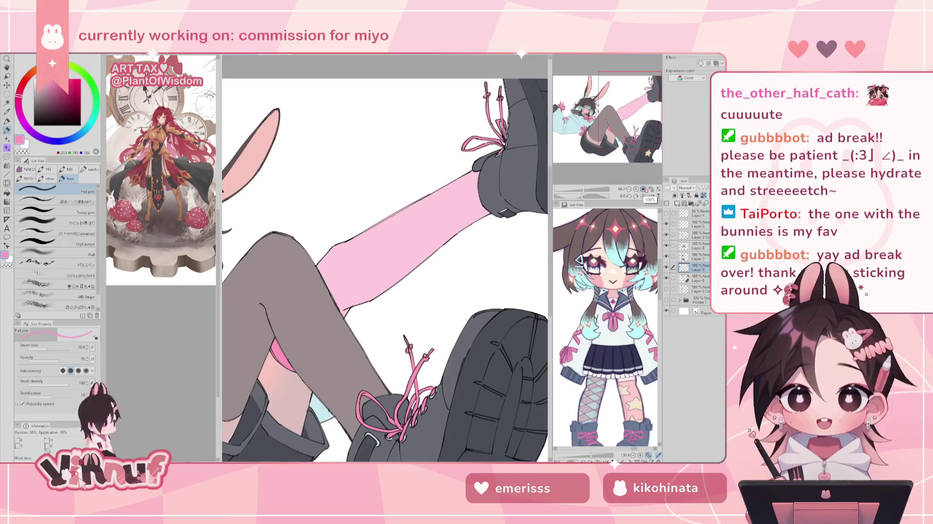
{"action": "left_click", "coordinate": [678, 203]}
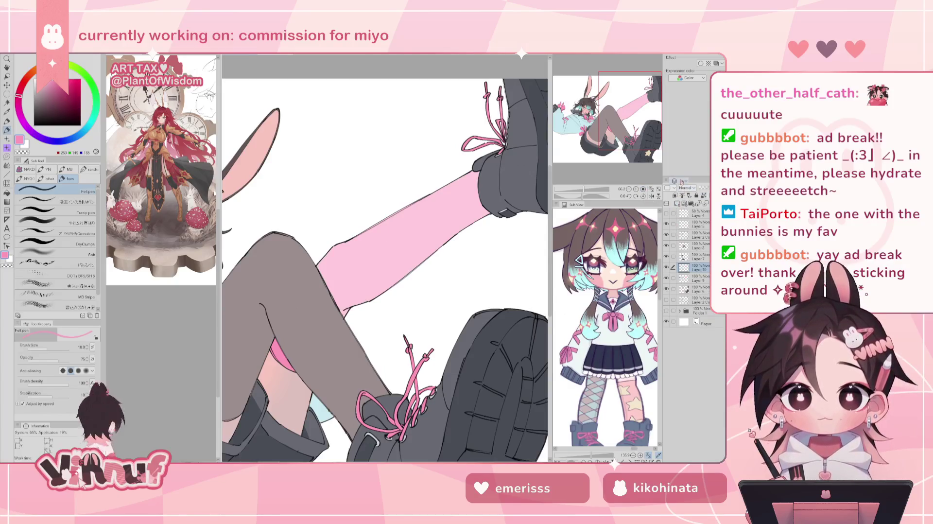
Undo the stray oval and sketch a star outline on the pink stocking
{"action": "key", "text": "ctrl+z"}
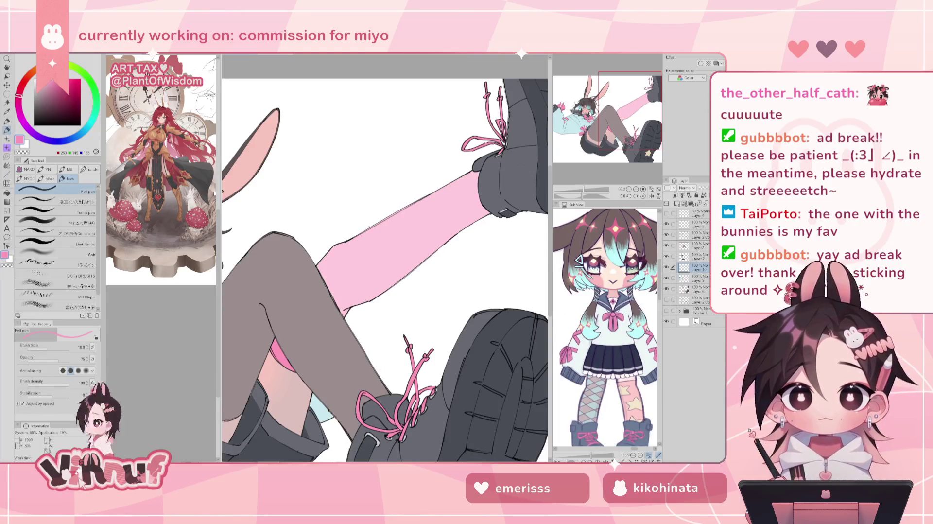
{"action": "mouse_move", "coordinate": [371, 250]}
{"action": "left_mouse_down"}
{"action": "mouse_move", "coordinate": [411, 237]}
{"action": "mouse_move", "coordinate": [419, 201]}
{"action": "left_mouse_up"}
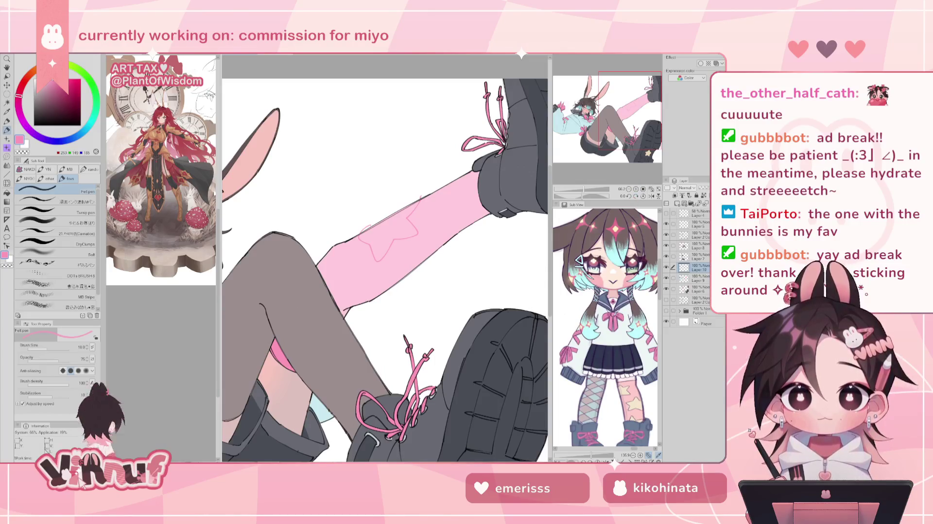
{"action": "left_click_drag", "start_coordinate": [582, 195], "coordinate": [588, 196]}
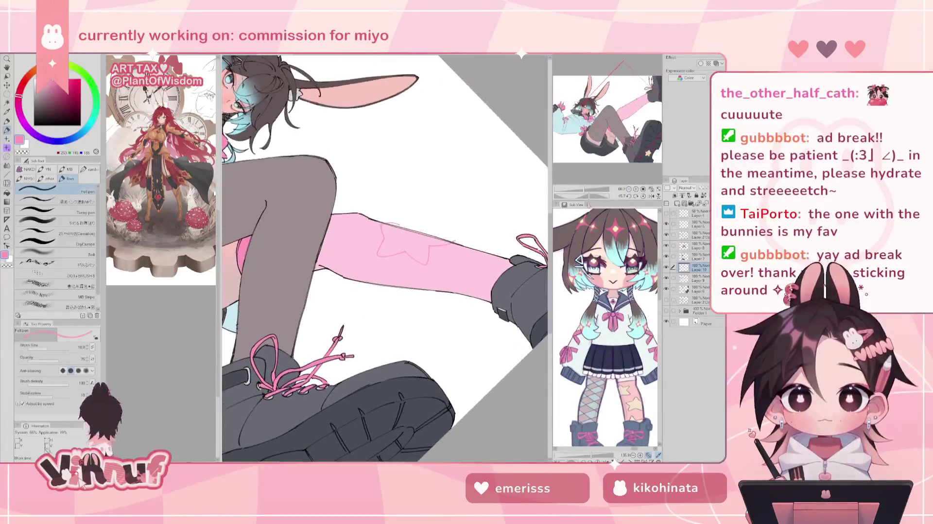
Show the star-legged reference in Sub View and pick a greatly enlarged Liquify brush
{"action": "left_click_drag", "start_coordinate": [607, 346], "coordinate": [607, 300]}
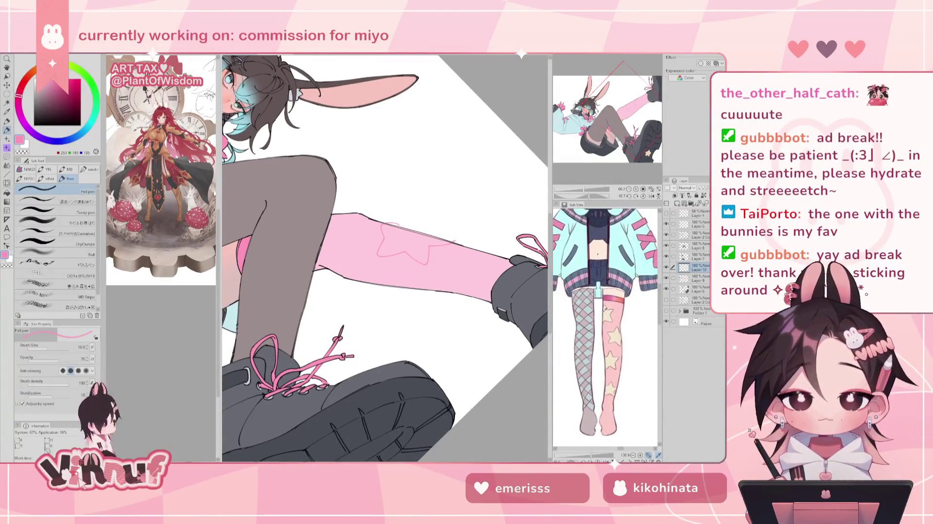
{"action": "key", "text": "j"}
{"action": "left_click_drag", "start_coordinate": [388, 258], "coordinate": [433, 258]}
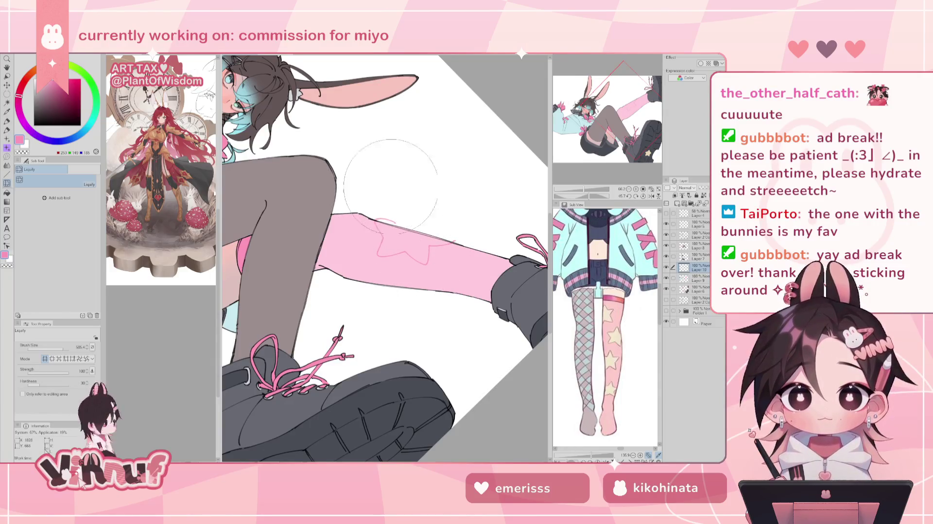
Push the star with Liquify to wrap the leg and erase a stray line at its top edge
{"action": "mouse_move", "coordinate": [403, 229]}
{"action": "left_mouse_down"}
{"action": "mouse_move", "coordinate": [409, 258]}
{"action": "mouse_move", "coordinate": [464, 239]}
{"action": "left_mouse_up"}
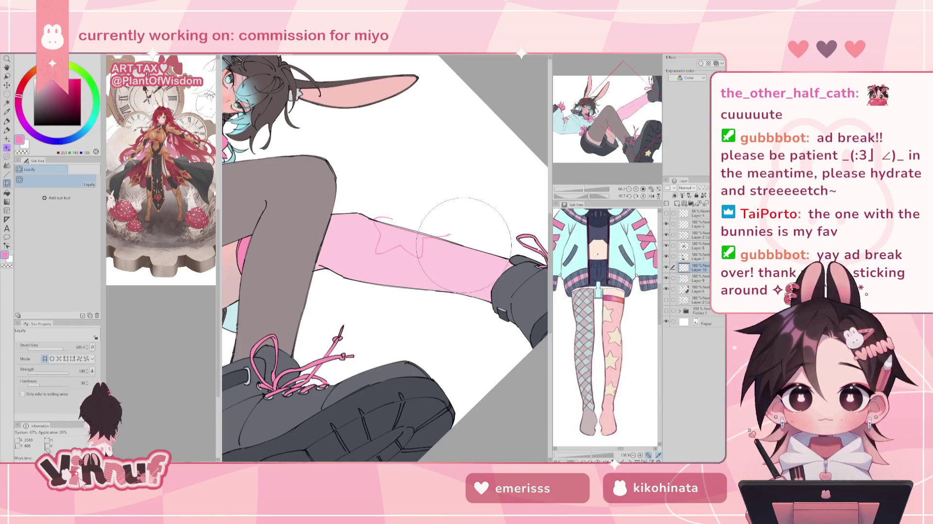
{"action": "key", "text": "e"}
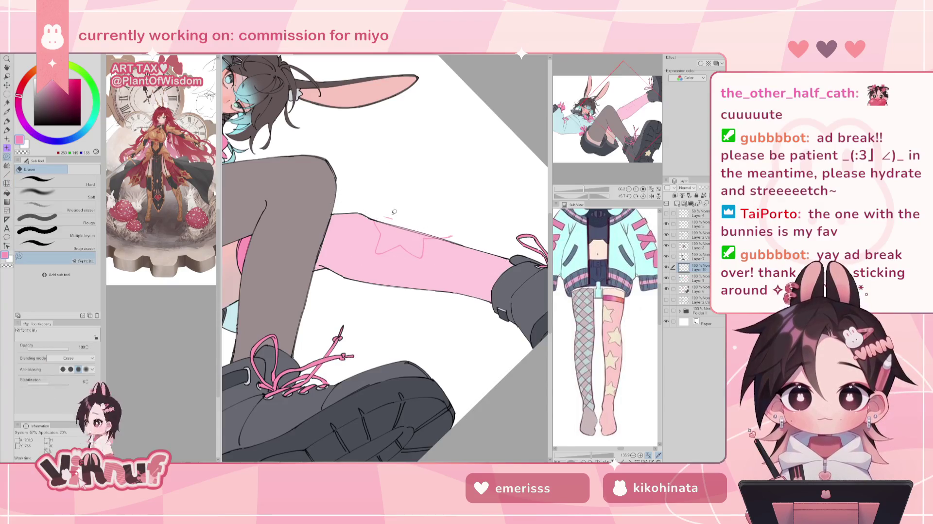
{"action": "left_click_drag", "start_coordinate": [446, 236], "coordinate": [474, 232]}
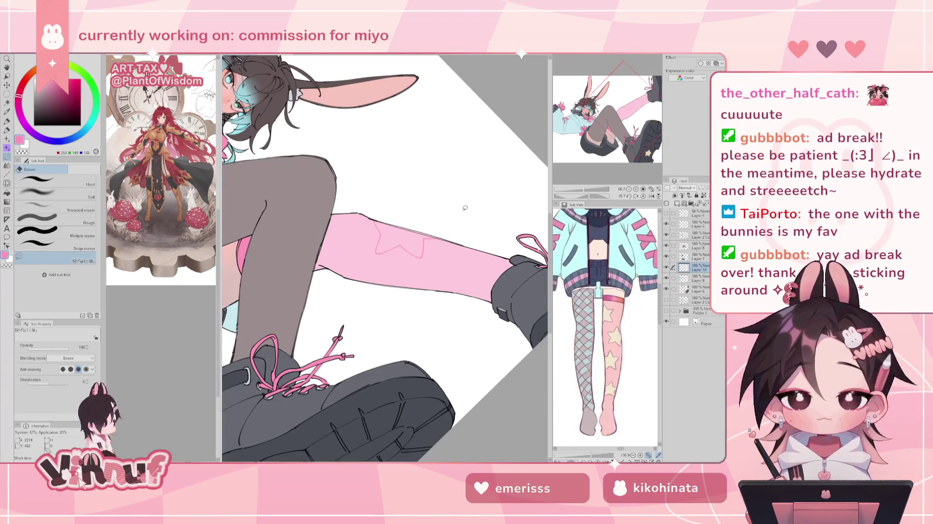
Reset rotation and bend the star around the leg's curve with a size-207 Liquify brush
{"action": "left_click", "coordinate": [642, 196]}
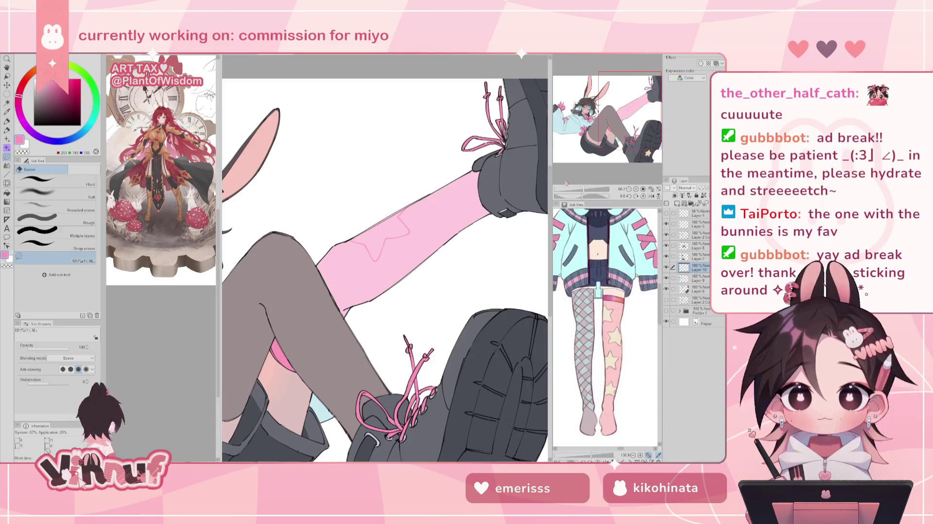
{"action": "key", "text": "j"}
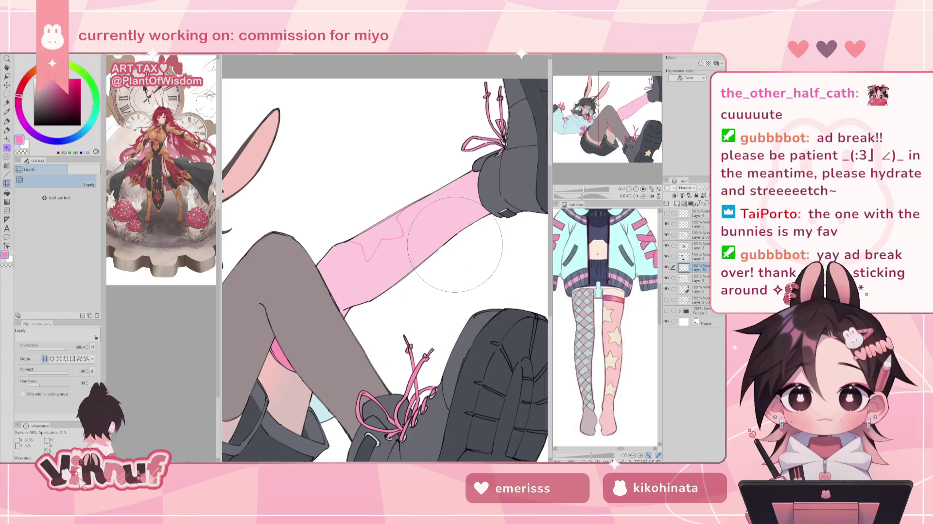
{"action": "left_click", "coordinate": [60, 349]}
{"action": "mouse_move", "coordinate": [385, 258]}
{"action": "left_mouse_down"}
{"action": "mouse_move", "coordinate": [371, 246]}
{"action": "mouse_move", "coordinate": [414, 228]}
{"action": "mouse_move", "coordinate": [361, 268]}
{"action": "mouse_move", "coordinate": [369, 252]}
{"action": "left_mouse_up"}
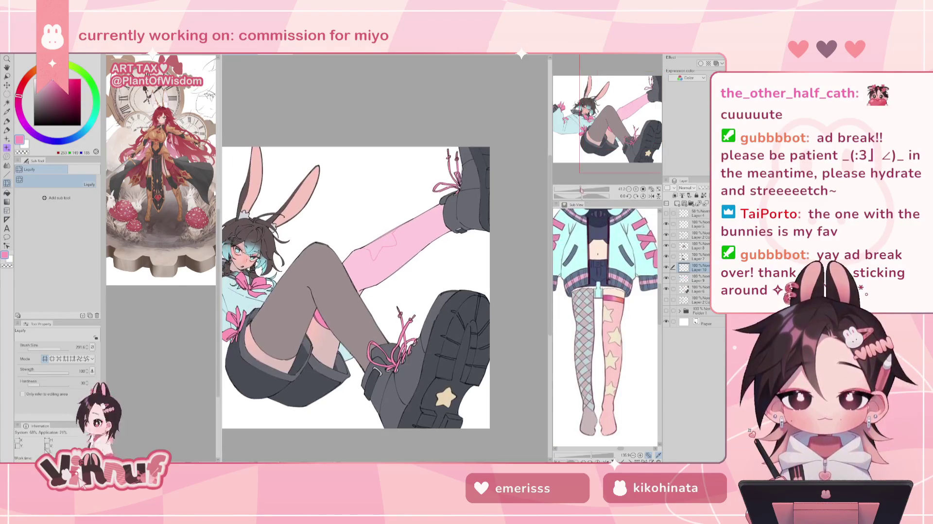
Sketch additional star outlines down the pink stocking with the pen, undoing a misstroke
{"action": "key", "text": "p"}
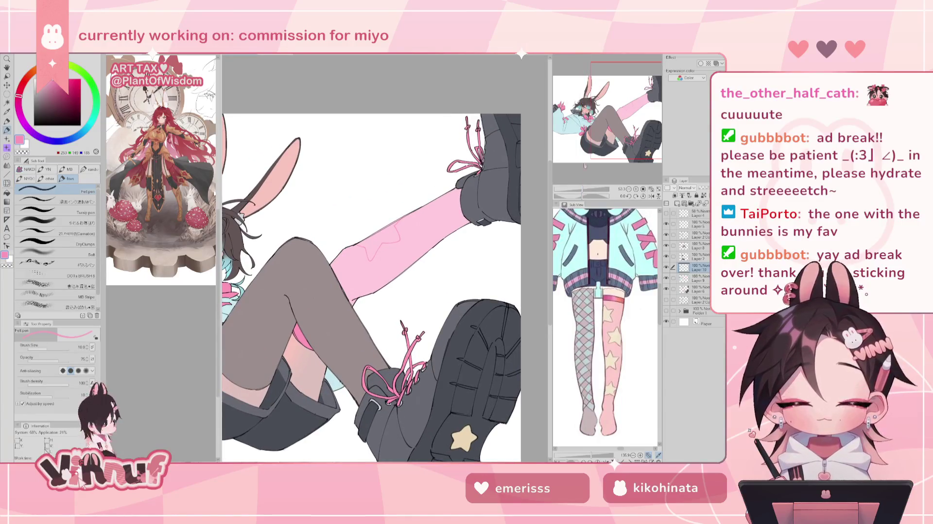
{"action": "key", "text": "minus"}
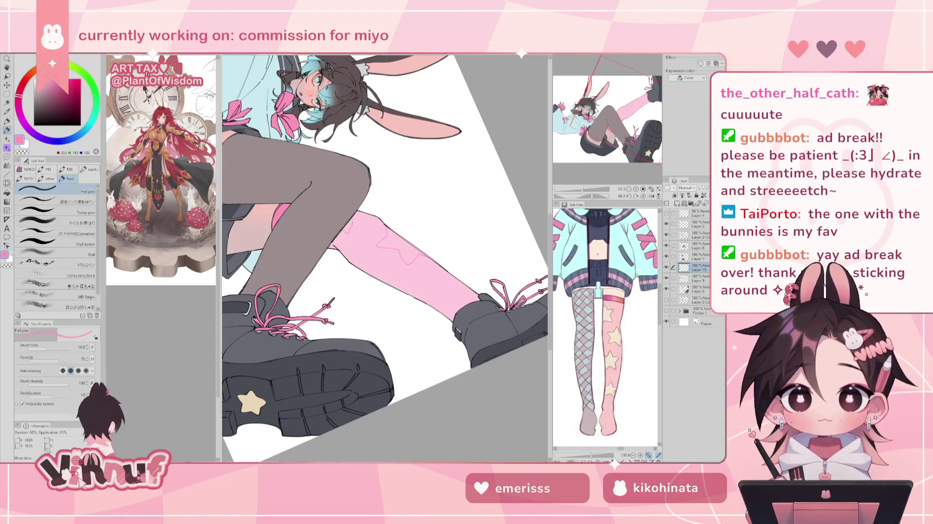
{"action": "key", "text": "e"}
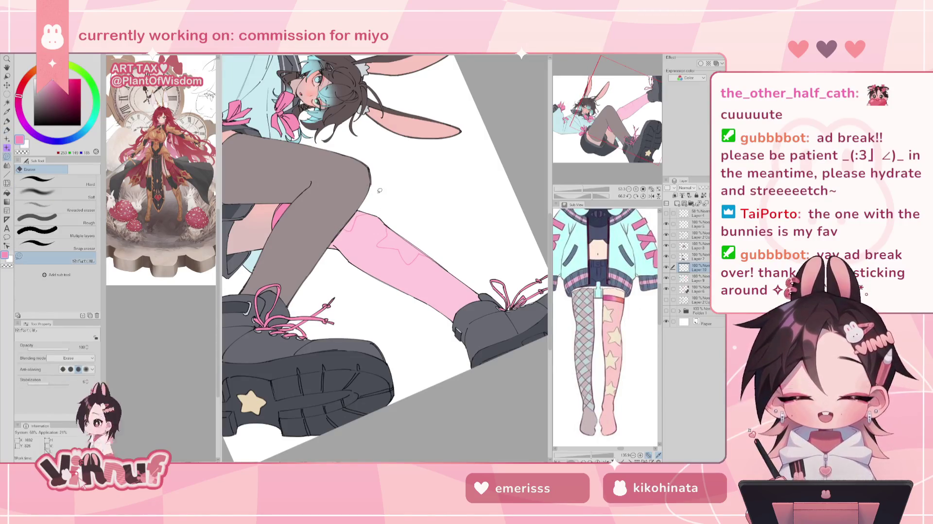
{"action": "key", "text": "p"}
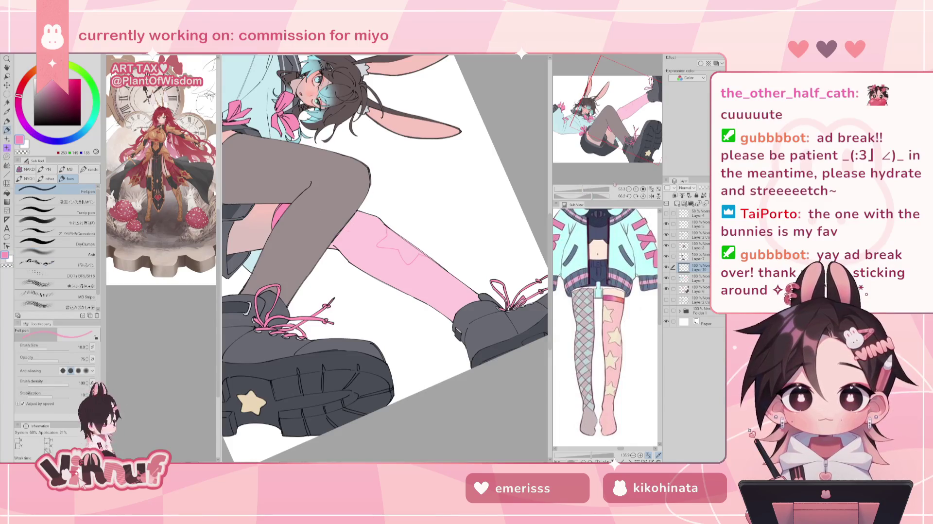
{"action": "left_click_drag", "start_coordinate": [589, 198], "coordinate": [582, 197]}
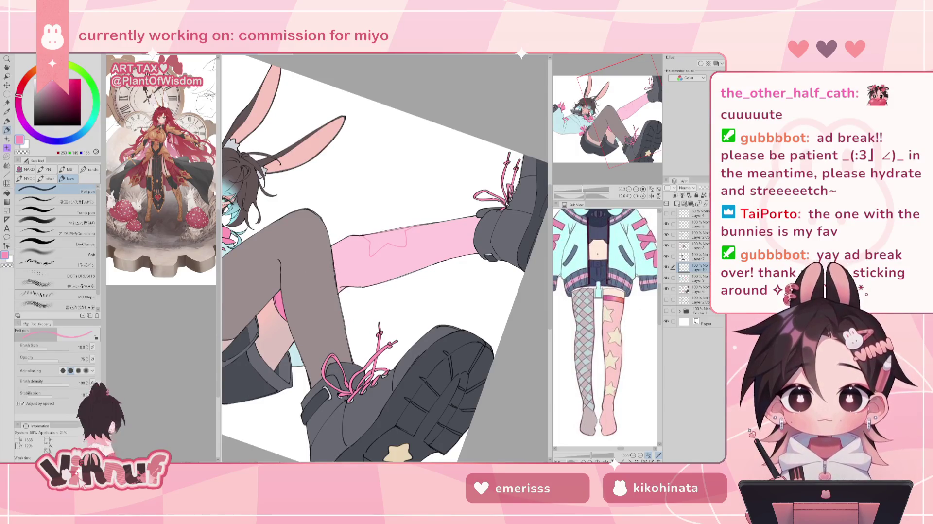
{"action": "key", "text": "ctrl+z"}
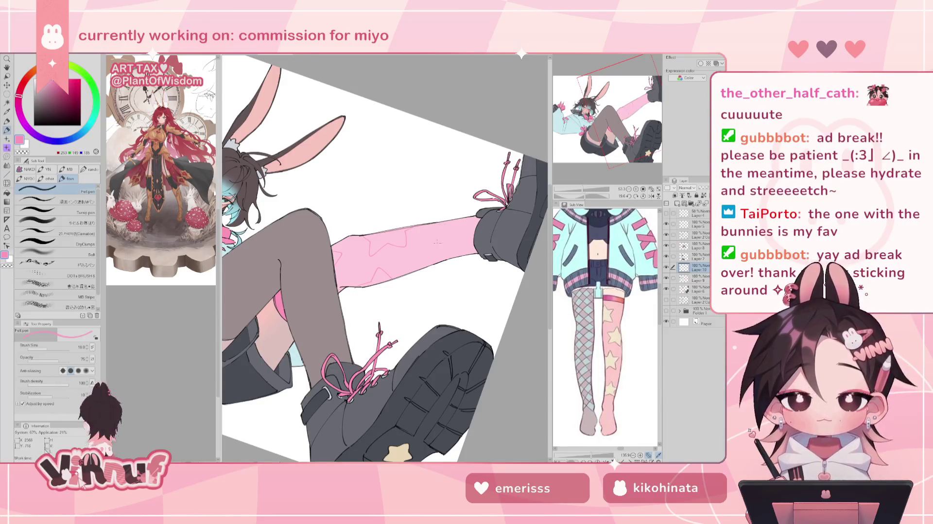
{"action": "left_click_drag", "start_coordinate": [384, 258], "coordinate": [418, 205]}
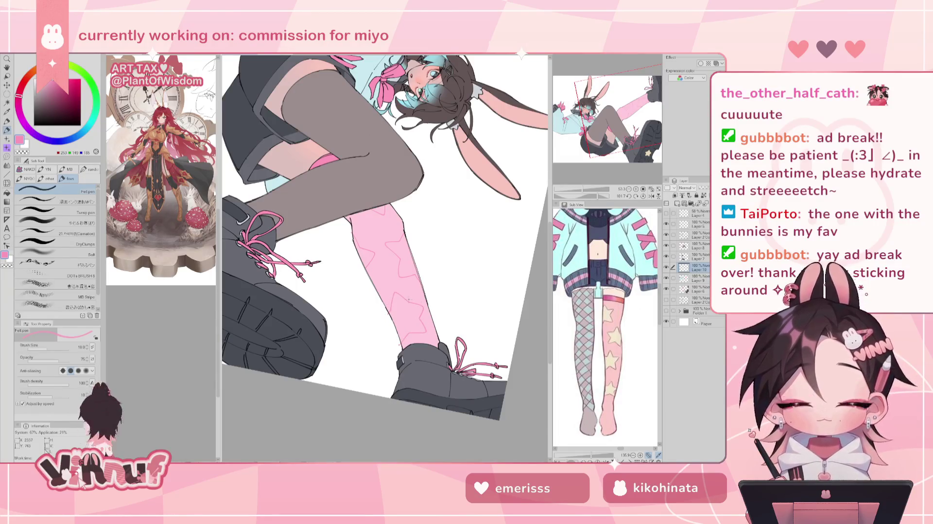
{"action": "key", "text": "j"}
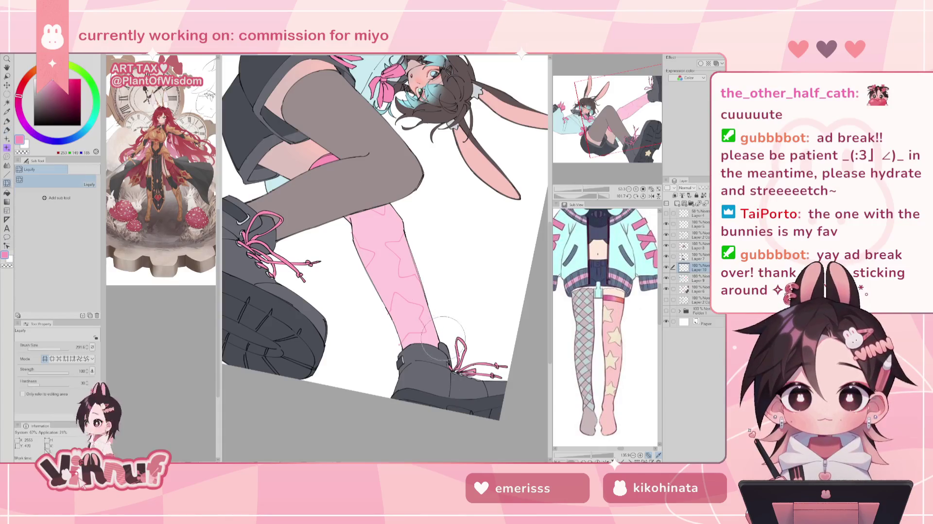
Bend the star sketches near the boot along the leg with a size-157 Liquify brush
{"action": "left_click_drag", "start_coordinate": [444, 306], "coordinate": [384, 258]}
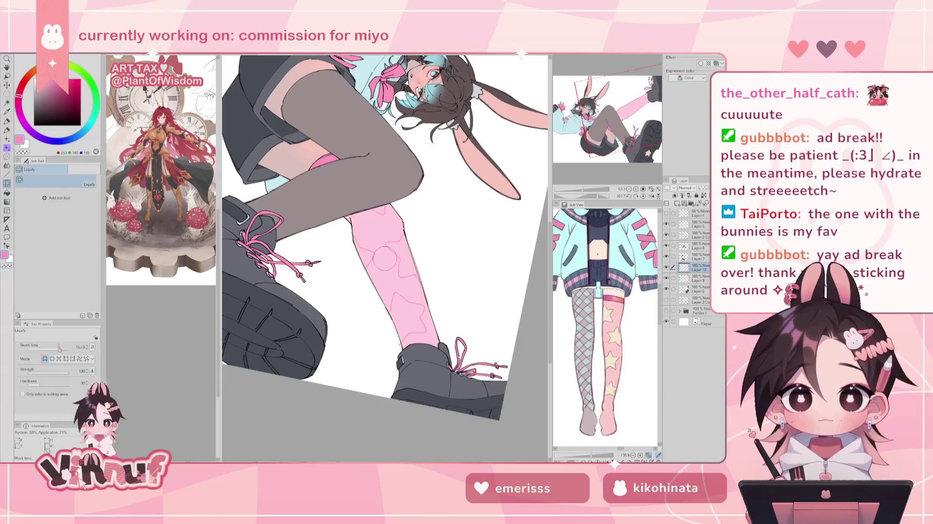
{"action": "mouse_move", "coordinate": [406, 303]}
{"action": "left_mouse_down"}
{"action": "mouse_move", "coordinate": [434, 336]}
{"action": "mouse_move", "coordinate": [391, 290]}
{"action": "mouse_move", "coordinate": [396, 322]}
{"action": "left_mouse_up"}
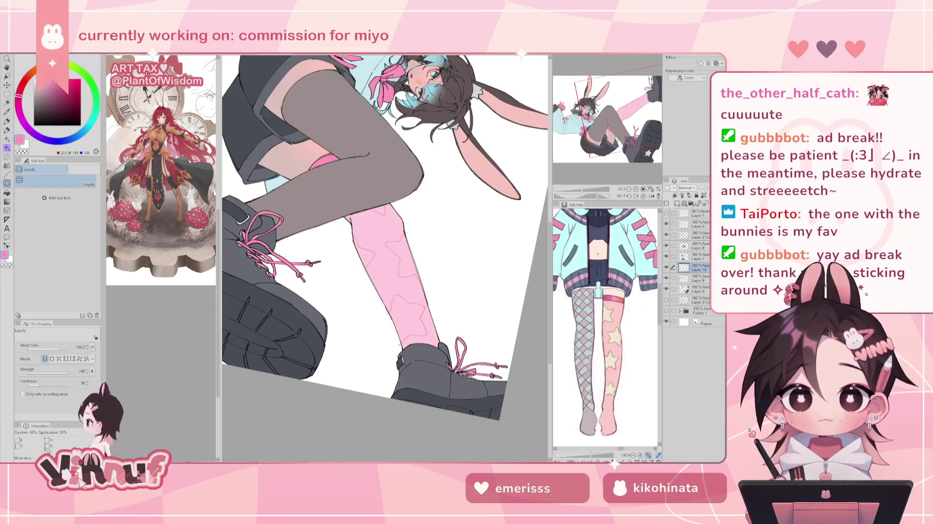
{"action": "left_click", "coordinate": [643, 196]}
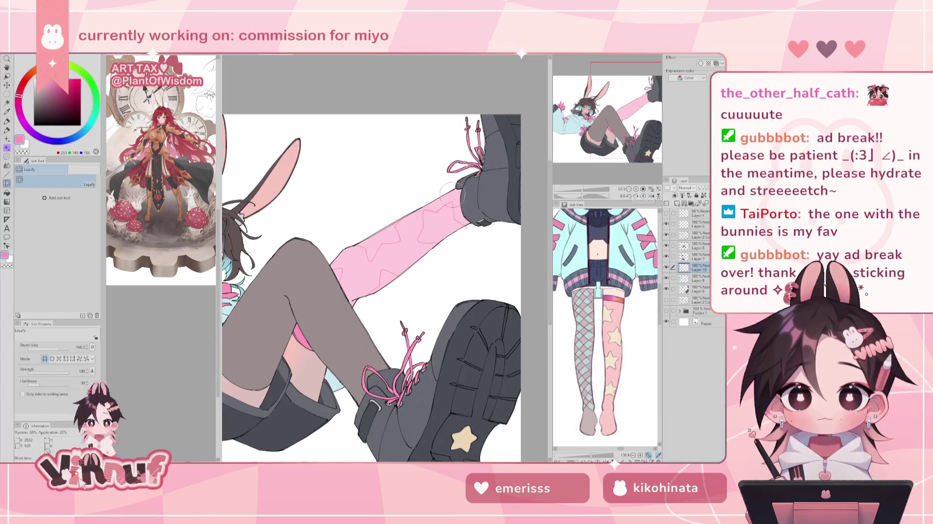
{"action": "left_click_drag", "start_coordinate": [455, 193], "coordinate": [470, 226]}
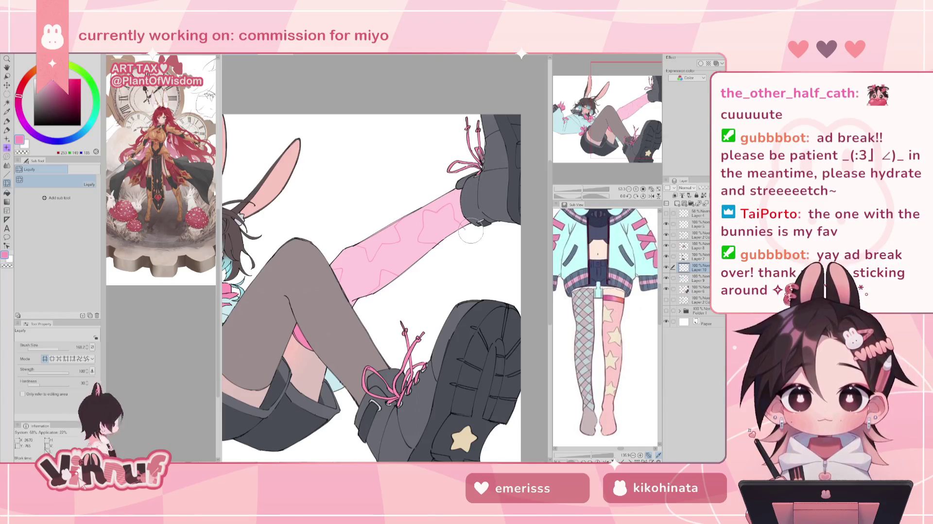
{"action": "key", "text": "e"}
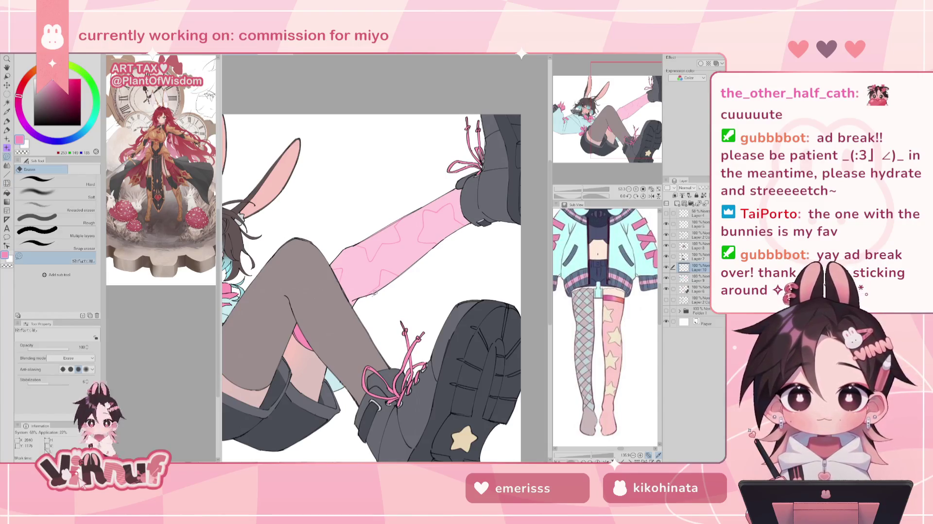
{"action": "left_click_drag", "start_coordinate": [582, 189], "coordinate": [581, 189]}
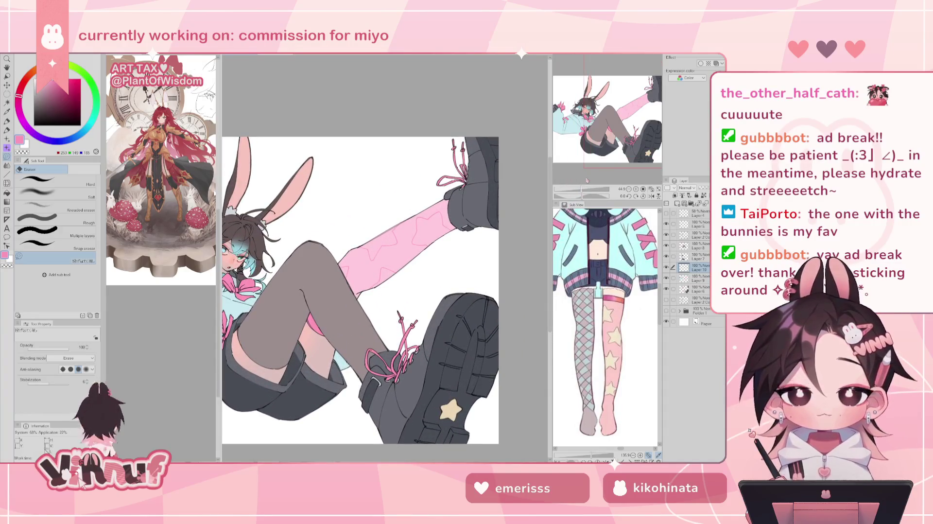
Sample the cream star colour and test a fill on the pink stocking layer, undoing it
{"action": "key", "text": "p"}
{"action": "left_click", "coordinate": [452, 400], "text": "alt"}
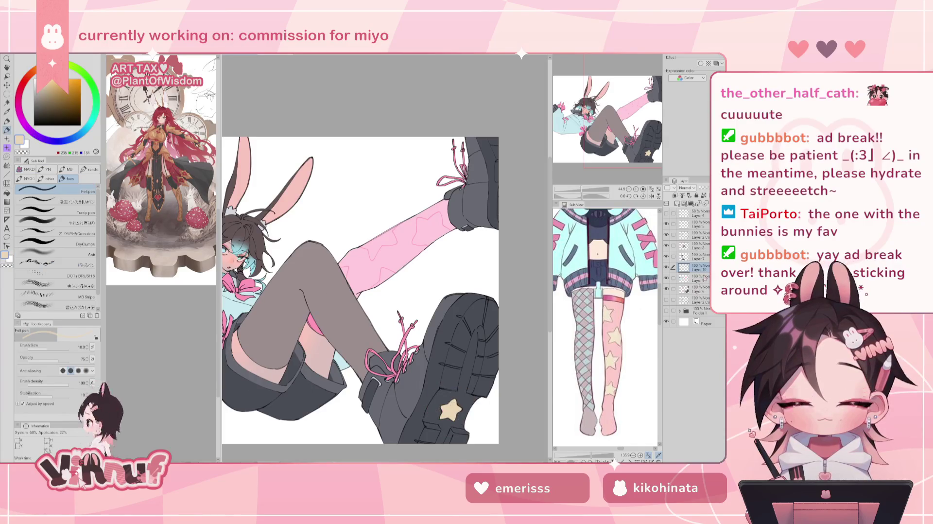
{"action": "left_click", "coordinate": [701, 277]}
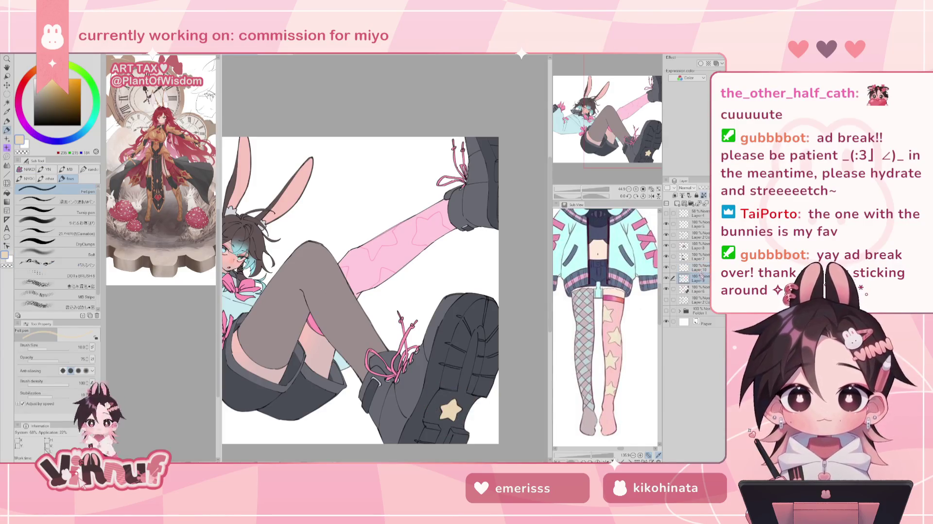
{"action": "key", "text": "g"}
{"action": "left_click", "coordinate": [347, 266]}
{"action": "key", "text": "ctrl+z"}
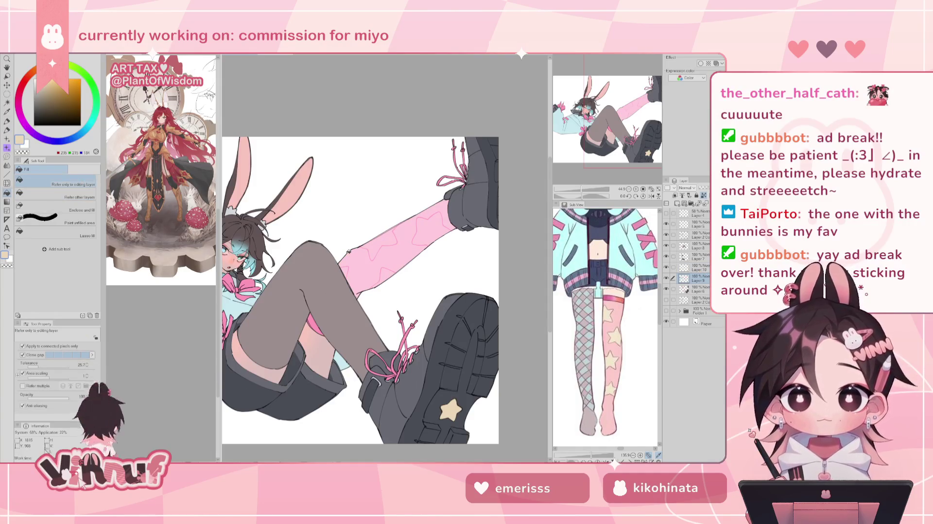
Set Fill to refer to other layers at tolerance 13.2 and fill three stars yellow
{"action": "left_click", "coordinate": [73, 194]}
{"action": "left_click", "coordinate": [392, 246]}
{"action": "left_click", "coordinate": [35, 365]}
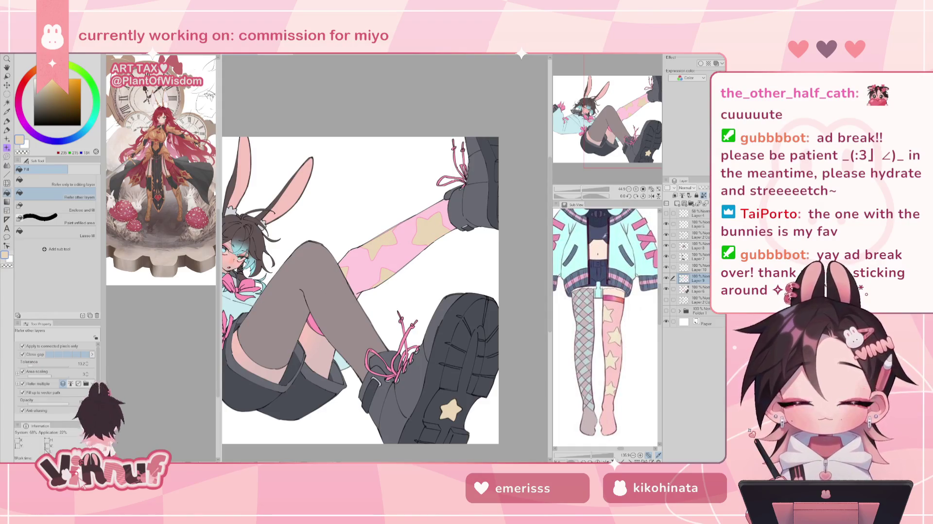
{"action": "left_click_drag", "start_coordinate": [587, 189], "coordinate": [585, 184]}
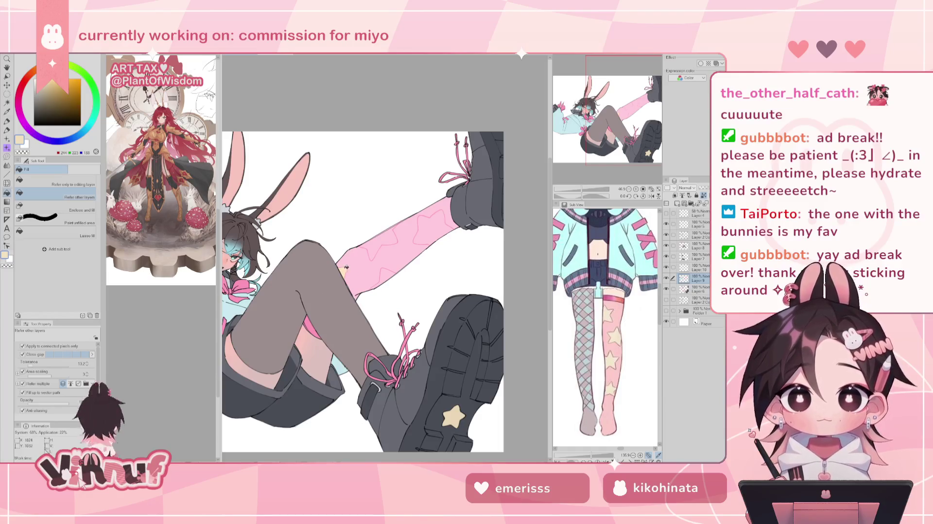
{"action": "left_click", "coordinate": [378, 243]}
{"action": "left_click", "coordinate": [383, 279]}
{"action": "left_click", "coordinate": [432, 227]}
Undo and refill four stocking stars with a paler yellow
{"action": "key", "text": "ctrl+z"}
{"action": "key", "text": "ctrl+z"}
{"action": "key", "text": "ctrl+z"}
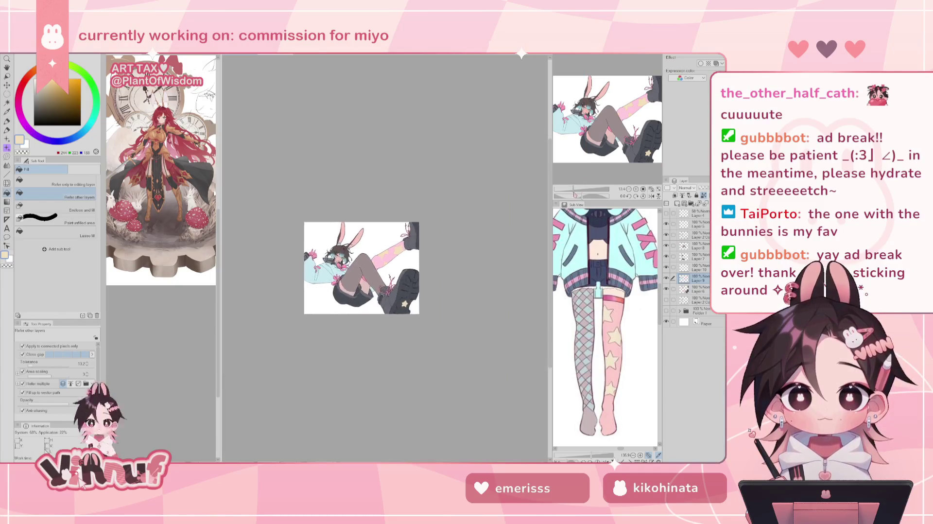
{"action": "left_click", "coordinate": [357, 271], "text": "alt"}
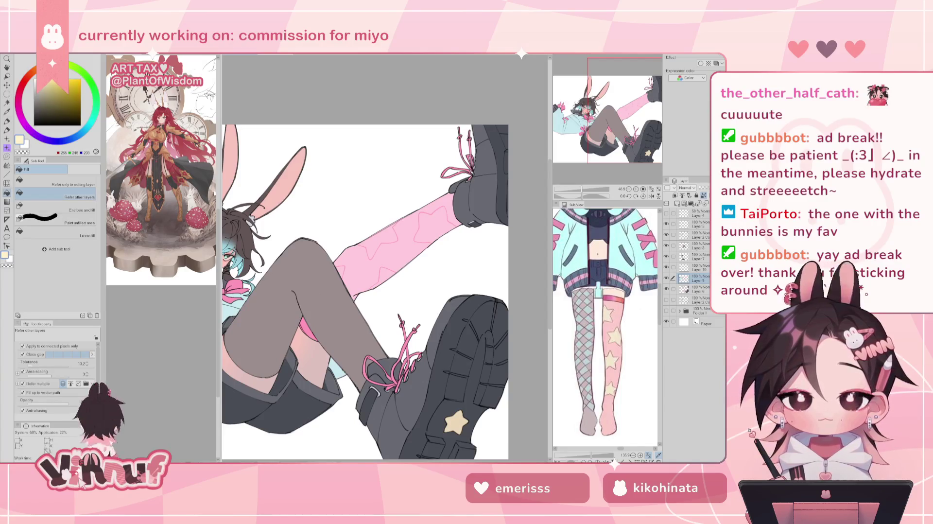
{"action": "left_click", "coordinate": [343, 268]}
{"action": "left_click", "coordinate": [384, 279]}
{"action": "left_click", "coordinate": [376, 243]}
{"action": "left_click", "coordinate": [436, 218]}
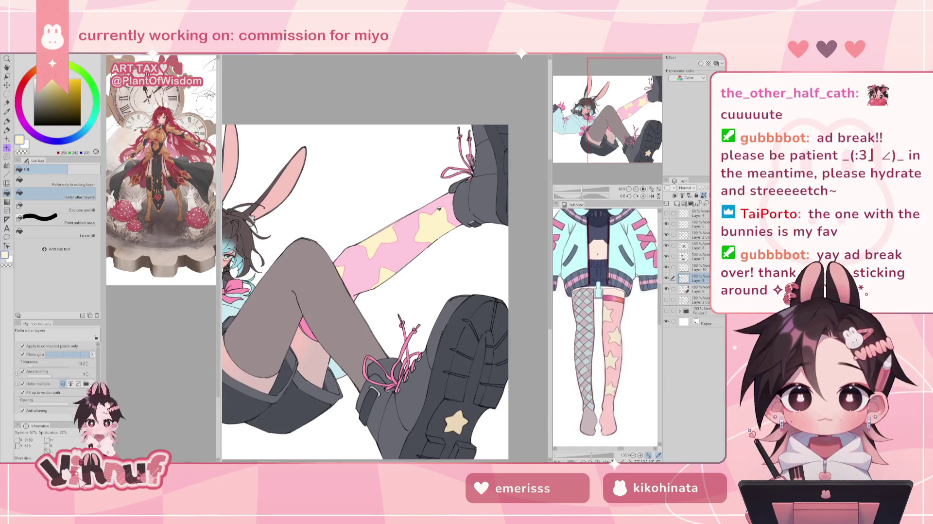
{"action": "left_click_drag", "start_coordinate": [583, 188], "coordinate": [575, 190]}
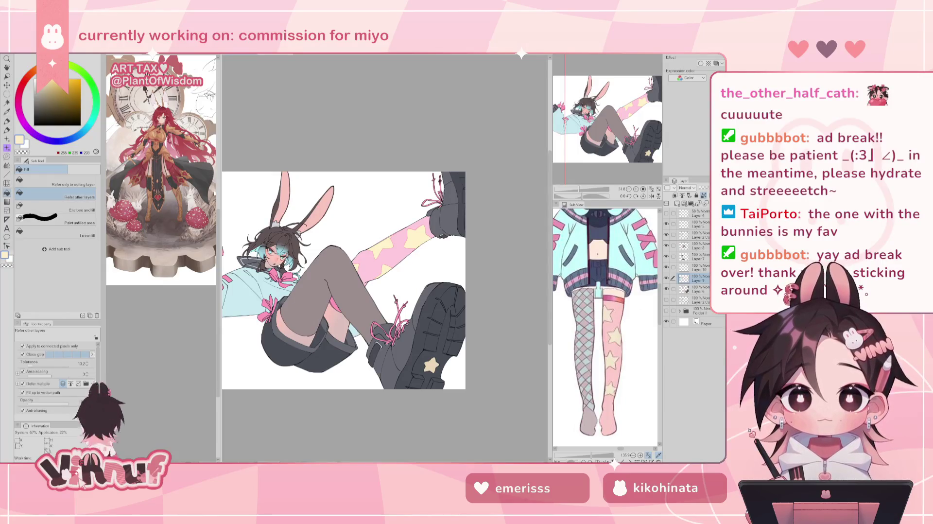
Undo again and refill five stocking stars pale yellow
{"action": "key", "text": "ctrl+z"}
{"action": "key", "text": "ctrl+z"}
{"action": "key", "text": "ctrl+z"}
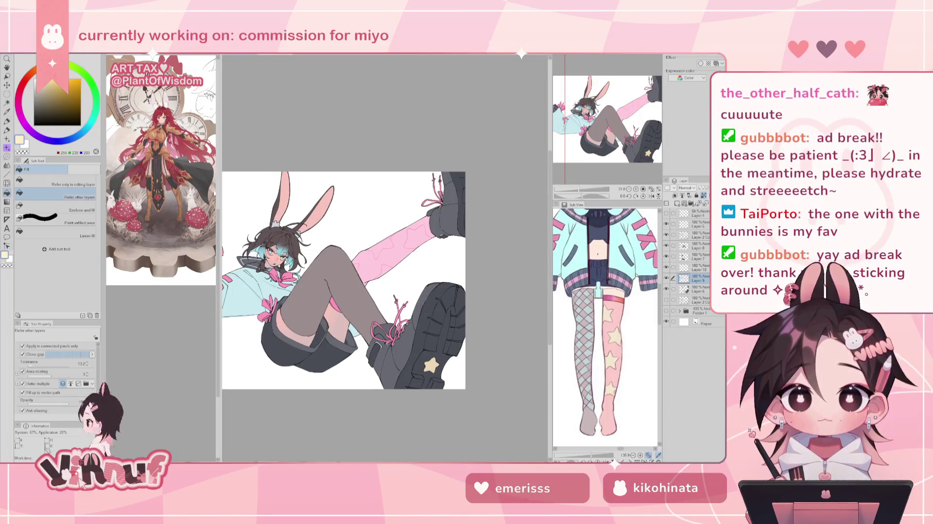
{"action": "left_click", "coordinate": [357, 267]}
{"action": "left_click", "coordinate": [384, 270]}
{"action": "left_click", "coordinate": [380, 247]}
{"action": "left_click", "coordinate": [394, 227]}
{"action": "left_click", "coordinate": [417, 236]}
{"action": "mouse_move", "coordinate": [578, 189]}
{"action": "left_mouse_down"}
{"action": "mouse_move", "coordinate": [566, 189]}
{"action": "mouse_move", "coordinate": [582, 190]}
{"action": "left_mouse_up"}
On Layer 6, pick the boot's dark grey with the pen at size 18.6
{"action": "left_click", "coordinate": [700, 289]}
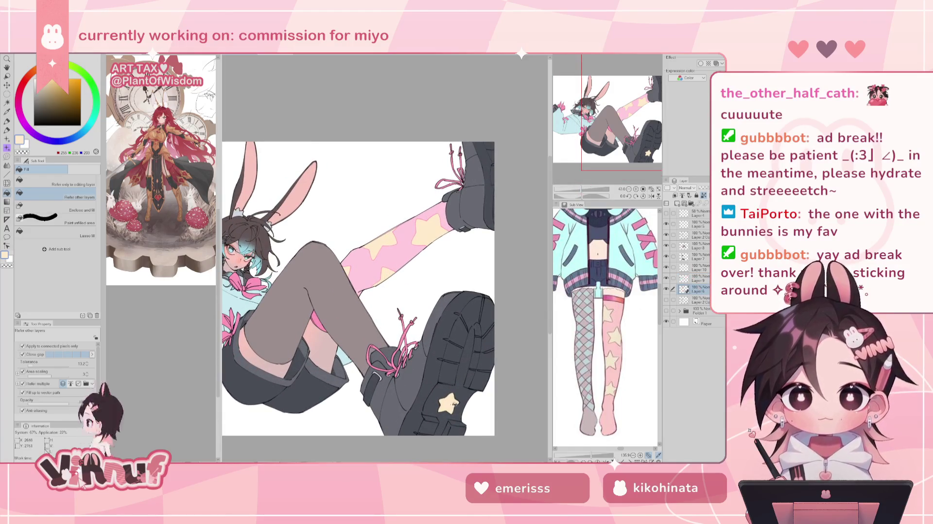
{"action": "scroll", "coordinate": [468, 405], "scroll_direction": "up", "scroll_amount": 5}
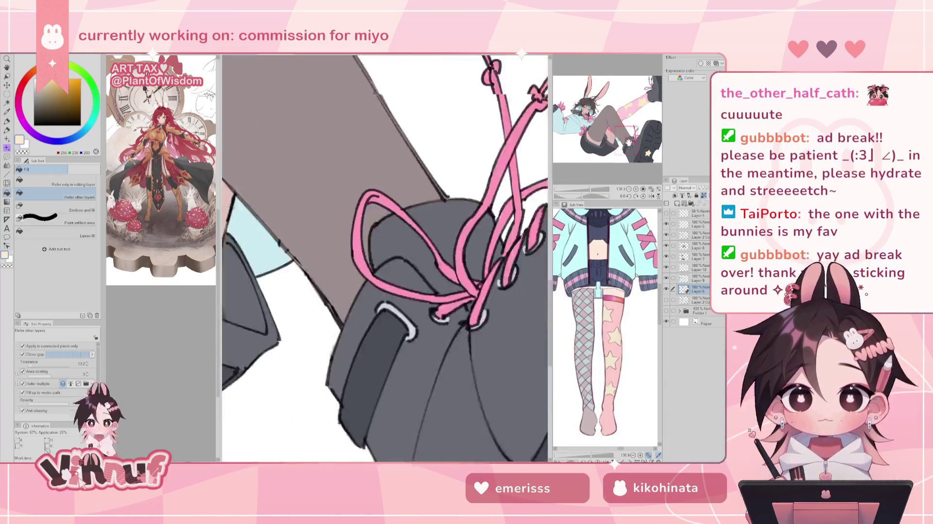
{"action": "scroll", "coordinate": [384, 226], "scroll_direction": "right", "scroll_amount": 5}
{"action": "left_click", "coordinate": [393, 218], "text": "alt"}
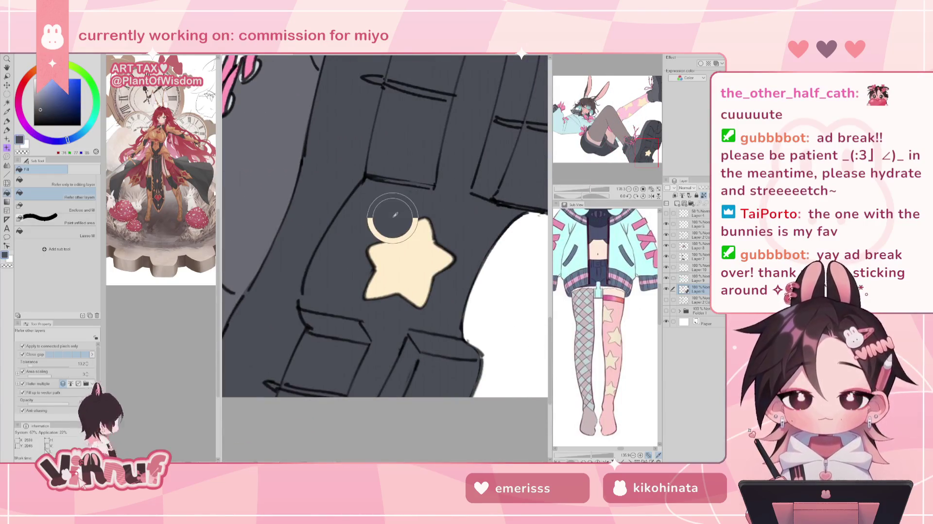
{"action": "key", "text": "p"}
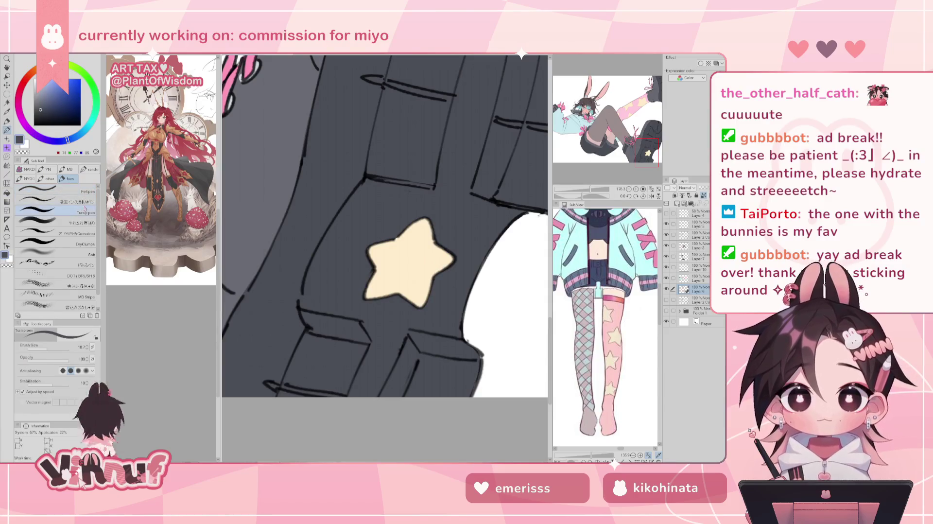
{"action": "key", "text": "bracketright"}
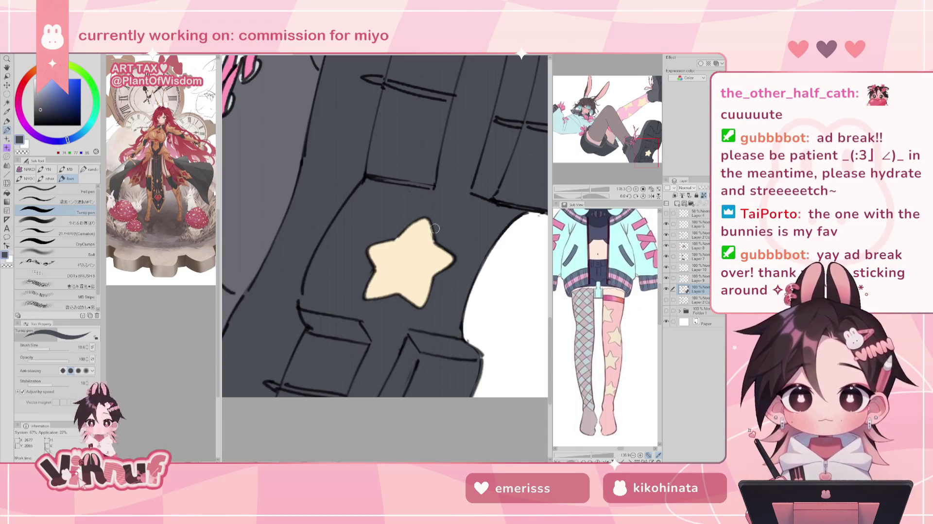
Check the illustration by flipping the canvas and toggling the grey stockings layer
{"action": "left_click", "coordinate": [650, 188]}
{"action": "left_click", "coordinate": [651, 196]}
{"action": "left_click", "coordinate": [651, 195]}
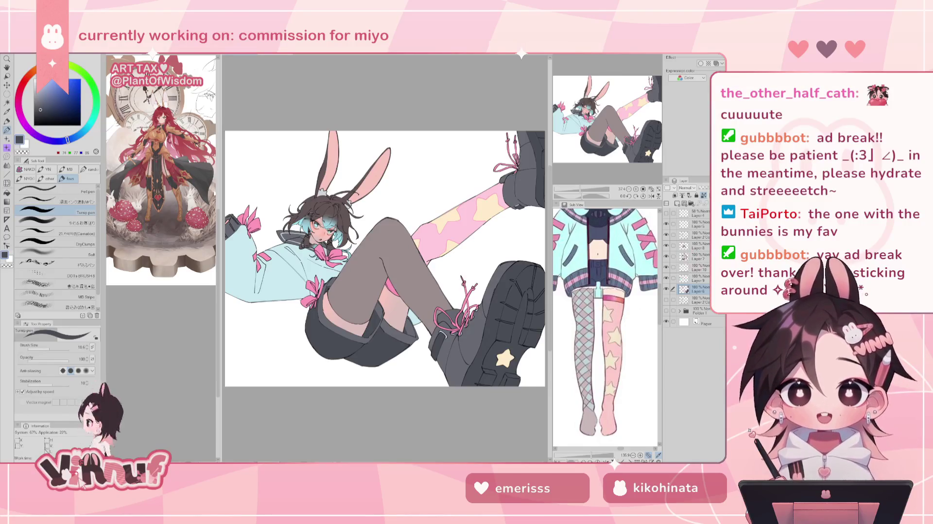
{"action": "left_click", "coordinate": [700, 245]}
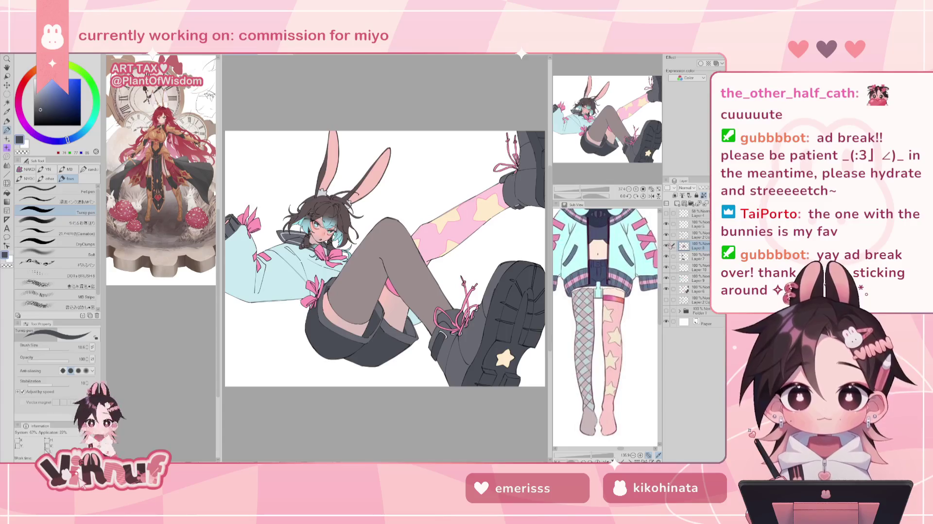
{"action": "left_click", "coordinate": [666, 245]}
{"action": "left_click", "coordinate": [666, 246]}
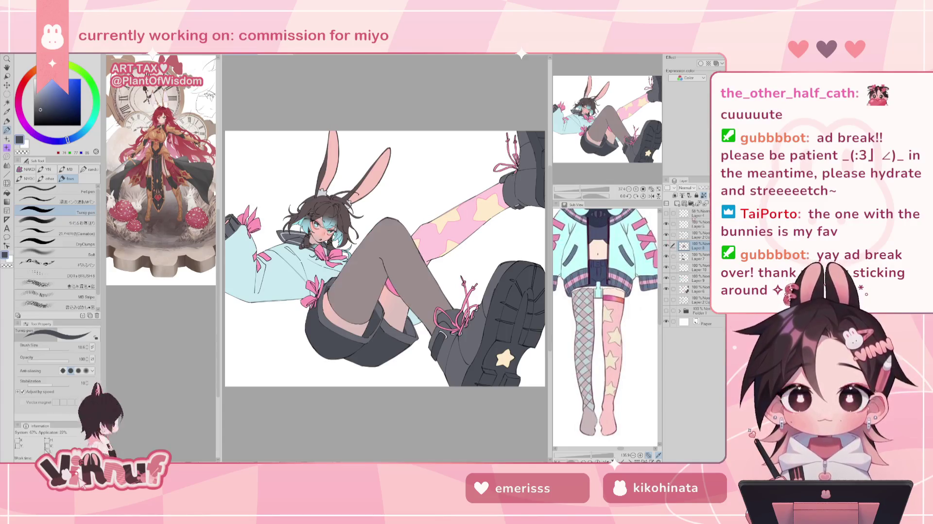
{"action": "left_click", "coordinate": [699, 270]}
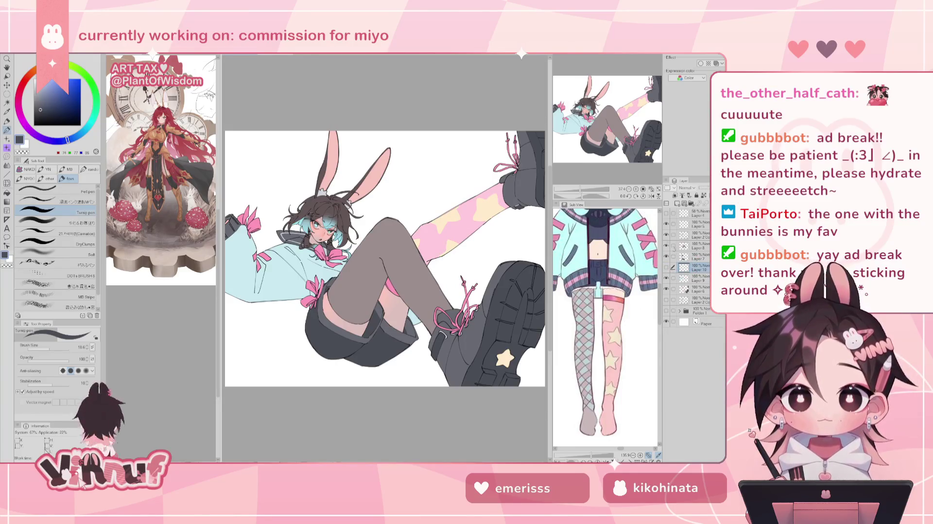
Merge the star fills layer down into the pink stocking layer and check it
{"action": "scroll", "coordinate": [620, 177], "scroll_direction": "up", "scroll_amount": 5}
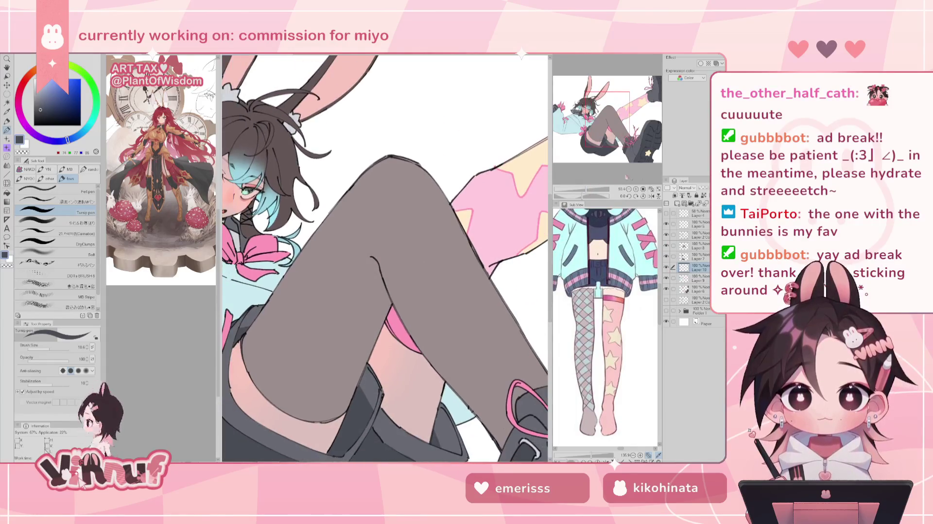
{"action": "left_click", "coordinate": [651, 189]}
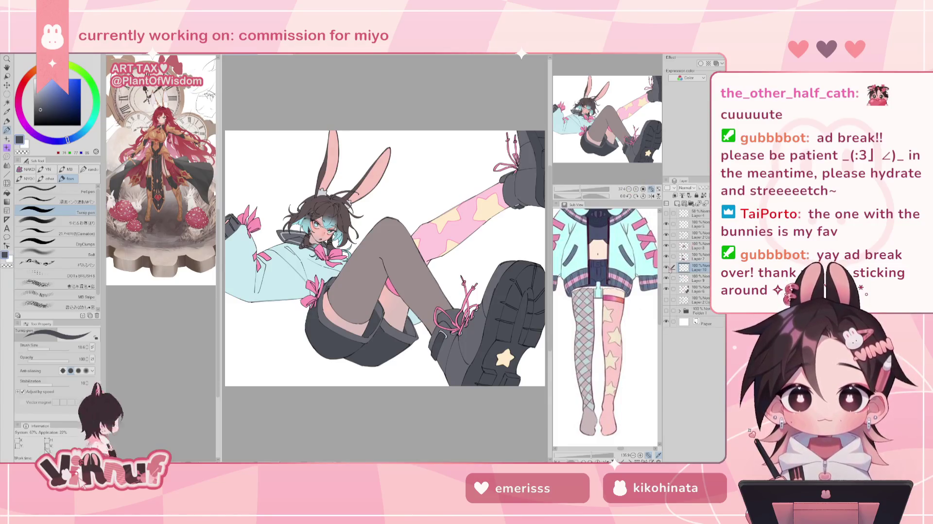
{"action": "scroll", "coordinate": [384, 257], "scroll_direction": "up", "scroll_amount": 3}
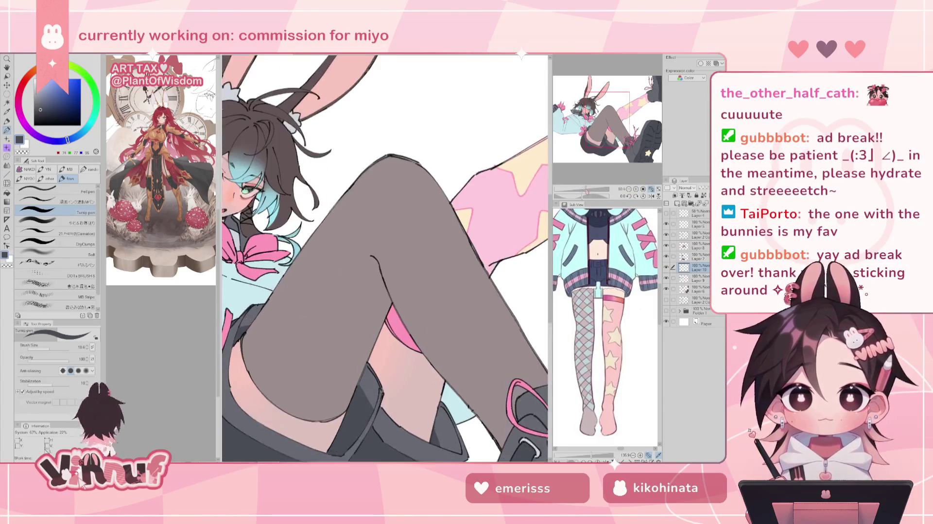
{"action": "key", "text": "ctrl+e"}
{"action": "left_click", "coordinate": [666, 266]}
{"action": "left_click", "coordinate": [666, 267]}
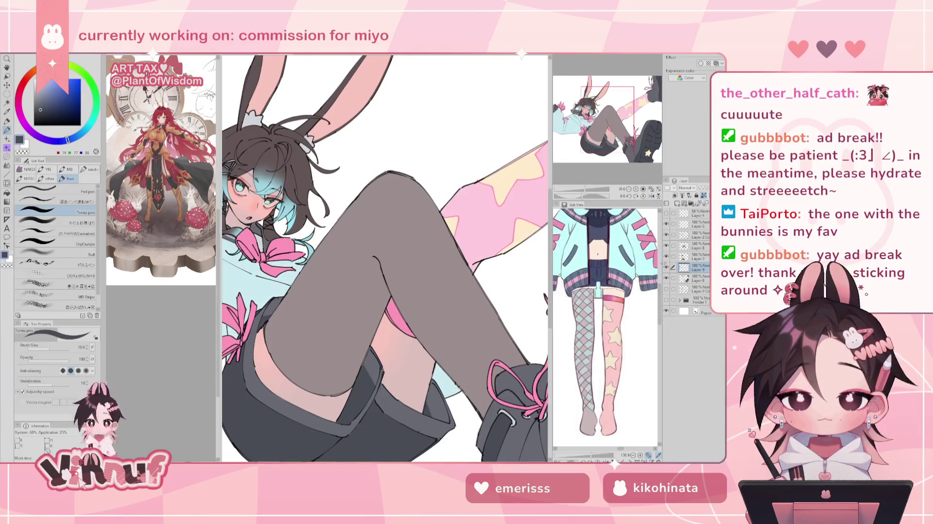
Pan along the pink stocking and flip the canvas to check it
{"action": "scroll", "coordinate": [329, 247], "scroll_direction": "up", "scroll_amount": 4}
{"action": "key", "text": "e"}
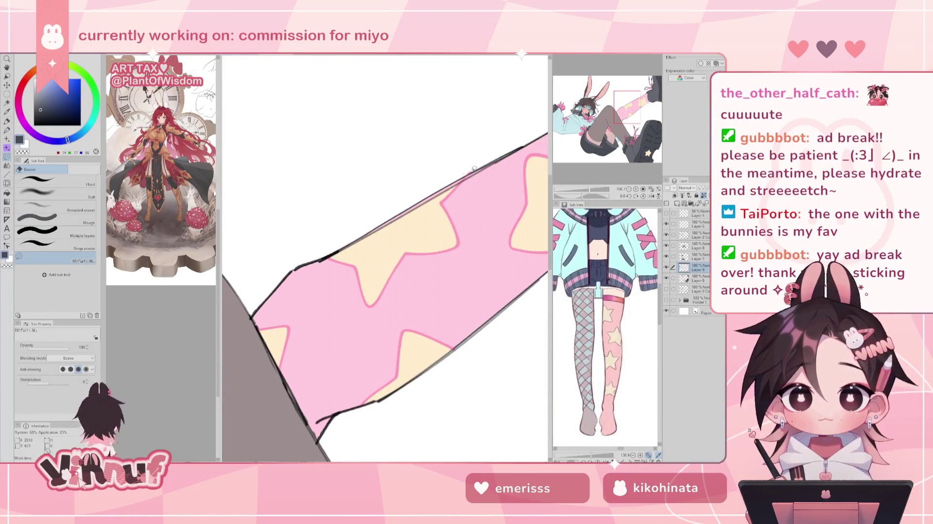
{"action": "mouse_move", "coordinate": [537, 274]}
{"action": "left_mouse_down"}
{"action": "mouse_move", "coordinate": [493, 219]}
{"action": "mouse_move", "coordinate": [315, 353]}
{"action": "left_mouse_up"}
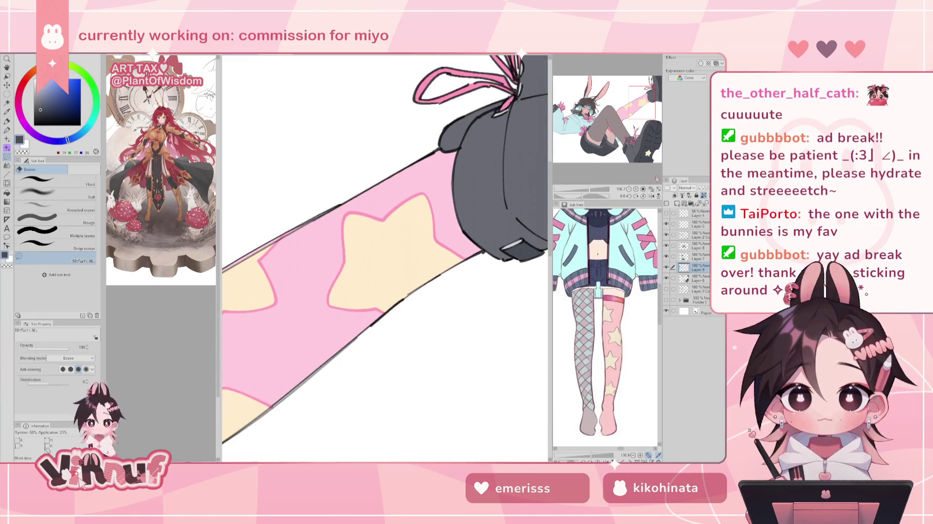
{"action": "key", "text": "ctrl+0"}
{"action": "key", "text": "h"}
{"action": "key", "text": "h"}
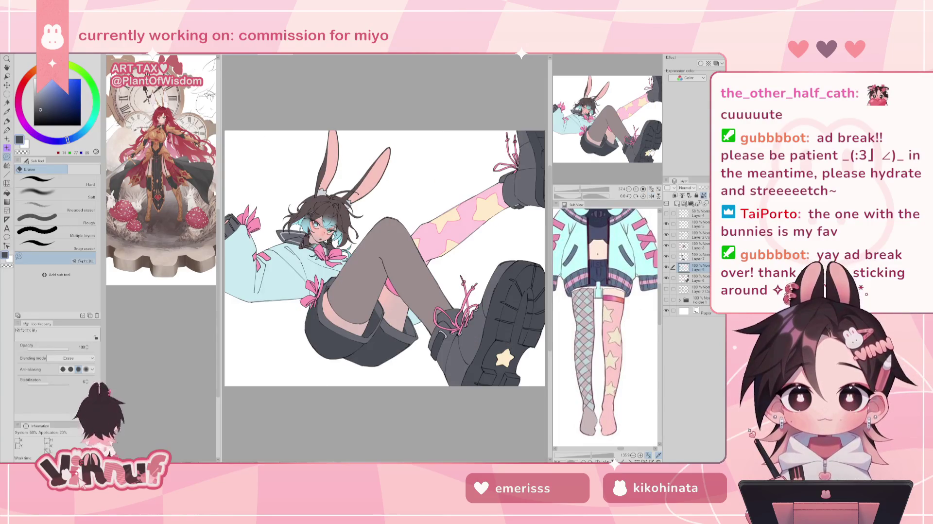
Add a new raster layer above the grey stockings and open the material library
{"action": "left_click", "coordinate": [697, 246]}
{"action": "left_click", "coordinate": [666, 235]}
{"action": "left_click", "coordinate": [666, 234]}
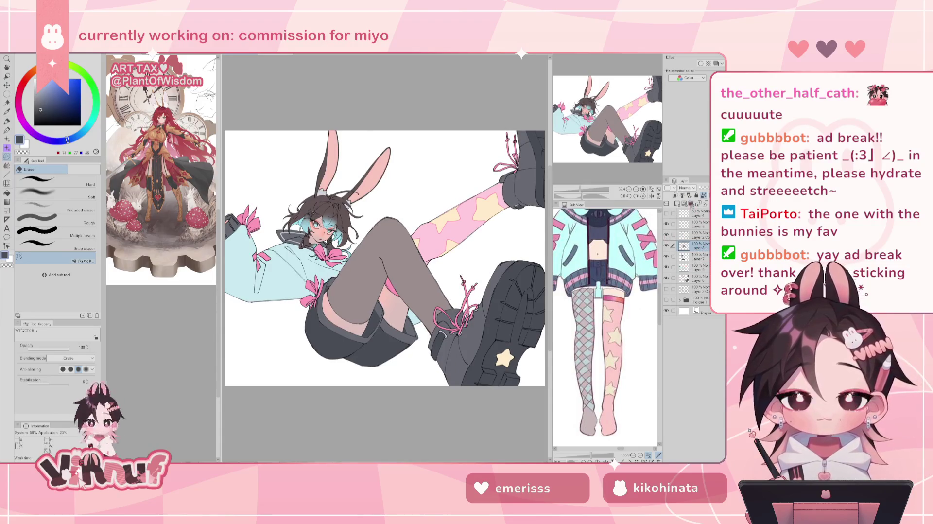
{"action": "left_click", "coordinate": [677, 203]}
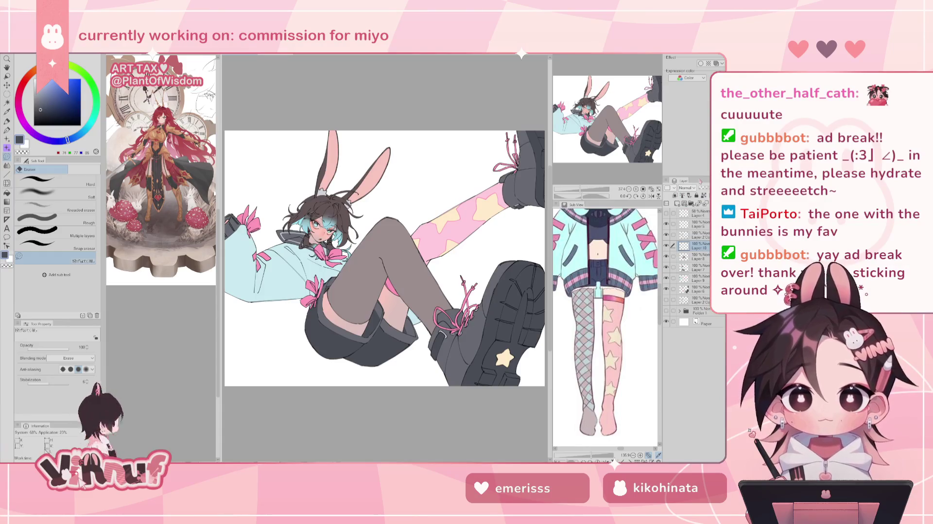
{"action": "key", "text": "F9"}
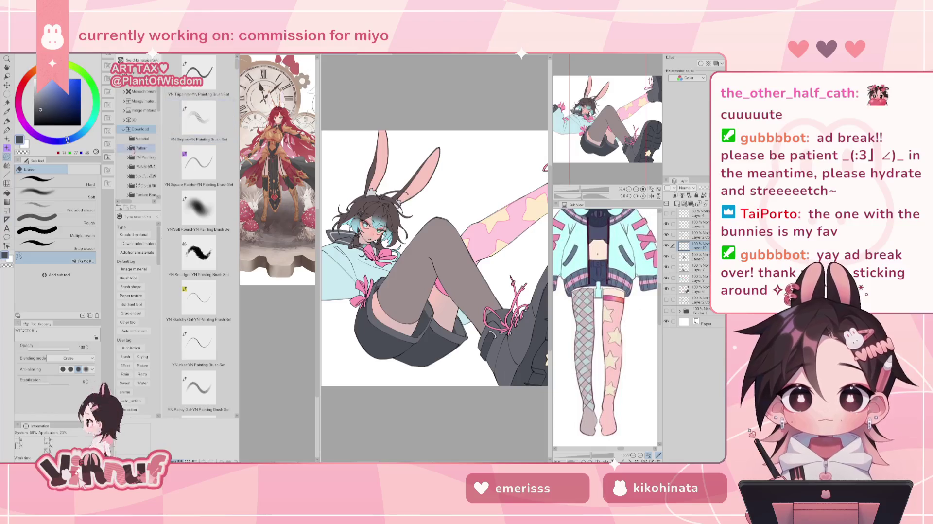
Browse the manga and downloaded material folders, including the brush and star sets, looking for patterns
{"action": "left_click", "coordinate": [140, 101]}
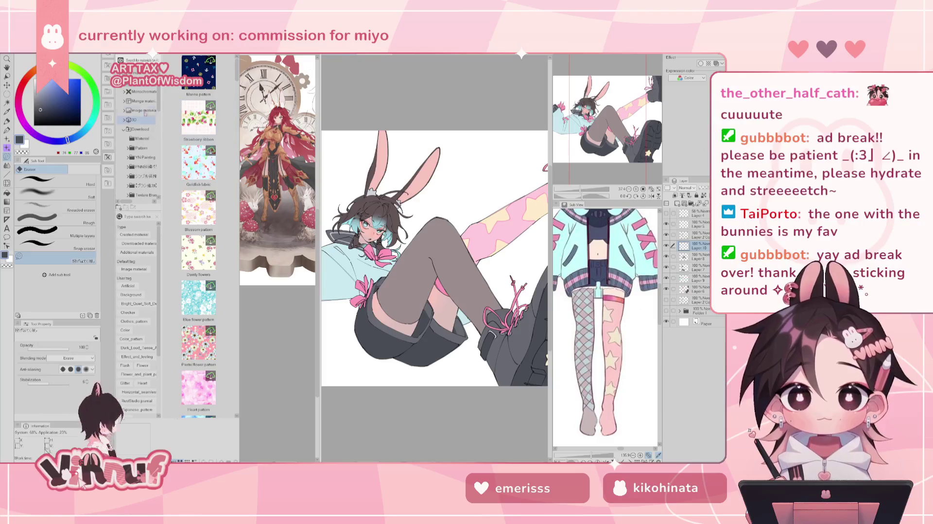
{"action": "left_click", "coordinate": [141, 129]}
{"action": "left_click", "coordinate": [144, 138]}
{"action": "scroll", "coordinate": [144, 138], "scroll_direction": "down", "scroll_amount": 1}
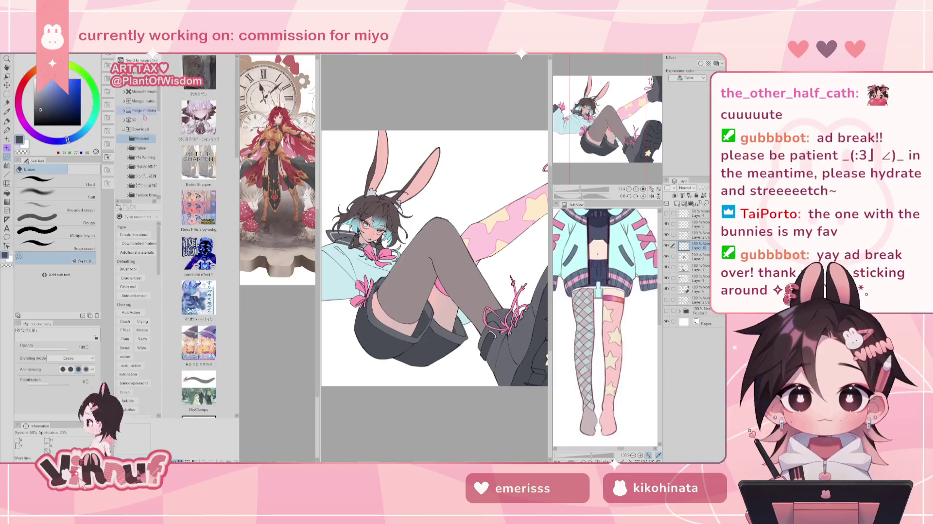
{"action": "left_click", "coordinate": [144, 160]}
{"action": "scroll", "coordinate": [143, 160], "scroll_direction": "down", "scroll_amount": 2}
{"action": "scroll", "coordinate": [144, 160], "scroll_direction": "down", "scroll_amount": 3}
{"action": "scroll", "coordinate": [143, 161], "scroll_direction": "down", "scroll_amount": 2}
{"action": "scroll", "coordinate": [160, 157], "scroll_direction": "down", "scroll_amount": 2}
{"action": "scroll", "coordinate": [159, 157], "scroll_direction": "down", "scroll_amount": 3}
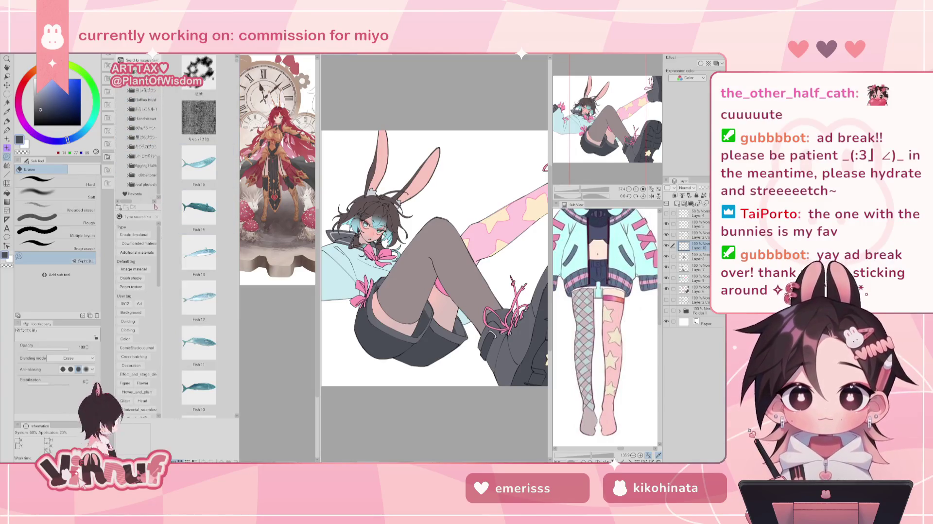
{"action": "left_click", "coordinate": [144, 184]}
{"action": "left_click", "coordinate": [144, 175]}
{"action": "left_click", "coordinate": [144, 165]}
{"action": "left_click", "coordinate": [144, 156]}
{"action": "left_click", "coordinate": [143, 128]}
{"action": "left_click", "coordinate": [143, 137]}
{"action": "left_click", "coordinate": [142, 128]}
{"action": "left_click", "coordinate": [142, 118]}
Locate the checker and diamond pattern folder and drag the diamond pattern onto the canvas
{"action": "left_click", "coordinate": [140, 100]}
{"action": "left_click", "coordinate": [142, 115]}
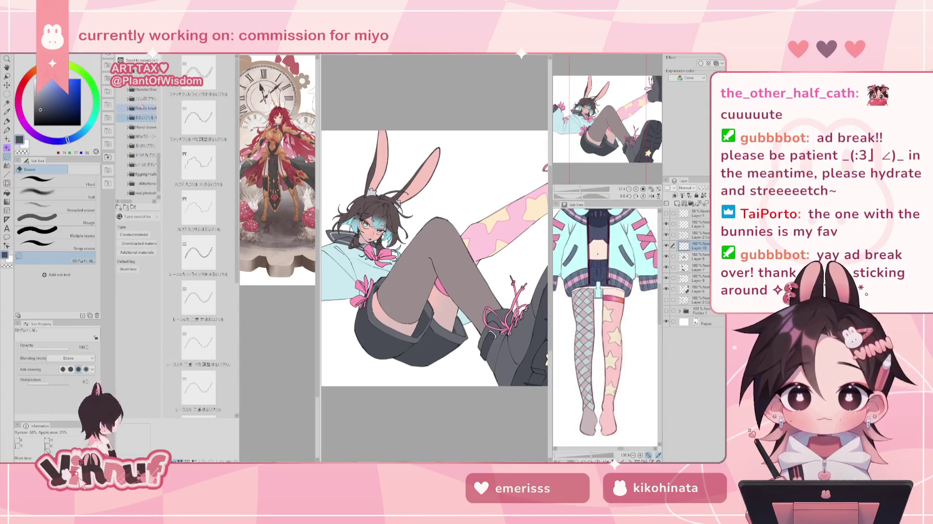
{"action": "left_click", "coordinate": [142, 106]}
{"action": "scroll", "coordinate": [143, 107], "scroll_direction": "up", "scroll_amount": 1}
{"action": "left_click", "coordinate": [143, 105]}
{"action": "scroll", "coordinate": [143, 107], "scroll_direction": "up", "scroll_amount": 1}
{"action": "left_click", "coordinate": [142, 97]}
{"action": "scroll", "coordinate": [142, 97], "scroll_direction": "up", "scroll_amount": 1}
{"action": "left_click", "coordinate": [143, 95]}
{"action": "scroll", "coordinate": [142, 94], "scroll_direction": "up", "scroll_amount": 1}
{"action": "left_click", "coordinate": [142, 92]}
{"action": "scroll", "coordinate": [142, 93], "scroll_direction": "up", "scroll_amount": 1}
{"action": "left_click", "coordinate": [143, 93]}
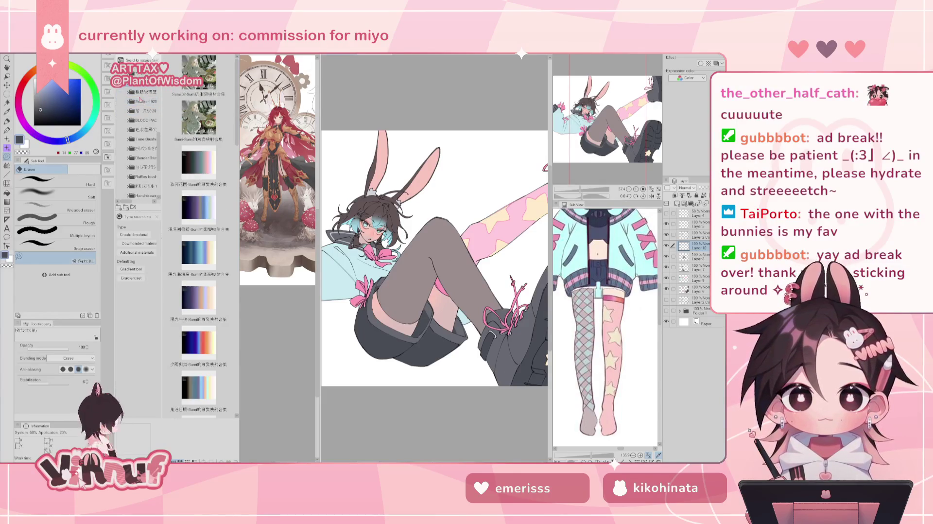
{"action": "scroll", "coordinate": [139, 90], "scroll_direction": "up", "scroll_amount": 1}
{"action": "left_click", "coordinate": [142, 107]}
{"action": "left_click", "coordinate": [143, 98]}
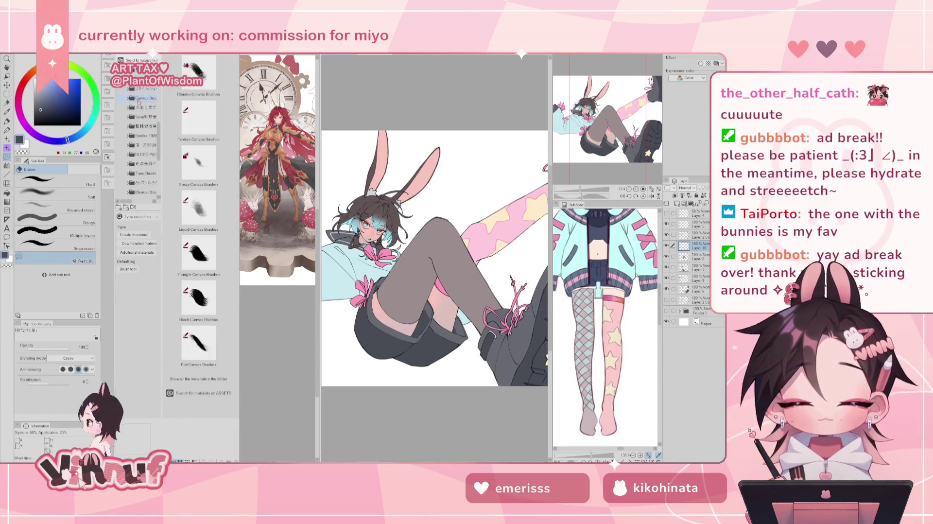
{"action": "scroll", "coordinate": [139, 102], "scroll_direction": "up", "scroll_amount": 2}
{"action": "left_click", "coordinate": [138, 94]}
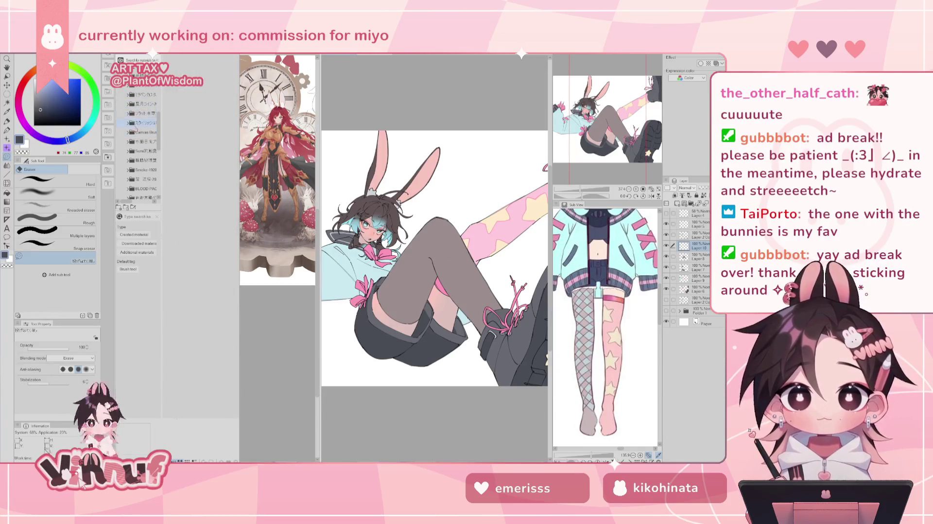
{"action": "scroll", "coordinate": [139, 97], "scroll_direction": "up", "scroll_amount": 2}
{"action": "left_click", "coordinate": [140, 93]}
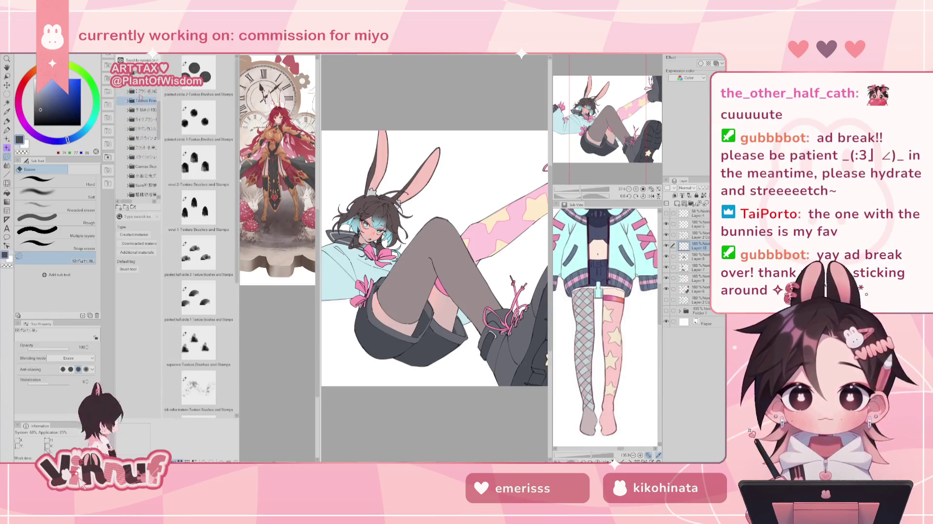
{"action": "scroll", "coordinate": [140, 95], "scroll_direction": "up", "scroll_amount": 2}
{"action": "left_click", "coordinate": [140, 96]}
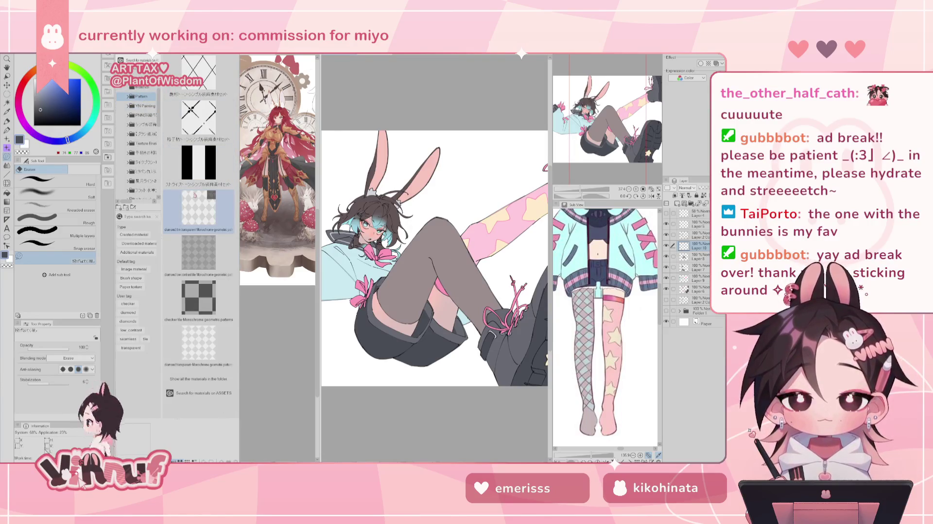
{"action": "left_click_drag", "start_coordinate": [194, 195], "coordinate": [464, 278]}
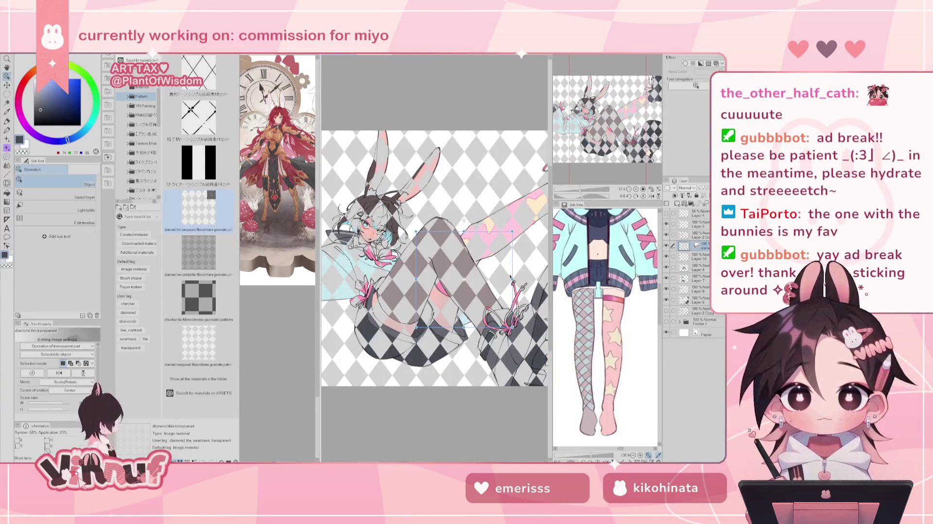
Hide the Material palette, delete Layer 10 and clip the diamond pattern to the stocking layer
{"action": "key", "text": "F9"}
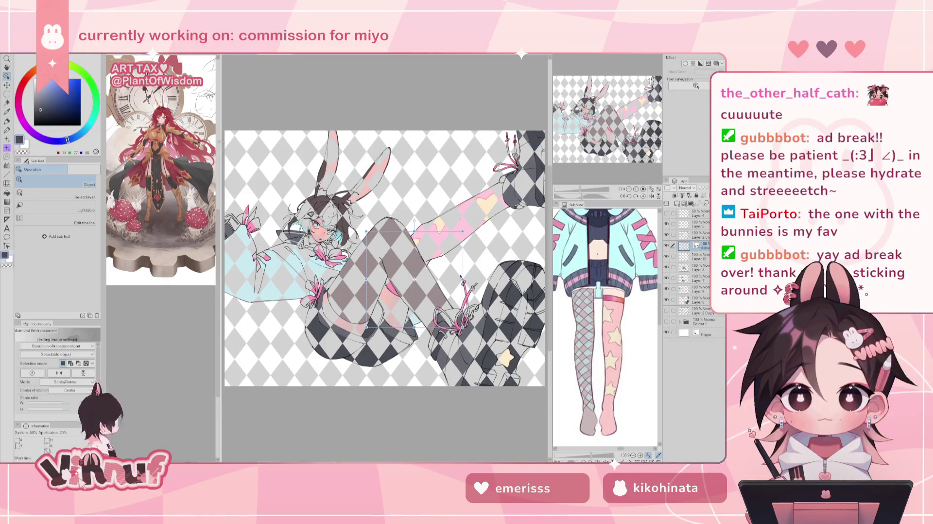
{"action": "left_click_drag", "start_coordinate": [219, 143], "coordinate": [214, 144]}
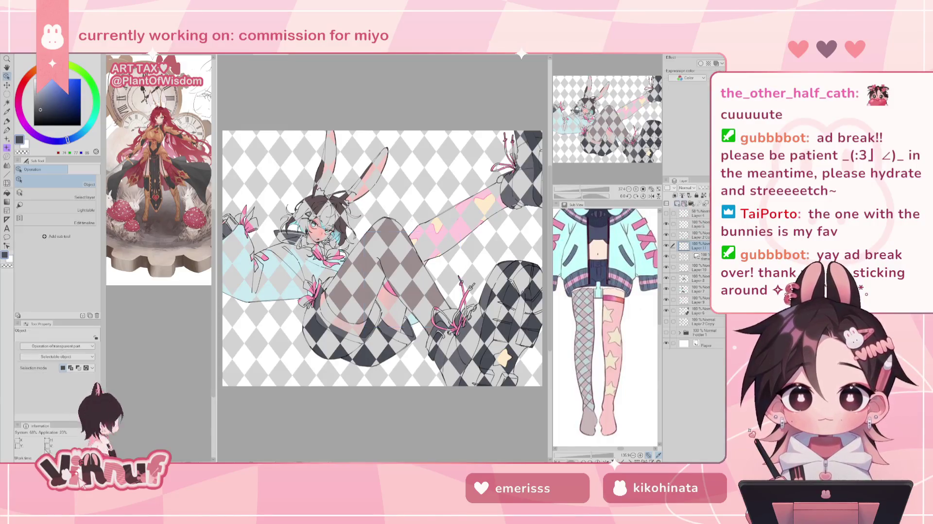
{"action": "left_click", "coordinate": [678, 257]}
{"action": "double_click", "coordinate": [666, 245]}
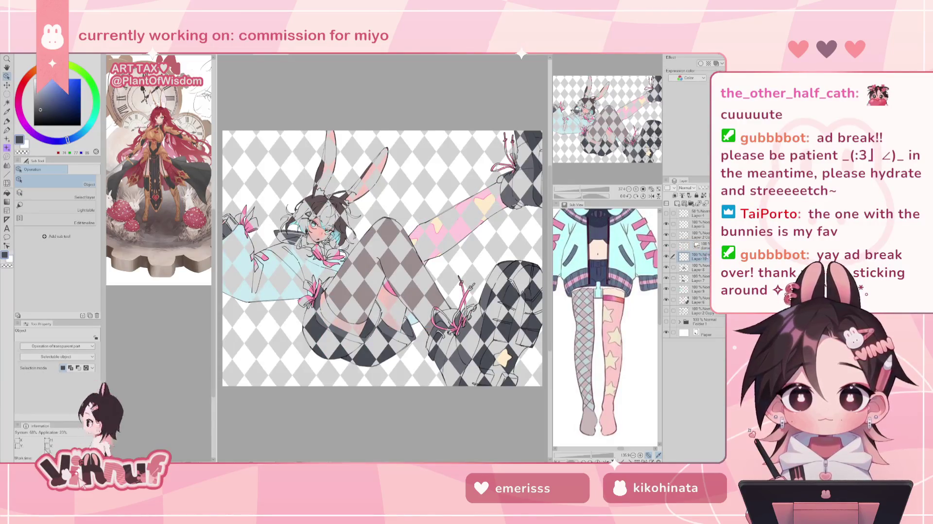
{"action": "left_click", "coordinate": [703, 195]}
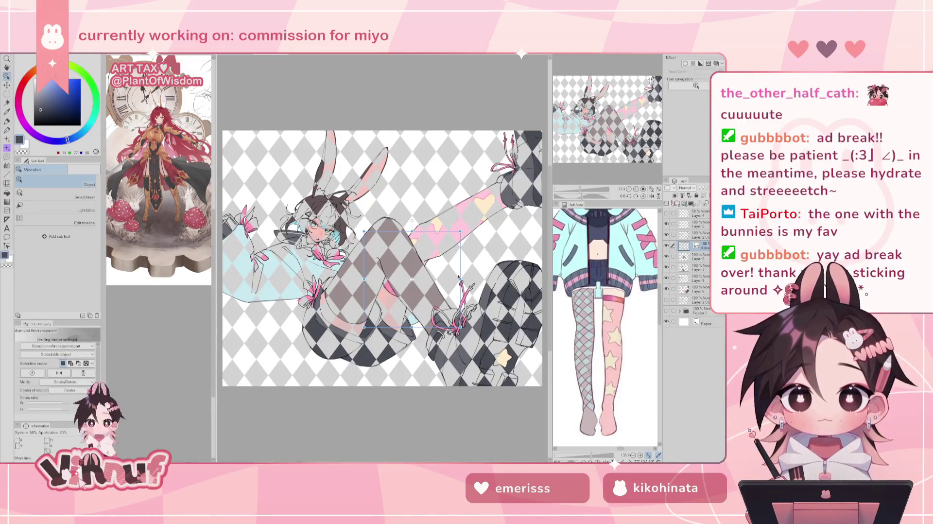
{"action": "left_click", "coordinate": [675, 195]}
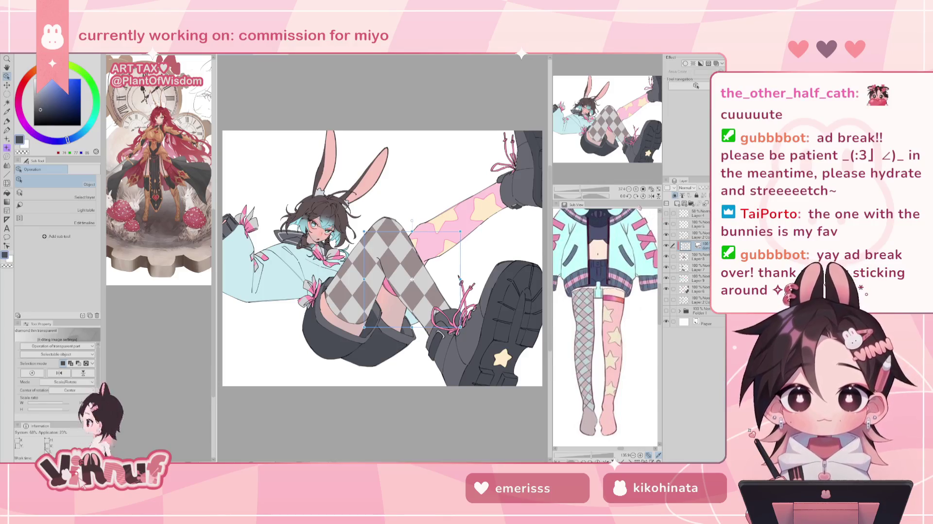
Shrink the diamond pattern by its corner handle, then nudge and slightly rotate it along the leg
{"action": "left_click_drag", "start_coordinate": [459, 232], "coordinate": [430, 261]}
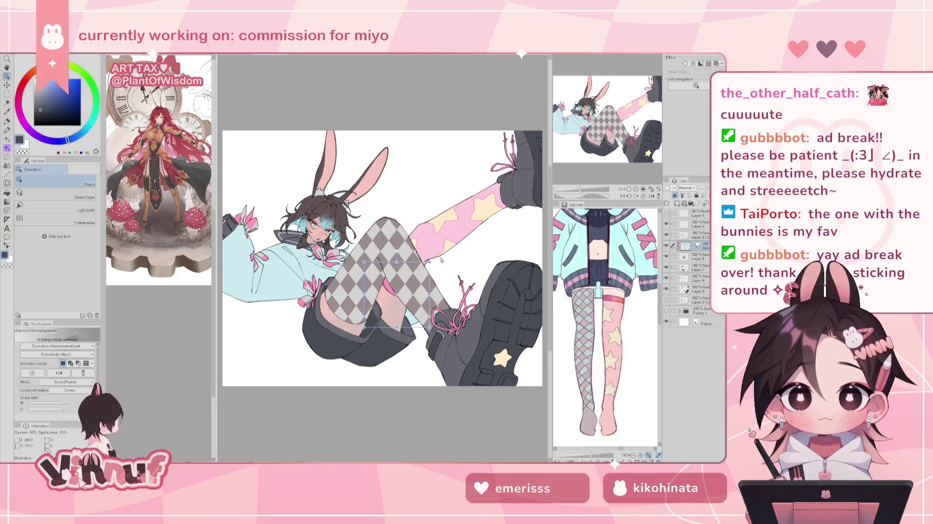
{"action": "left_click_drag", "start_coordinate": [429, 262], "coordinate": [426, 266]}
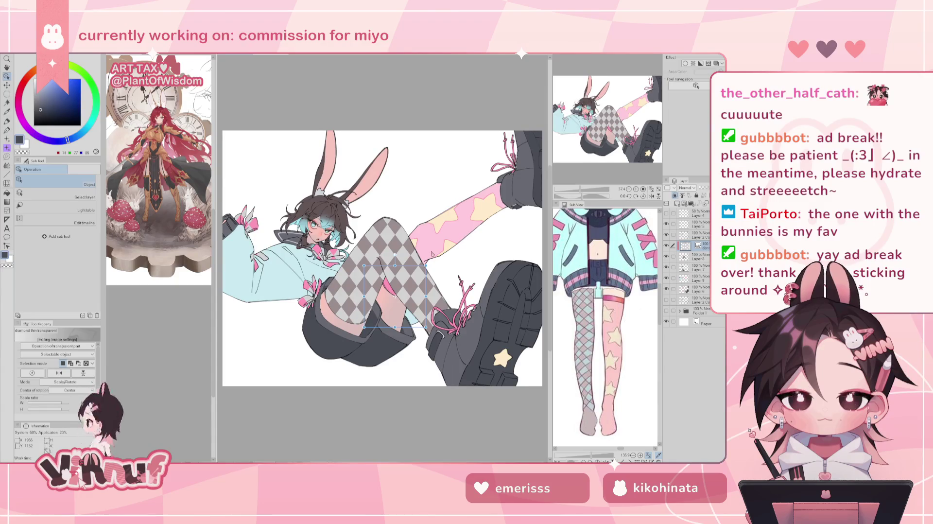
{"action": "mouse_move", "coordinate": [426, 266]}
{"action": "left_mouse_down"}
{"action": "mouse_move", "coordinate": [377, 274]}
{"action": "mouse_move", "coordinate": [373, 265]}
{"action": "left_mouse_up"}
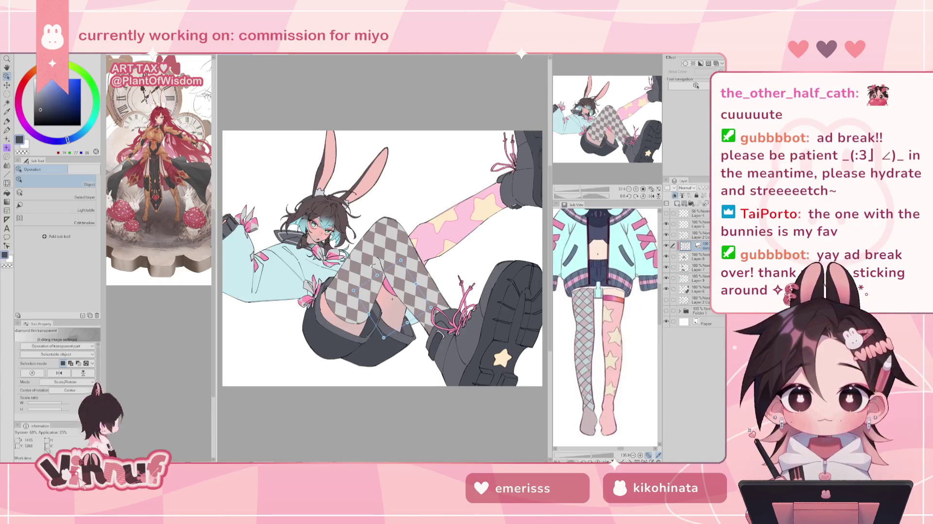
{"action": "left_click_drag", "start_coordinate": [372, 266], "coordinate": [370, 261]}
{"action": "left_click_drag", "start_coordinate": [389, 303], "coordinate": [393, 302]}
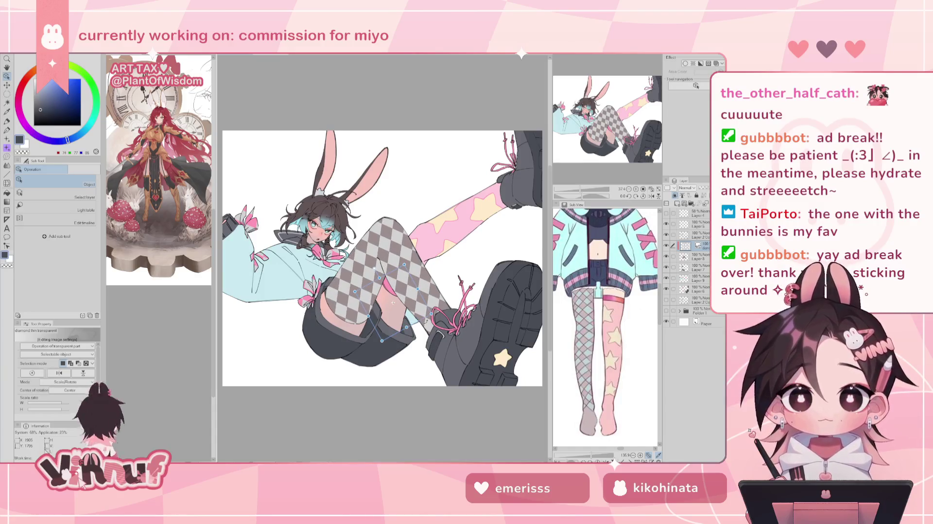
{"action": "left_click_drag", "start_coordinate": [393, 303], "coordinate": [395, 298]}
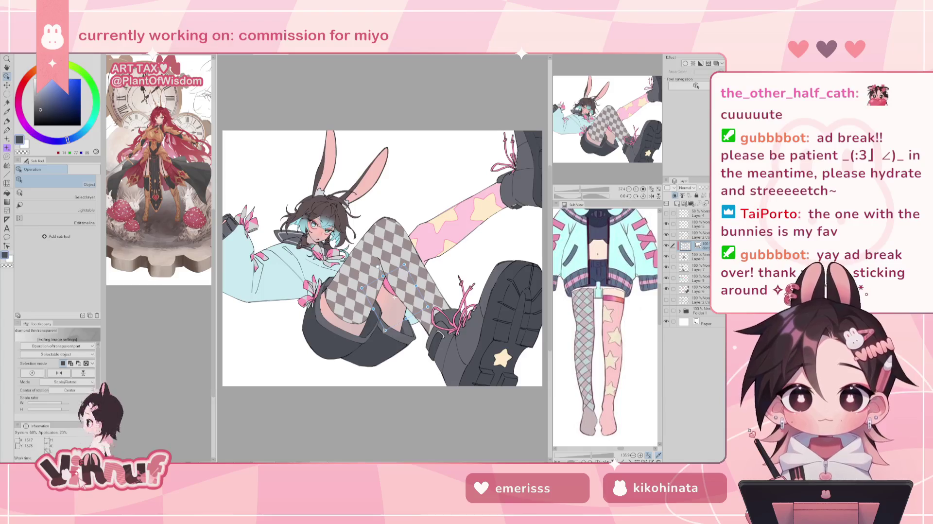
{"action": "key", "text": "p"}
{"action": "key", "text": "h"}
{"action": "key", "text": "h"}
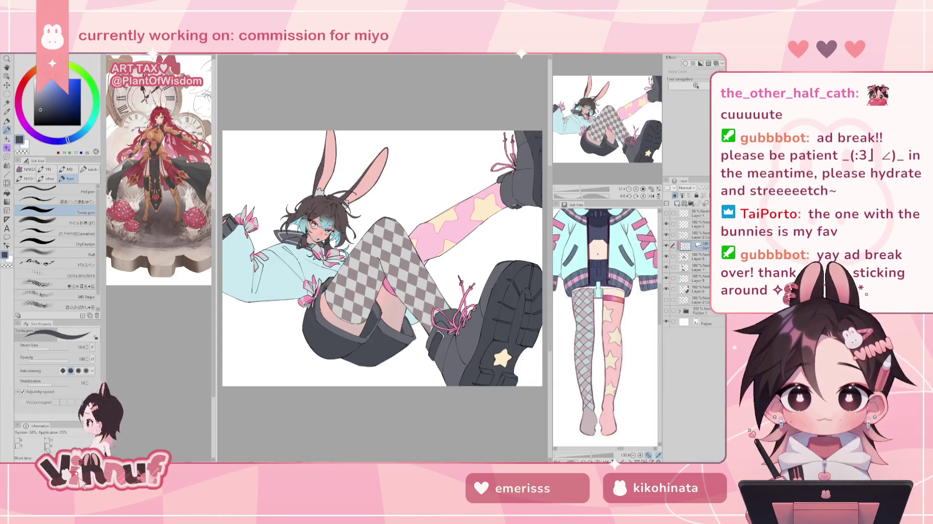
Paint the checkered stocking layer pale cyan with a size-2000 brush, then darken the cyan slightly
{"action": "right_click", "coordinate": [680, 246]}
{"action": "left_click", "coordinate": [675, 360]}
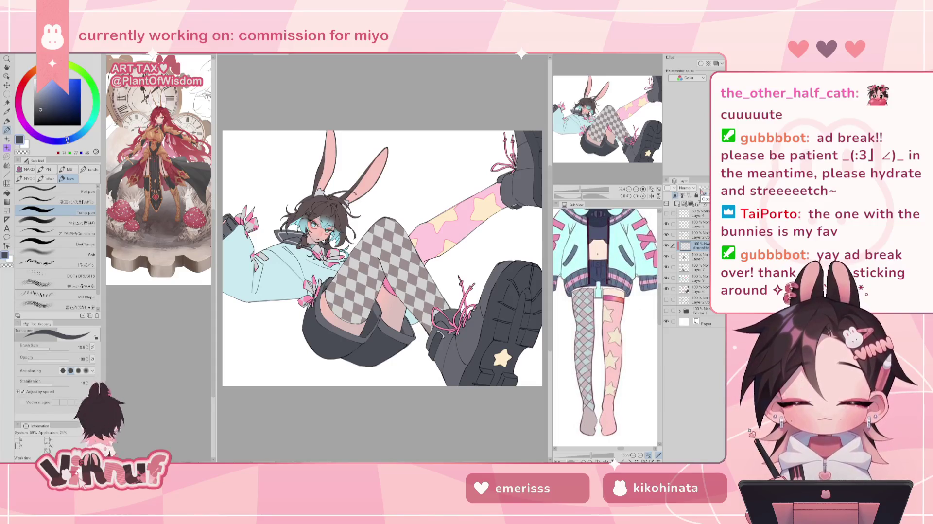
{"action": "left_click", "coordinate": [294, 265], "text": "alt"}
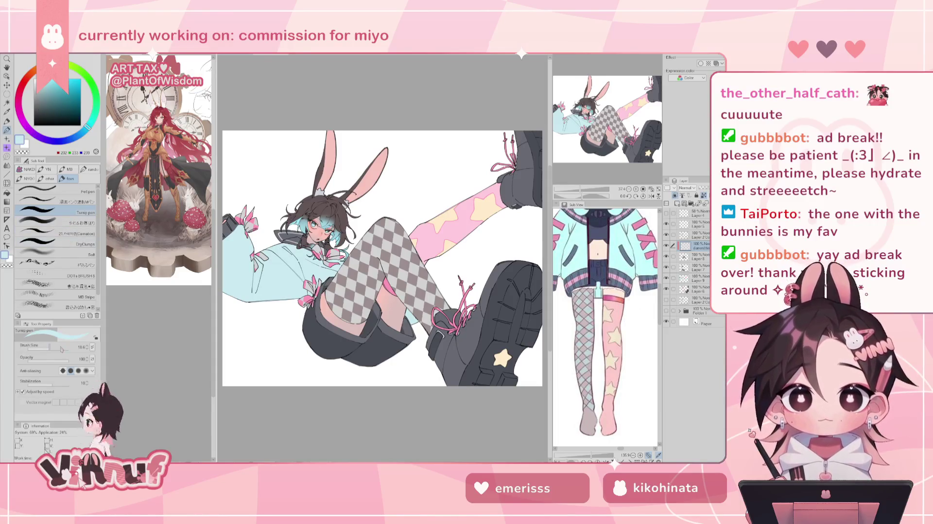
{"action": "left_click_drag", "start_coordinate": [340, 272], "coordinate": [398, 277]}
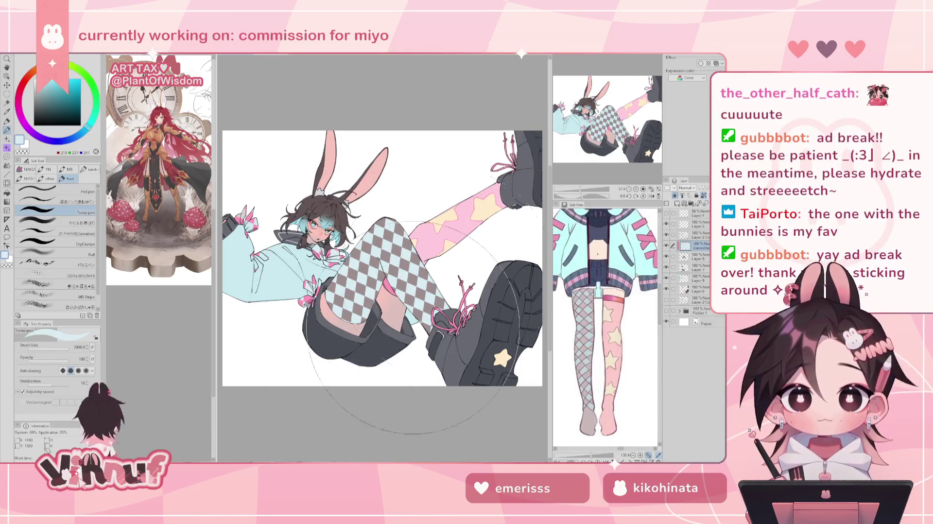
{"action": "left_click", "coordinate": [38, 79]}
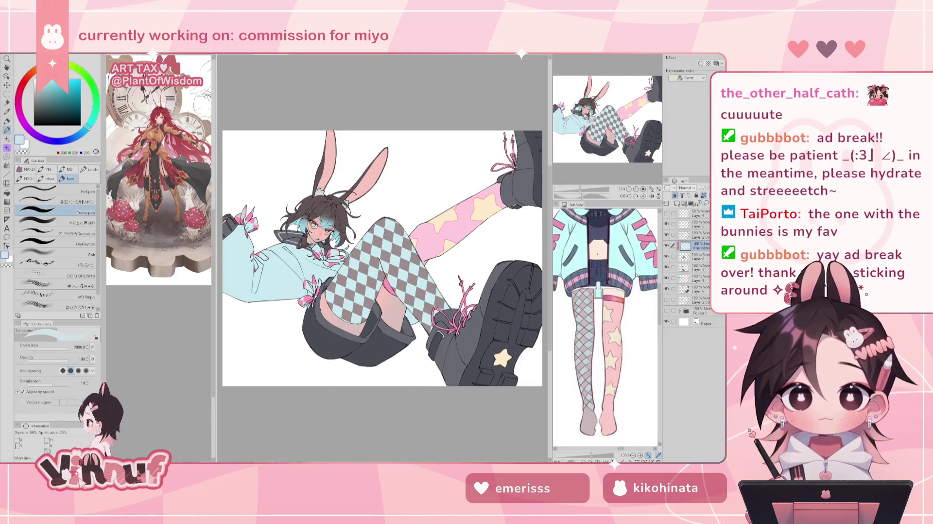
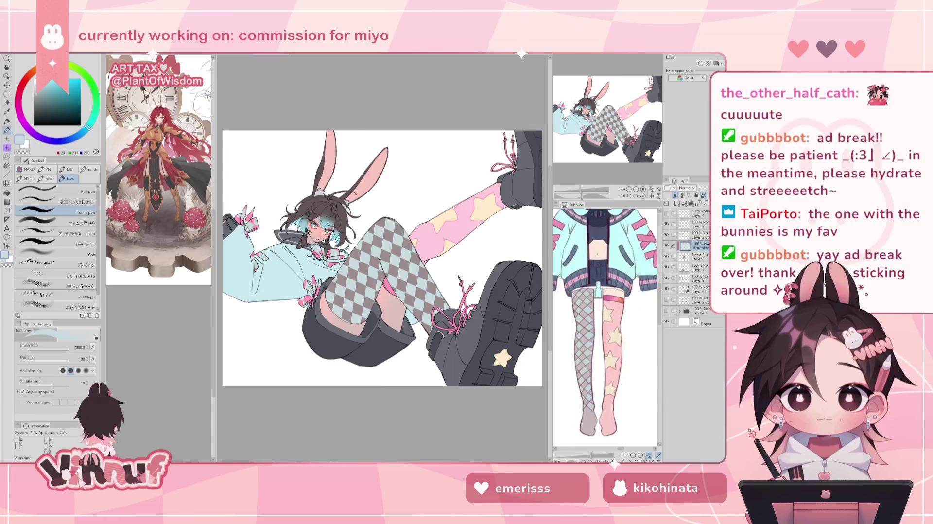
With an enlarged Liquify brush, push the checkered thigh outline near the pink sock and nudge the knee toward the boot
{"action": "key", "text": "l"}
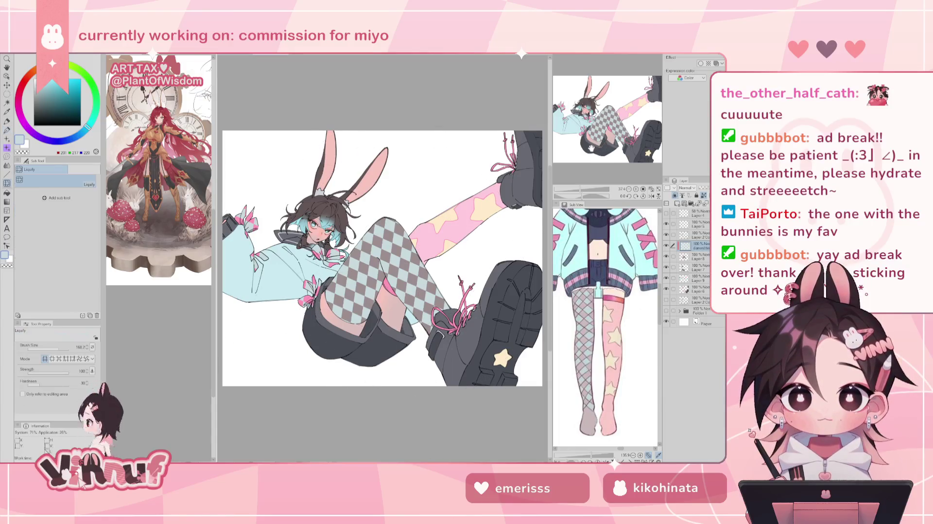
{"action": "left_click_drag", "start_coordinate": [58, 348], "coordinate": [67, 348]}
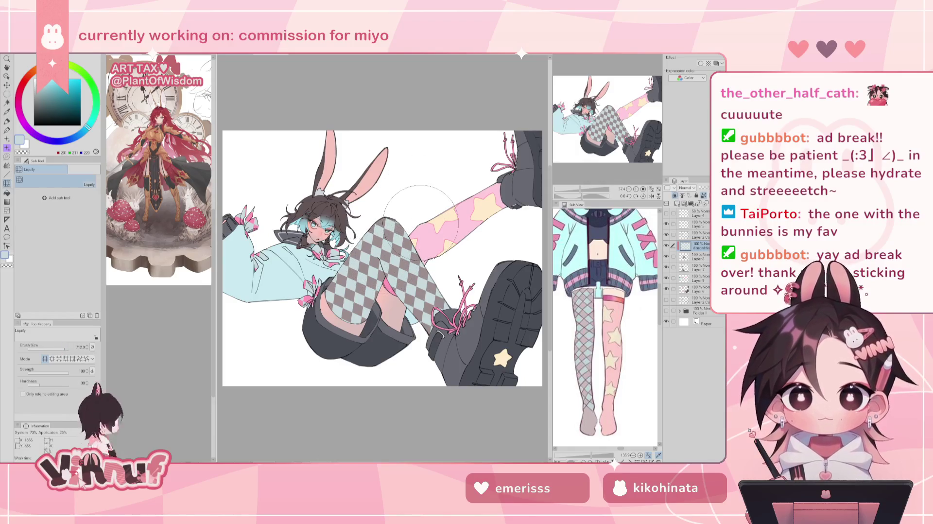
{"action": "left_click_drag", "start_coordinate": [425, 277], "coordinate": [382, 262]}
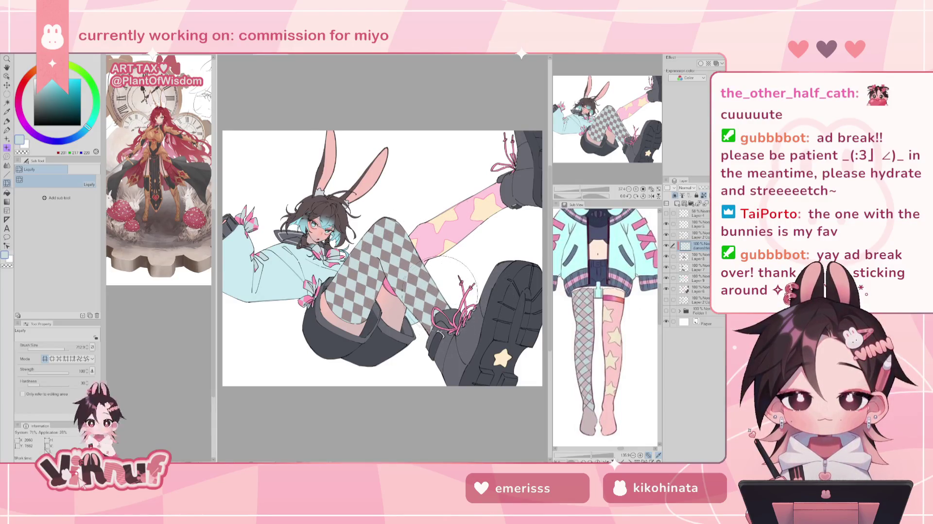
{"action": "key", "text": "bracketleft"}
{"action": "key", "text": "bracketleft"}
{"action": "key", "text": "bracketleft"}
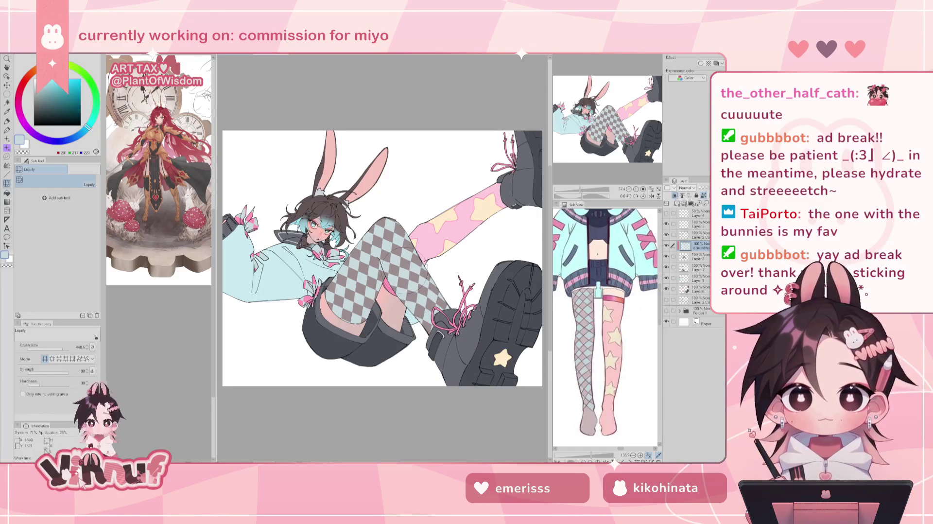
{"action": "left_click_drag", "start_coordinate": [401, 259], "coordinate": [415, 323]}
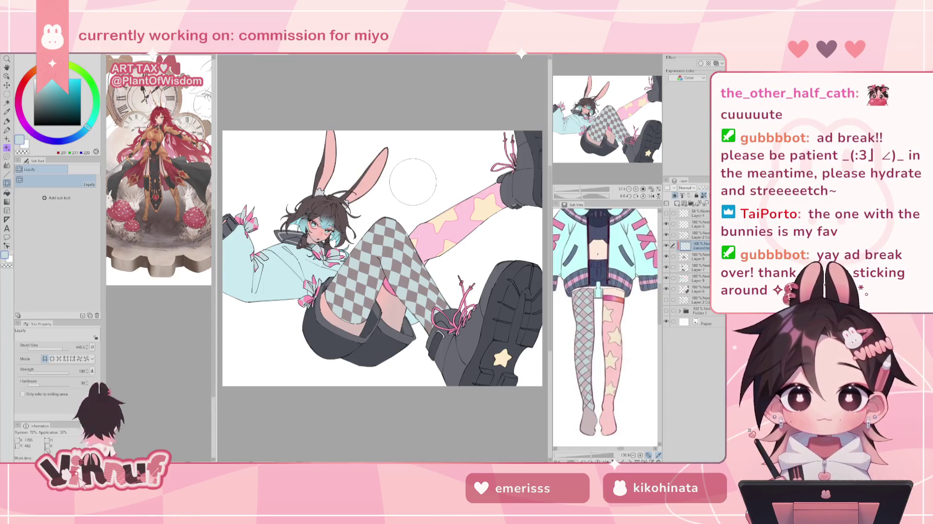
Refine the stocking's knee and thigh edges with a smaller warp brush, checking in a mirrored view
{"action": "left_click_drag", "start_coordinate": [369, 228], "coordinate": [383, 258]}
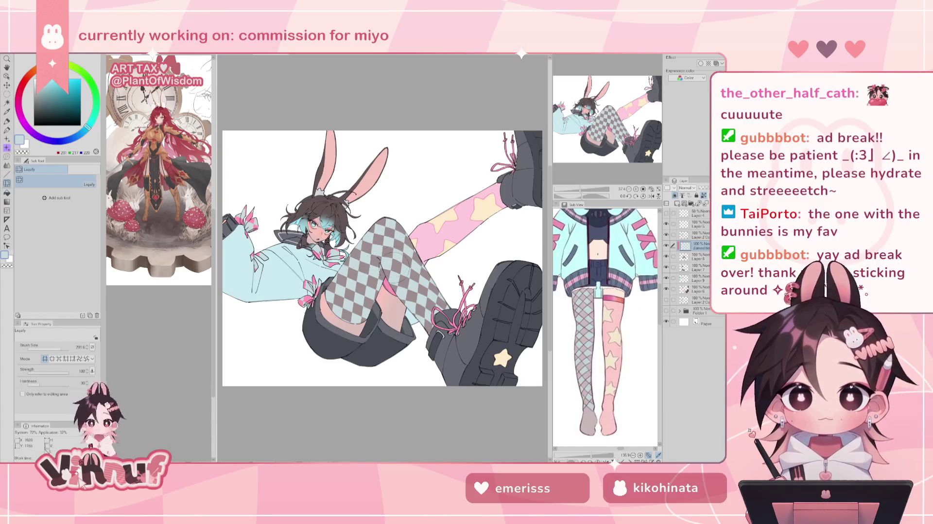
{"action": "left_click_drag", "start_coordinate": [389, 262], "coordinate": [368, 221]}
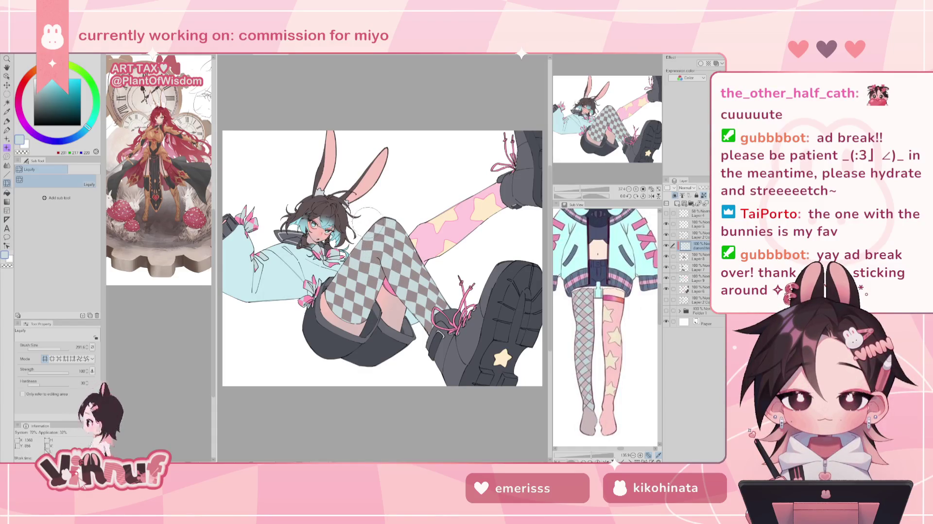
{"action": "left_click_drag", "start_coordinate": [367, 220], "coordinate": [391, 203]}
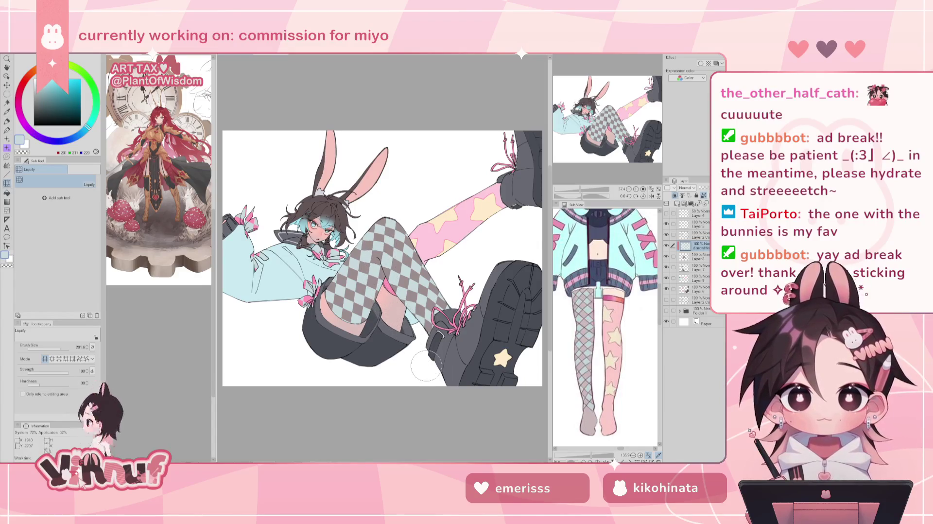
{"action": "mouse_move", "coordinate": [372, 267]}
{"action": "left_mouse_down"}
{"action": "mouse_move", "coordinate": [376, 286]}
{"action": "mouse_move", "coordinate": [374, 278]}
{"action": "mouse_move", "coordinate": [404, 264]}
{"action": "mouse_move", "coordinate": [422, 302]}
{"action": "mouse_move", "coordinate": [394, 232]}
{"action": "left_mouse_up"}
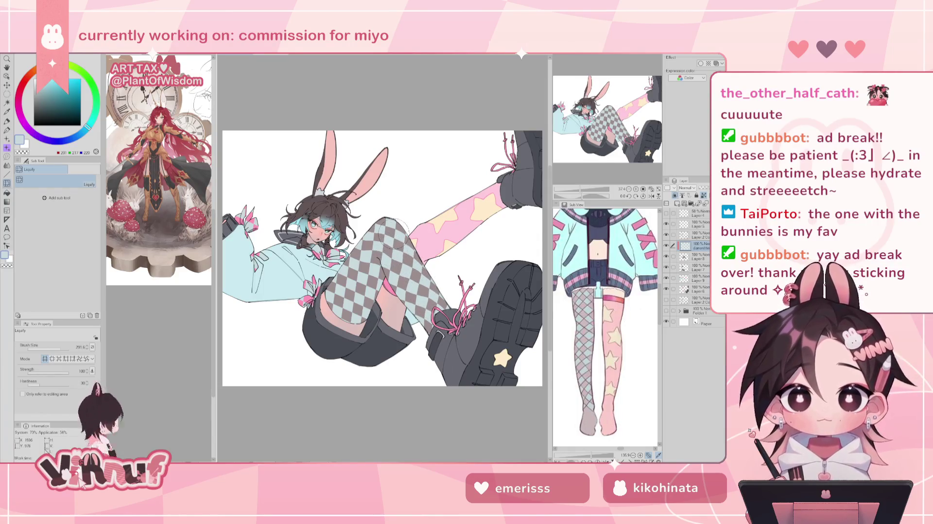
{"action": "key", "text": "h"}
{"action": "key", "text": "h"}
{"action": "left_click_drag", "start_coordinate": [428, 299], "coordinate": [401, 243]}
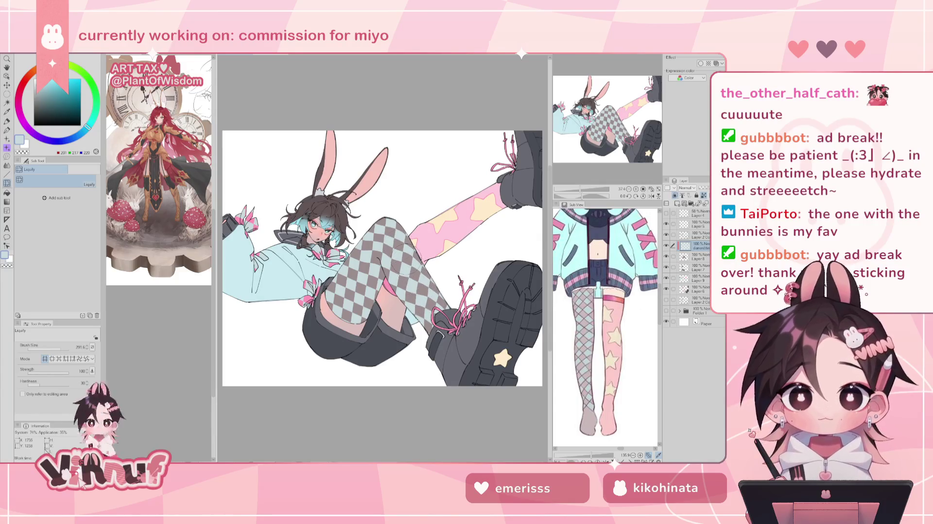
{"action": "key", "text": "h"}
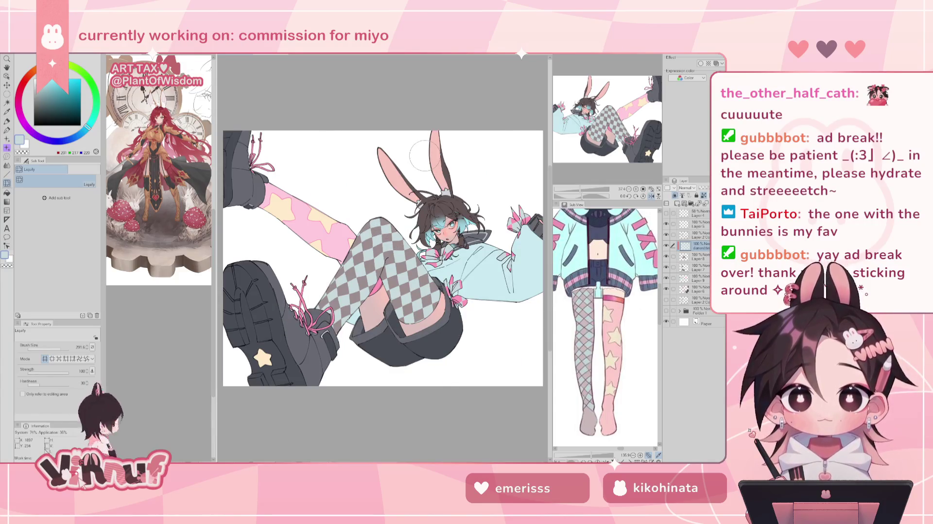
{"action": "key", "text": "h"}
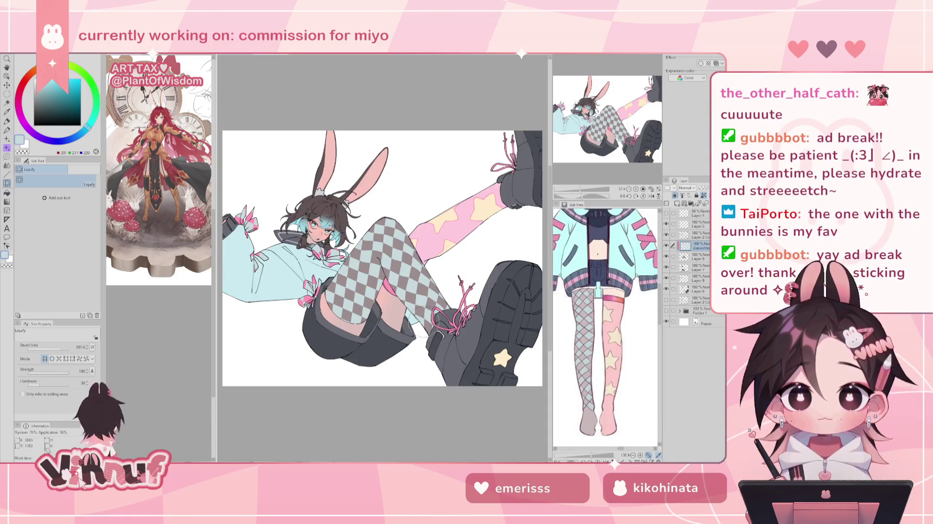
{"action": "key", "text": "m"}
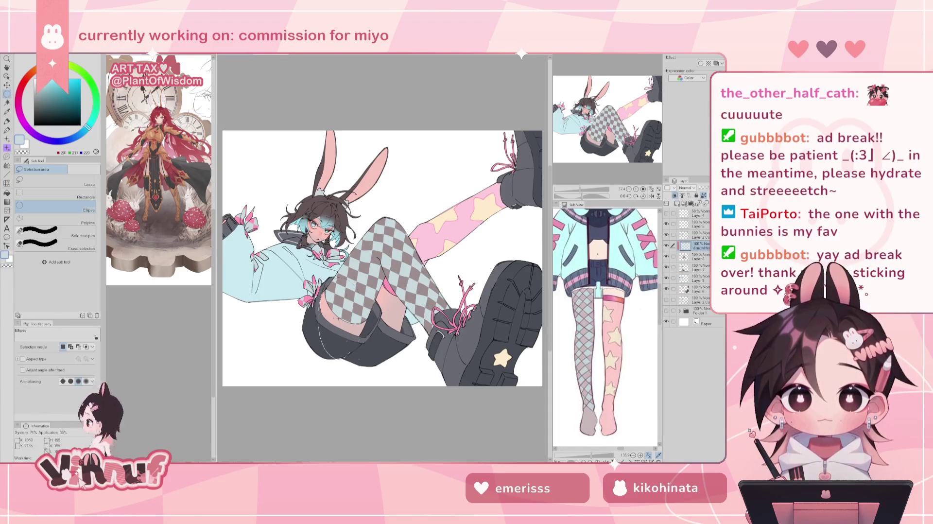
Lasso-select the checkered leg, shorts and boot, then push the boot and shorts bottom downward
{"action": "left_click", "coordinate": [92, 180]}
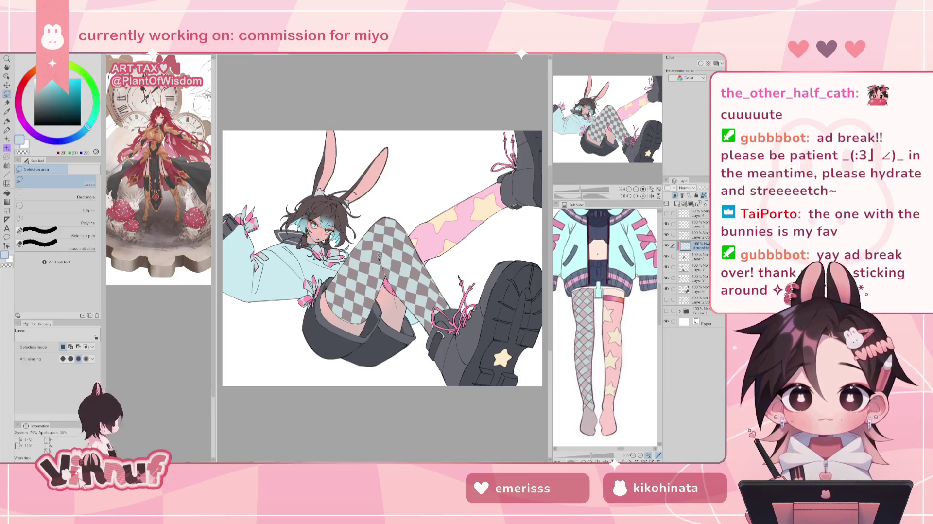
{"action": "left_click_drag", "start_coordinate": [382, 209], "coordinate": [381, 328]}
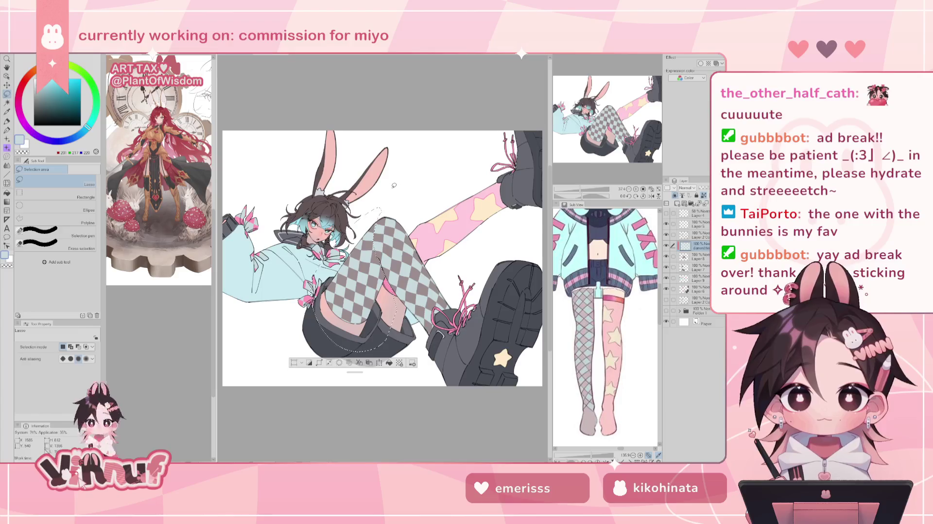
{"action": "key", "text": "j"}
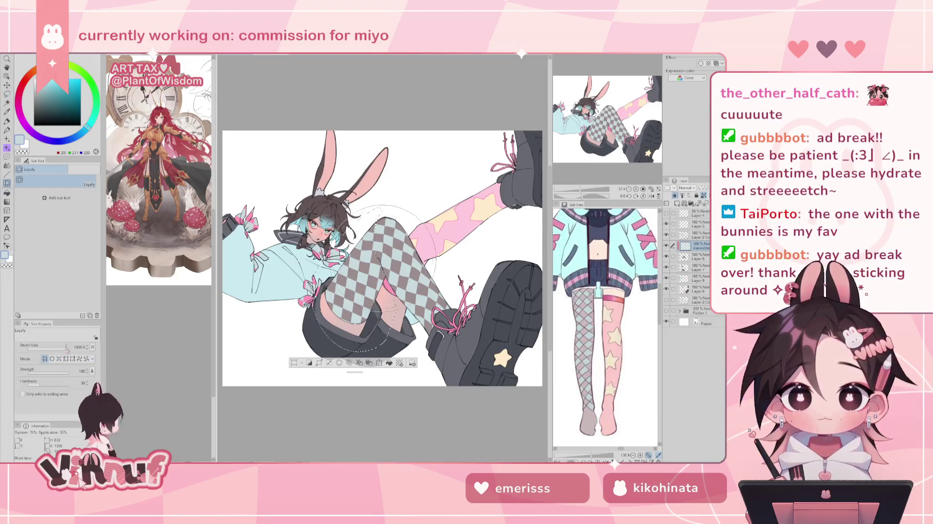
{"action": "left_click_drag", "start_coordinate": [352, 342], "coordinate": [357, 372]}
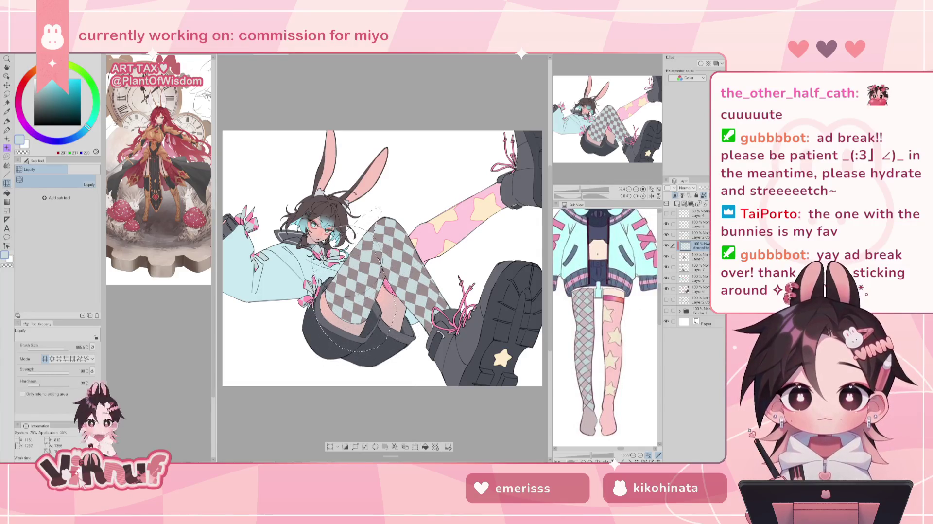
Resize the Liquify brush (2000, then about 384), warp the checkered thigh edge, and deselect
{"action": "left_click_drag", "start_coordinate": [65, 348], "coordinate": [77, 349]}
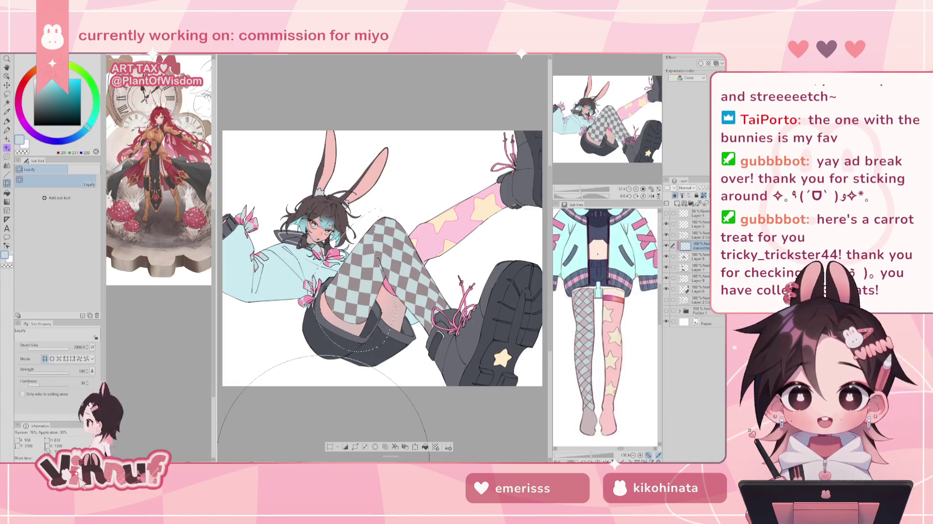
{"action": "left_click_drag", "start_coordinate": [68, 348], "coordinate": [65, 348]}
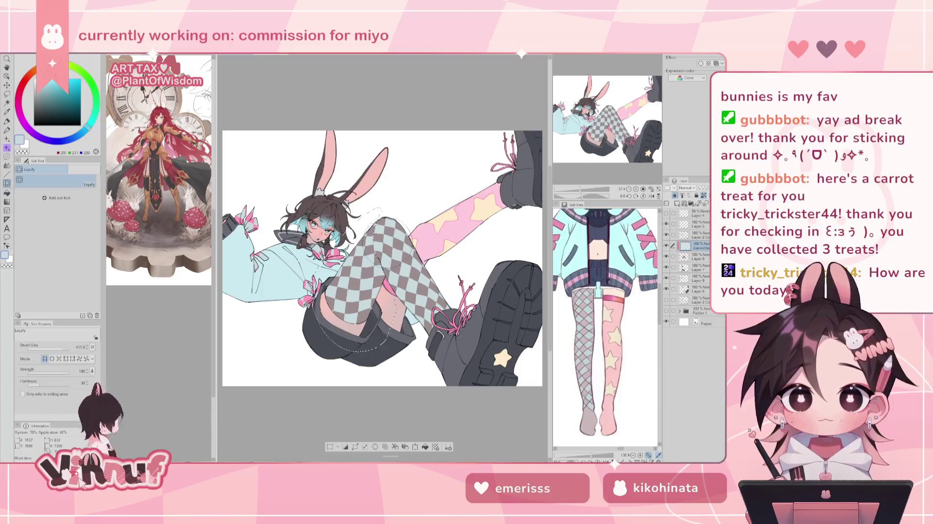
{"action": "left_click_drag", "start_coordinate": [342, 279], "coordinate": [392, 374]}
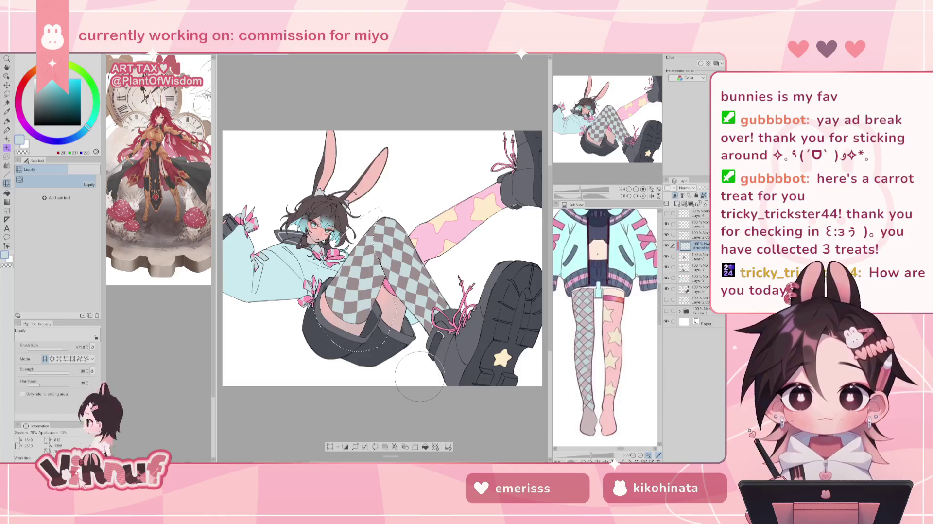
{"action": "key", "text": "h"}
{"action": "key", "text": "h"}
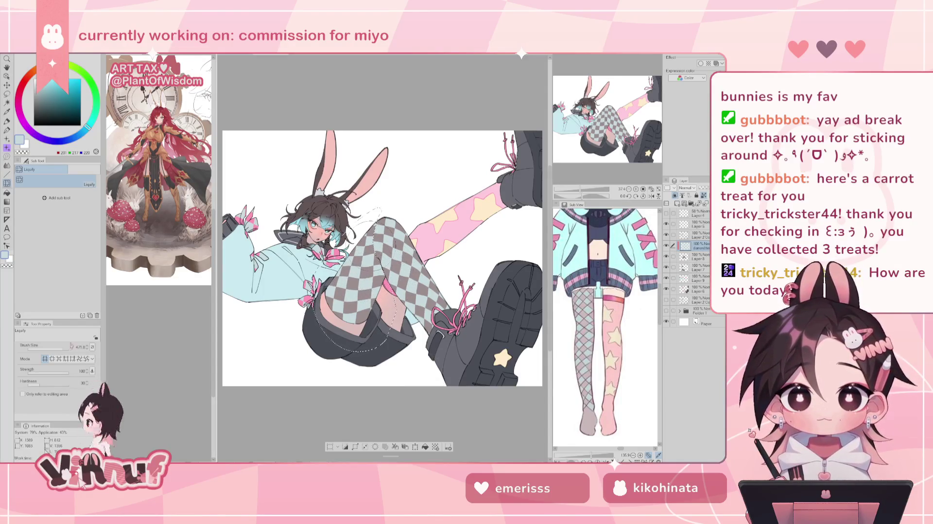
{"action": "left_click_drag", "start_coordinate": [62, 348], "coordinate": [65, 348]}
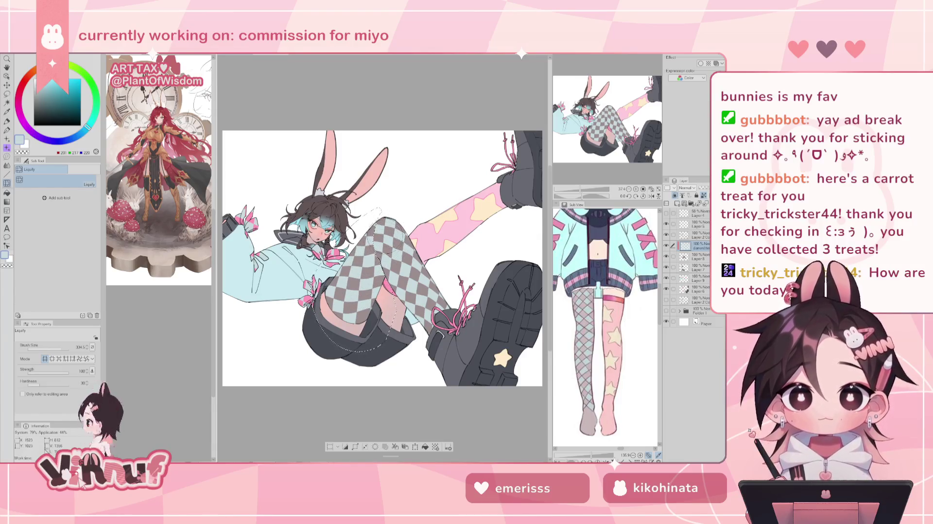
{"action": "key", "text": "ctrl+d"}
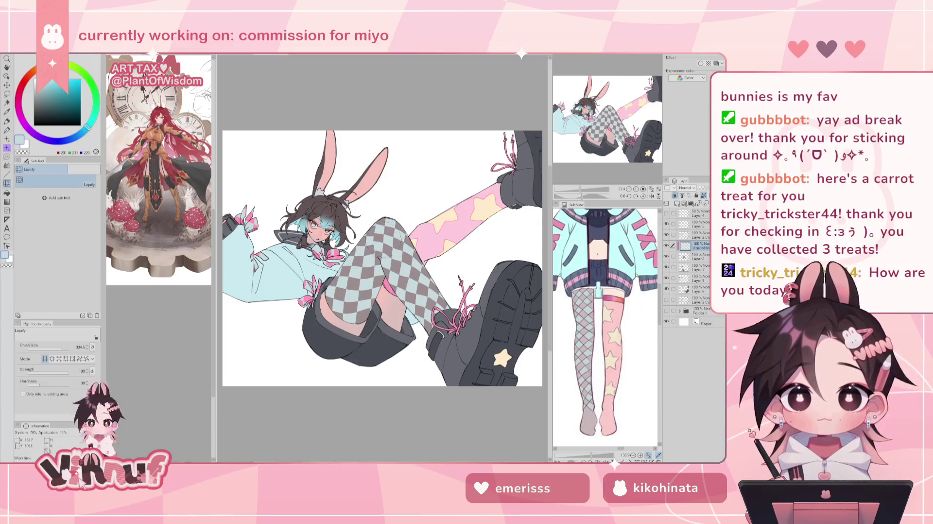
{"action": "left_click_drag", "start_coordinate": [60, 353], "coordinate": [57, 357]}
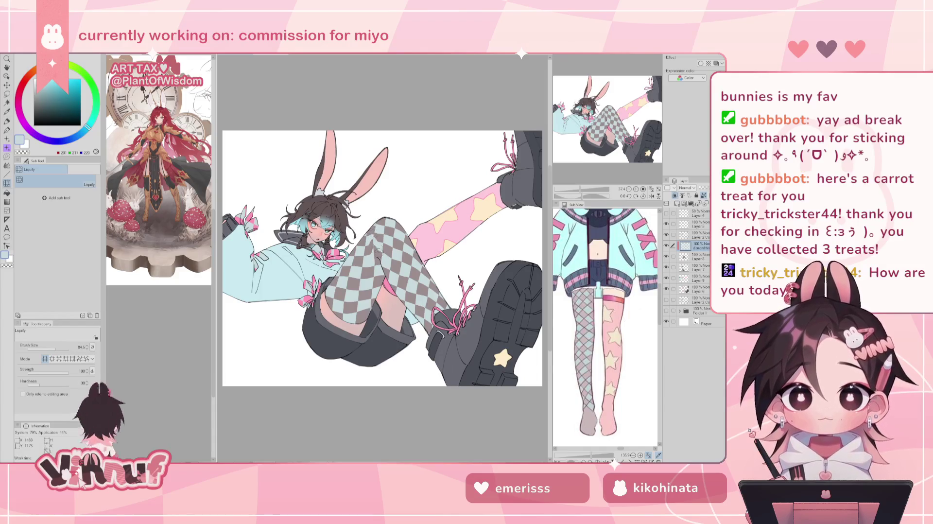
{"action": "key", "text": "ctrl+shift+d"}
{"action": "key", "text": "ctrl+d"}
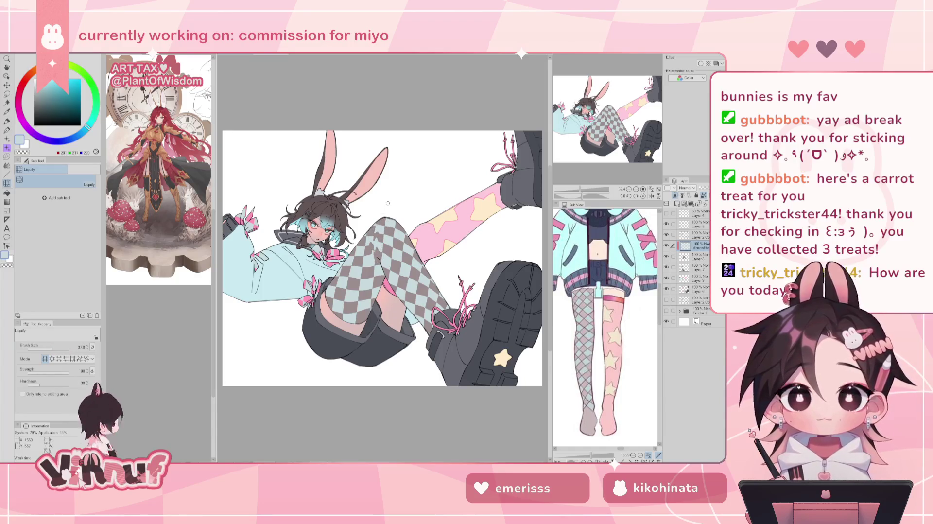
Mirror and zoom the view to review the whole illustration, then zoom back in
{"action": "key", "text": "h"}
{"action": "key", "text": "h"}
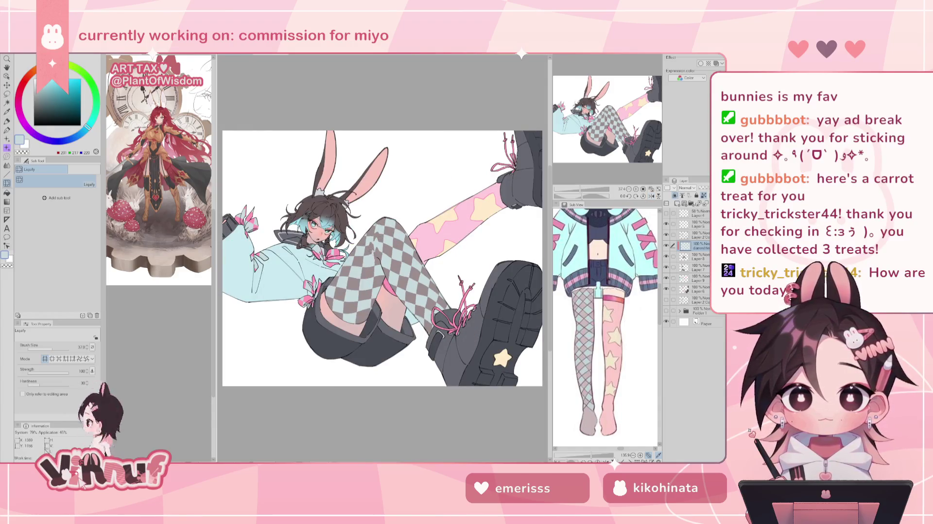
{"action": "key", "text": "h"}
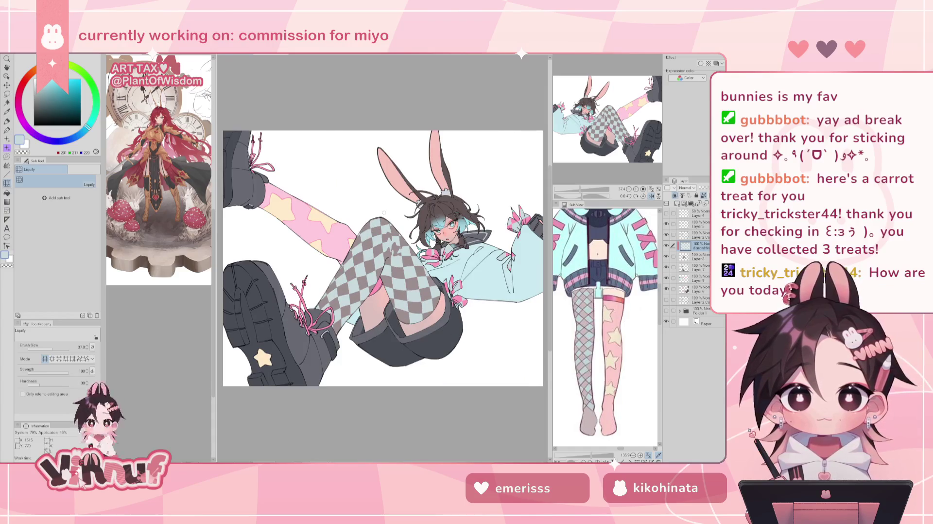
{"action": "key", "text": "h"}
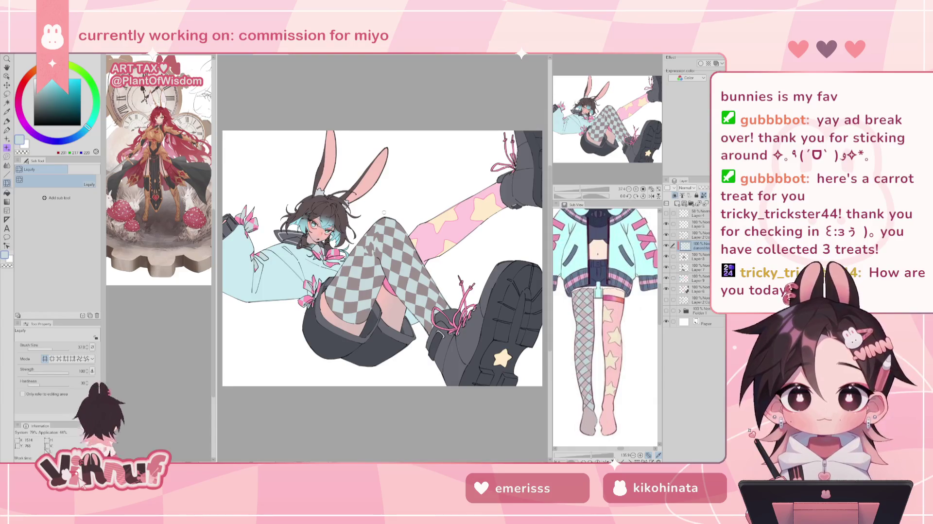
{"action": "key", "text": "ctrl+minus"}
{"action": "key", "text": "h"}
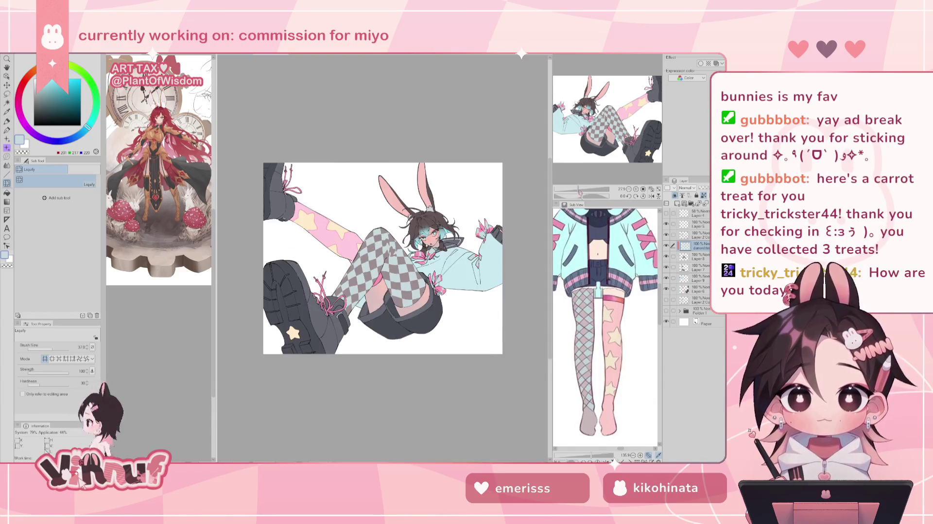
{"action": "key", "text": "h"}
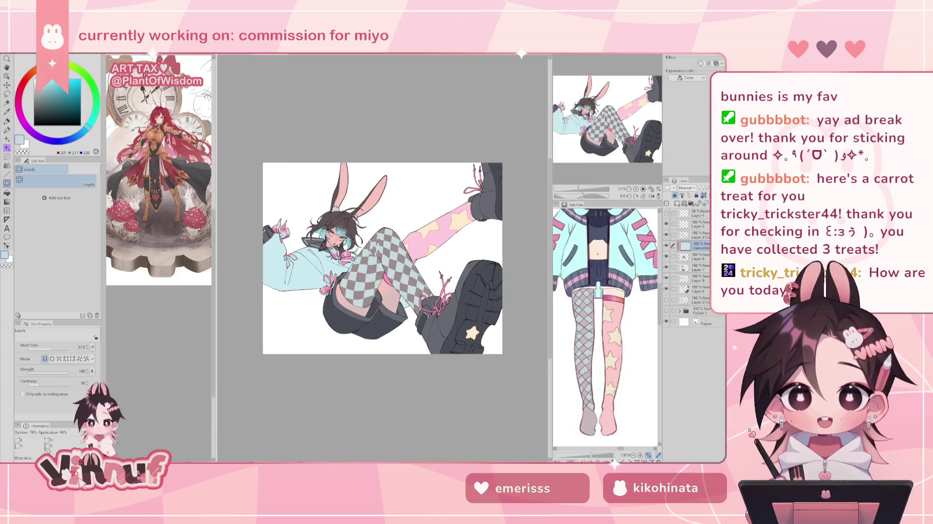
{"action": "left_click_drag", "start_coordinate": [578, 190], "coordinate": [582, 189]}
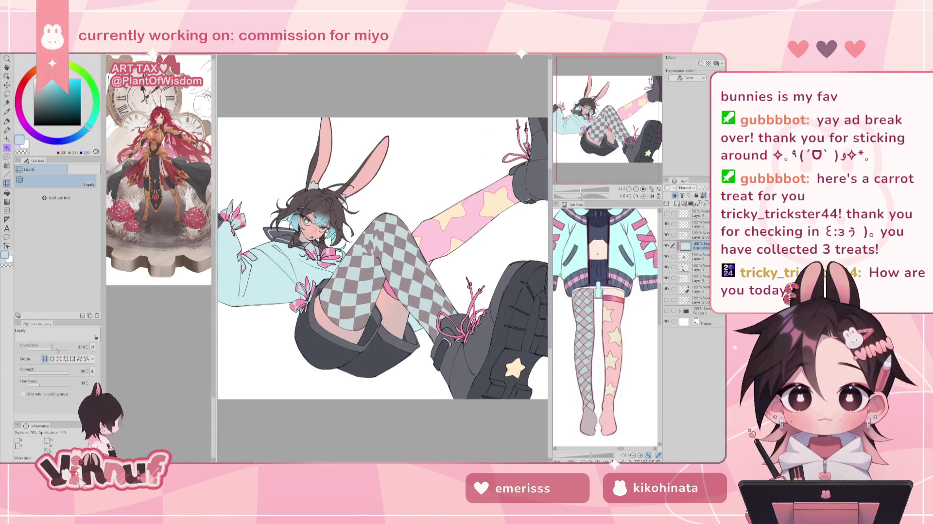
With a much larger Liquify brush, push the shorts and thigh down-left, then lasso-select that area
{"action": "left_click_drag", "start_coordinate": [59, 349], "coordinate": [66, 348]}
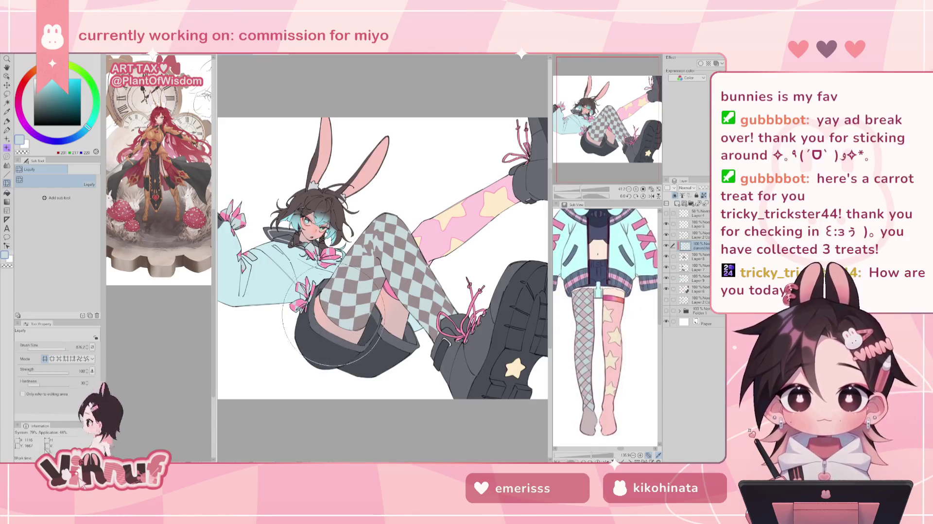
{"action": "mouse_move", "coordinate": [337, 311]}
{"action": "left_mouse_down"}
{"action": "mouse_move", "coordinate": [311, 345]}
{"action": "mouse_move", "coordinate": [302, 260]}
{"action": "mouse_move", "coordinate": [325, 214]}
{"action": "left_mouse_up"}
{"action": "left_click_drag", "start_coordinate": [66, 348], "coordinate": [64, 347]}
{"action": "key", "text": "m"}
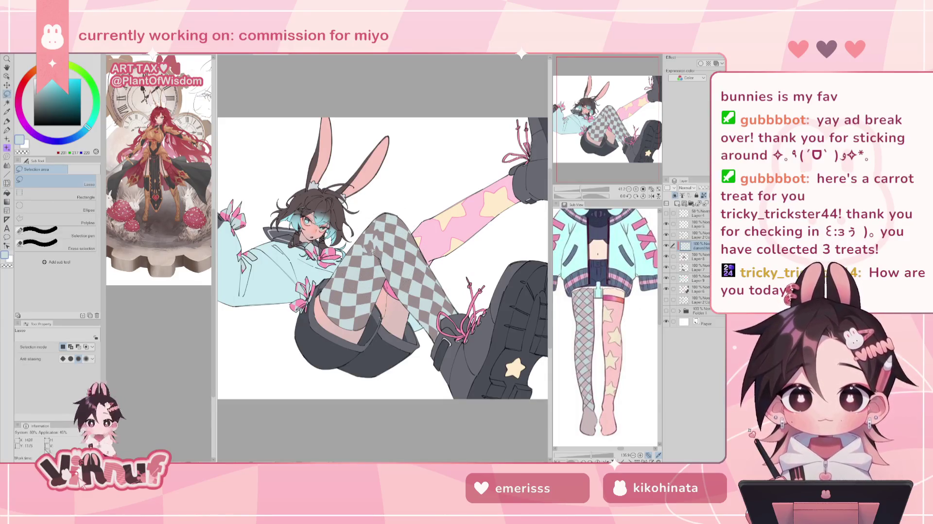
{"action": "left_click_drag", "start_coordinate": [306, 266], "coordinate": [368, 367]}
{"action": "key", "text": "j"}
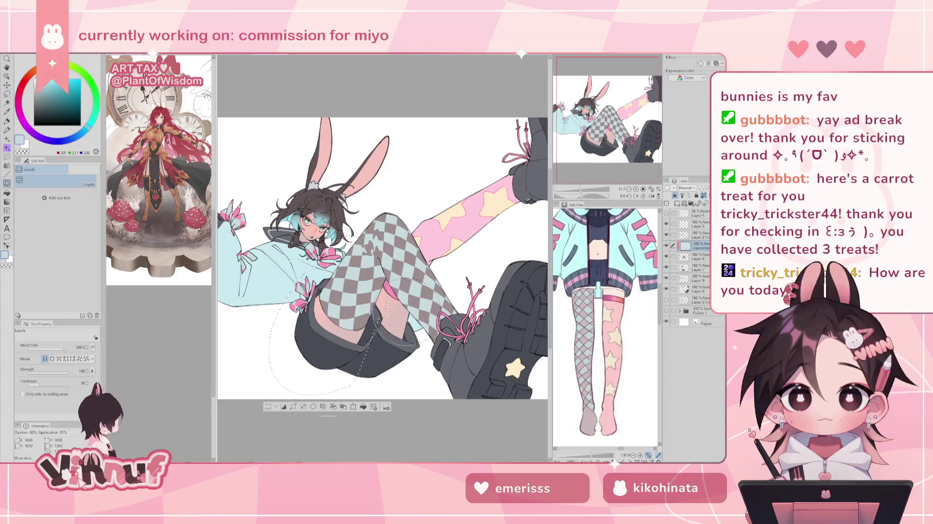
Push the checkered thigh and knee contours within the selection, then deselect and zoom out
{"action": "mouse_move", "coordinate": [403, 291]}
{"action": "left_mouse_down"}
{"action": "mouse_move", "coordinate": [382, 328]}
{"action": "mouse_move", "coordinate": [349, 321]}
{"action": "mouse_move", "coordinate": [381, 256]}
{"action": "left_mouse_up"}
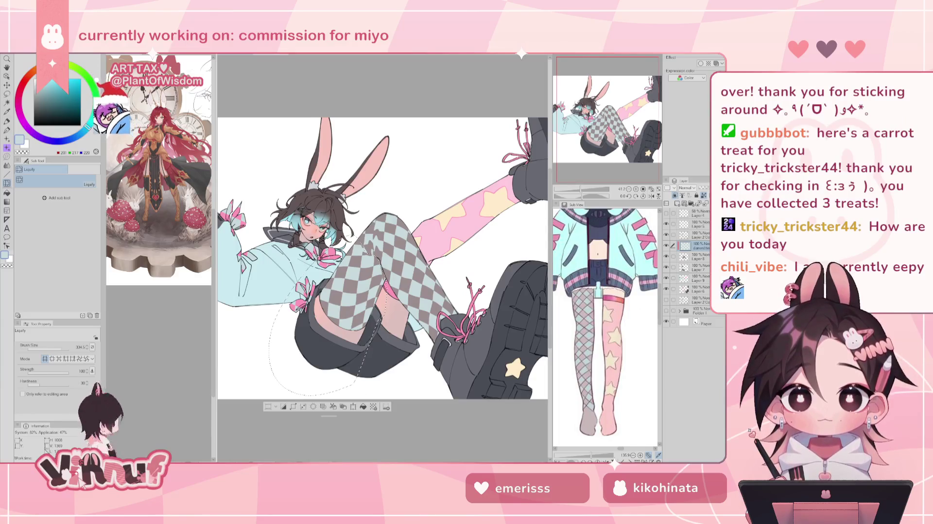
{"action": "left_click_drag", "start_coordinate": [315, 342], "coordinate": [316, 341]}
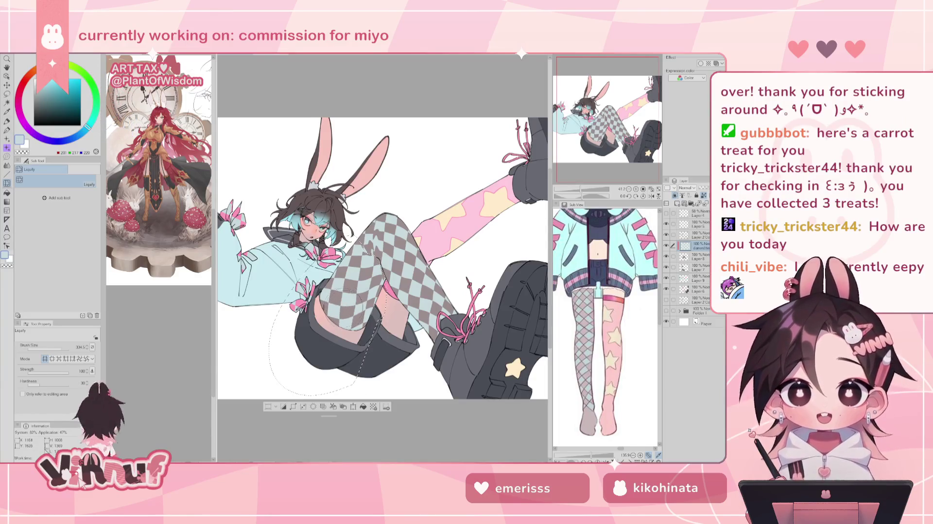
{"action": "mouse_move", "coordinate": [360, 272]}
{"action": "left_mouse_down"}
{"action": "mouse_move", "coordinate": [362, 290]}
{"action": "mouse_move", "coordinate": [363, 254]}
{"action": "mouse_move", "coordinate": [368, 266]}
{"action": "mouse_move", "coordinate": [377, 259]}
{"action": "left_mouse_up"}
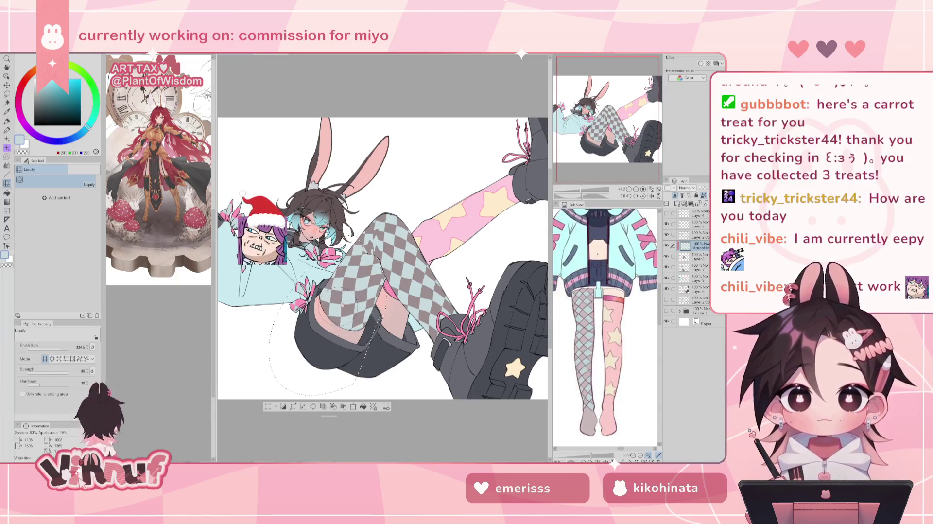
{"action": "left_click", "coordinate": [56, 347]}
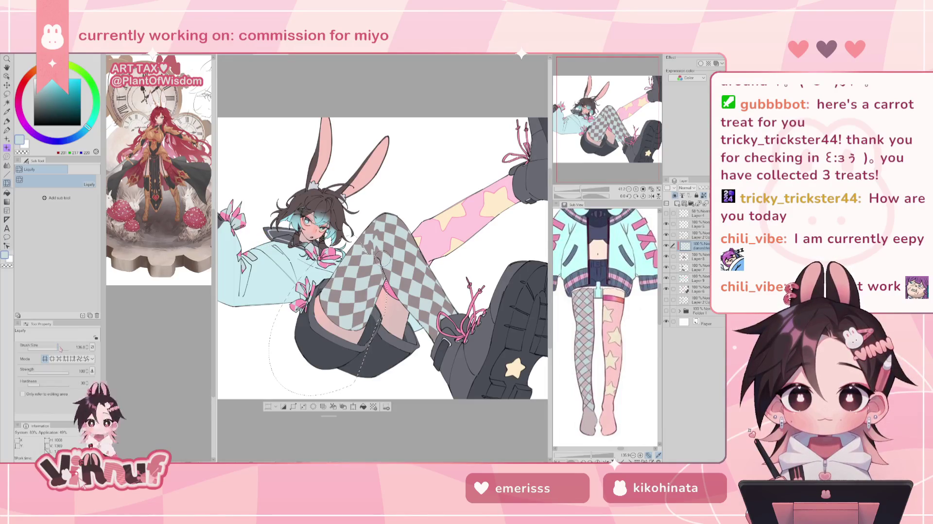
{"action": "left_click_drag", "start_coordinate": [369, 255], "coordinate": [340, 272]}
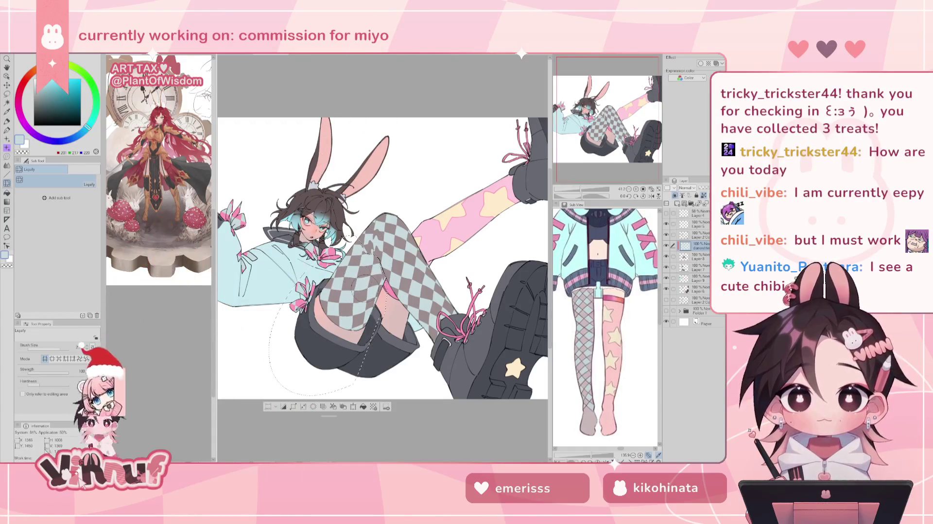
{"action": "key", "text": "ctrl+d"}
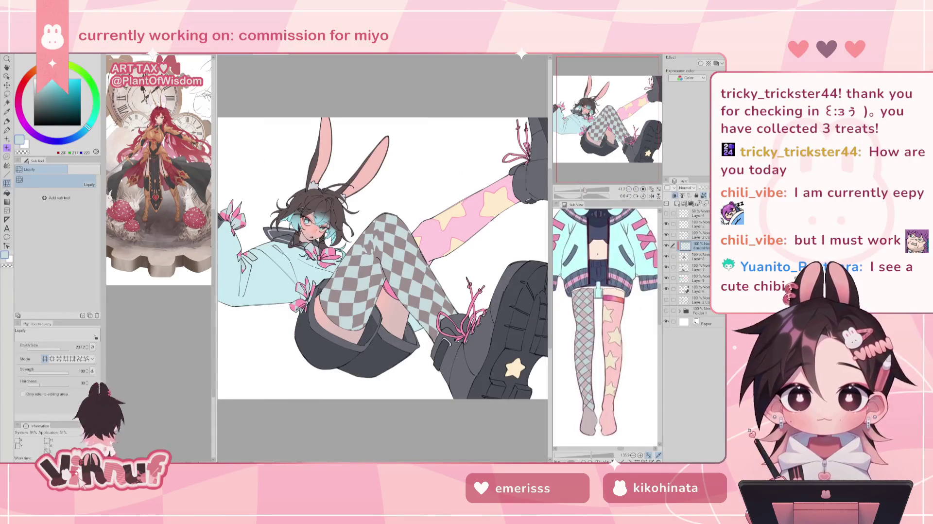
{"action": "left_click_drag", "start_coordinate": [585, 189], "coordinate": [581, 189]}
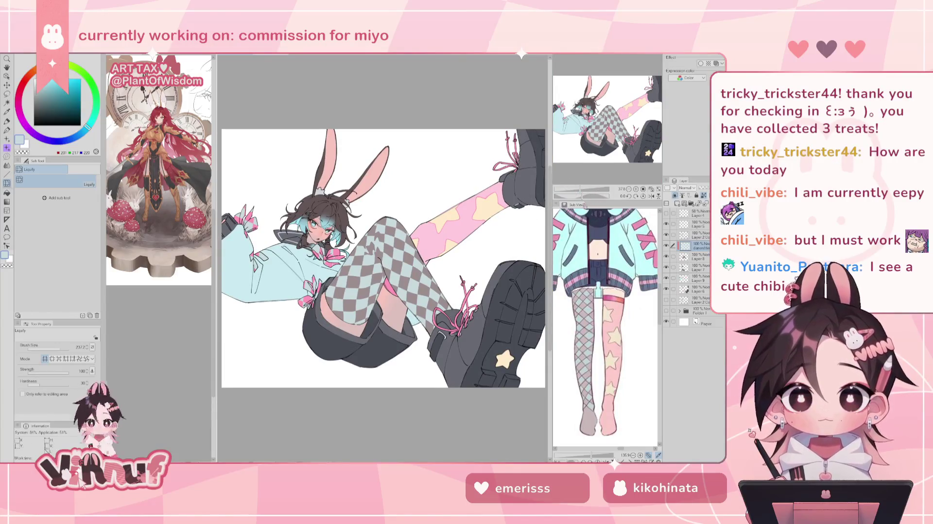
{"action": "left_click_drag", "start_coordinate": [580, 189], "coordinate": [577, 190]}
Mirror and zoom the canvas to view the whole page
{"action": "key", "text": "ctrl+minus"}
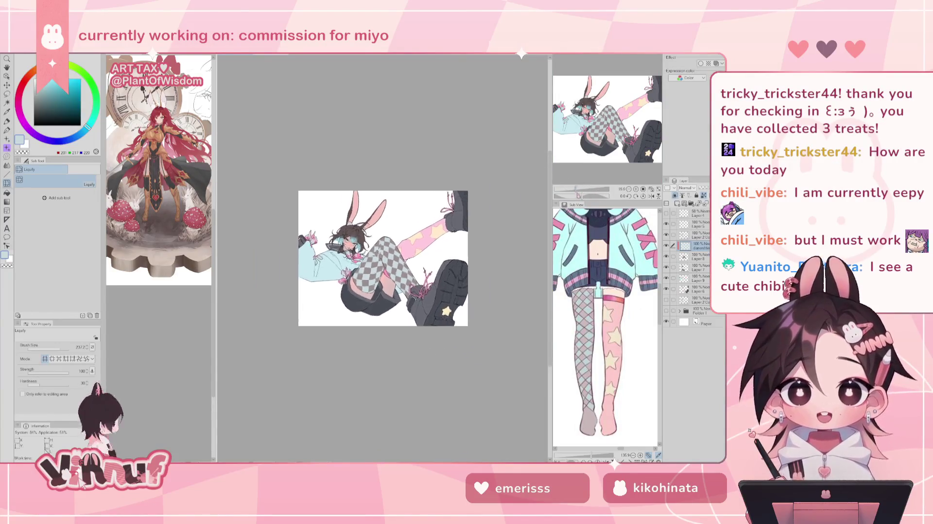
{"action": "key", "text": "h"}
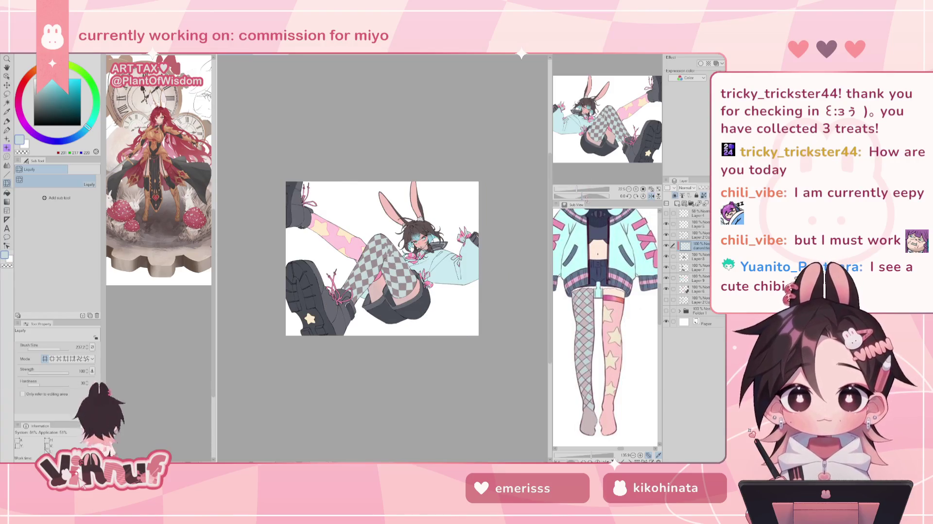
{"action": "key", "text": "h"}
{"action": "scroll", "coordinate": [383, 258], "scroll_direction": "up", "scroll_amount": 3}
{"action": "scroll", "coordinate": [382, 258], "scroll_direction": "up", "scroll_amount": 2}
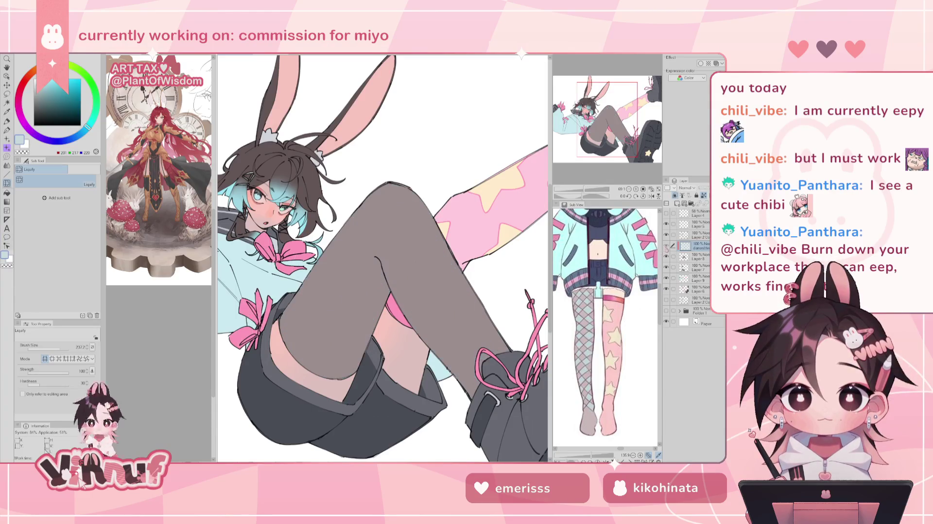
{"action": "key", "text": "ctrl+0"}
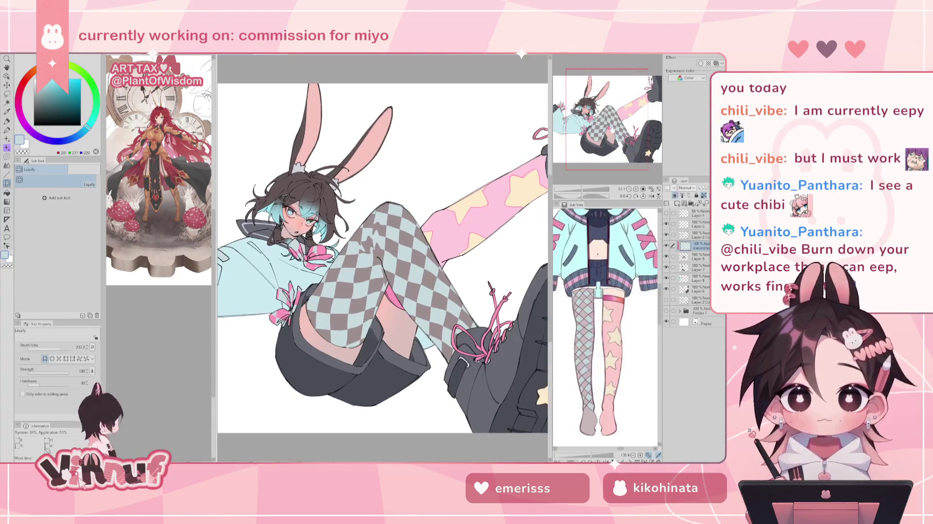
{"action": "key", "text": "e"}
{"action": "mouse_move", "coordinate": [262, 366]}
{"action": "left_mouse_down"}
{"action": "mouse_move", "coordinate": [374, 362]}
{"action": "mouse_move", "coordinate": [406, 281]}
{"action": "mouse_move", "coordinate": [362, 170]}
{"action": "left_mouse_up"}
Toggle the checkered stockings and bows layer on and off to compare, adjusting and mirroring the view
{"action": "left_click", "coordinate": [666, 246]}
{"action": "left_click", "coordinate": [666, 245]}
{"action": "left_click", "coordinate": [666, 245]}
{"action": "left_click", "coordinate": [666, 246]}
{"action": "left_click_drag", "start_coordinate": [626, 135], "coordinate": [636, 137]}
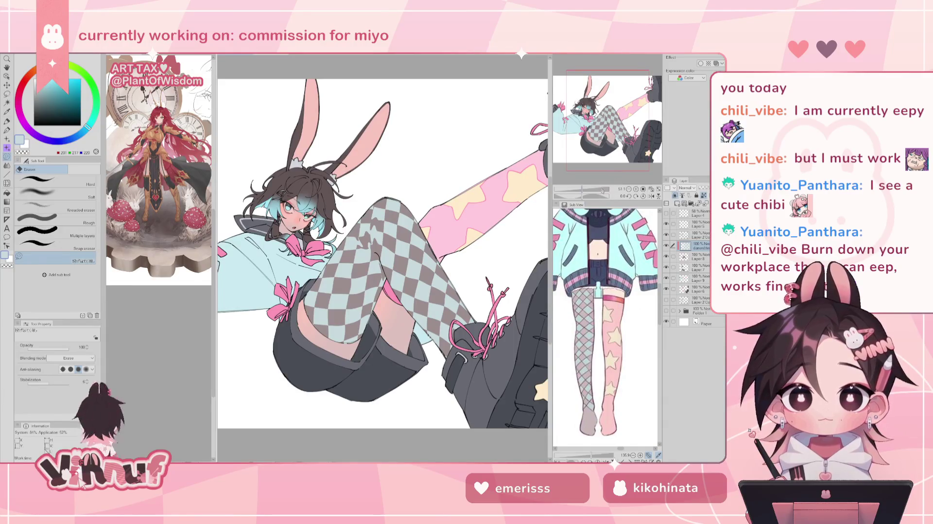
{"action": "mouse_move", "coordinate": [605, 190]}
{"action": "left_mouse_down"}
{"action": "mouse_move", "coordinate": [578, 189]}
{"action": "mouse_move", "coordinate": [598, 190]}
{"action": "left_mouse_up"}
{"action": "key", "text": "h"}
{"action": "key", "text": "h"}
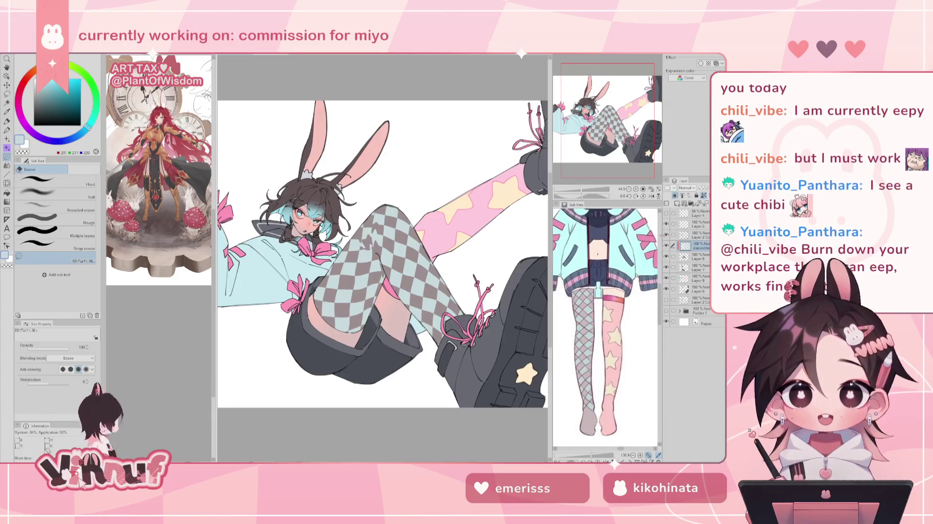
{"action": "left_click_drag", "start_coordinate": [695, 246], "coordinate": [695, 310]}
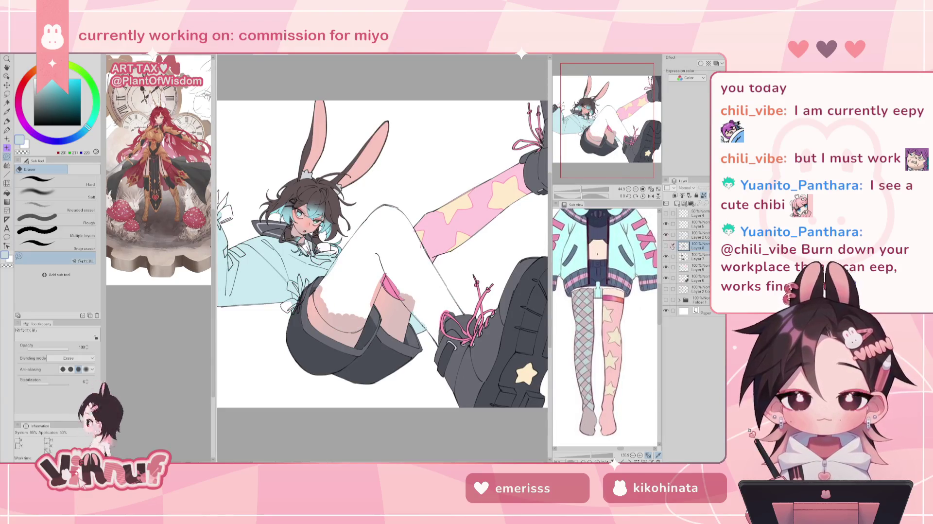
{"action": "left_click", "coordinate": [666, 245]}
Toggle the boot colour layer to compare, then bring the sailor-skirt reference figure into the Sub View
{"action": "left_click_drag", "start_coordinate": [606, 161], "coordinate": [606, 139]}
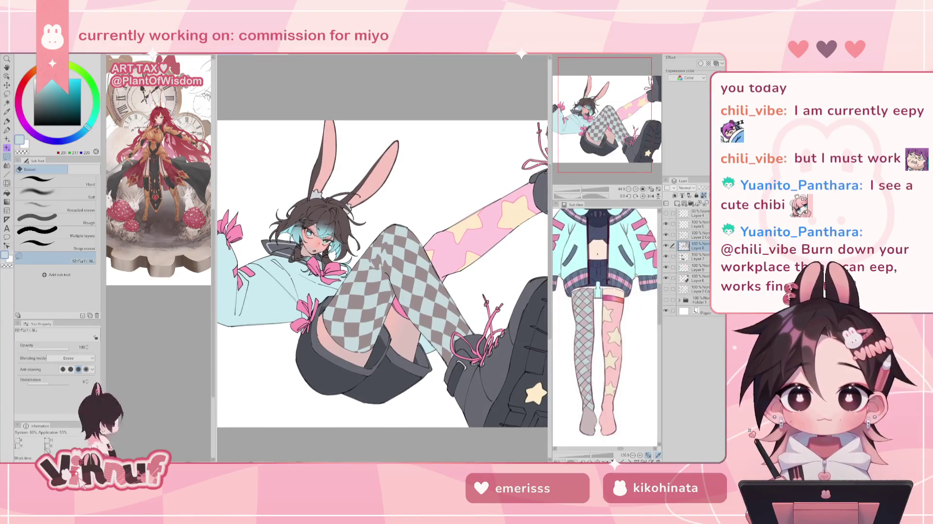
{"action": "left_click_drag", "start_coordinate": [582, 189], "coordinate": [580, 190]}
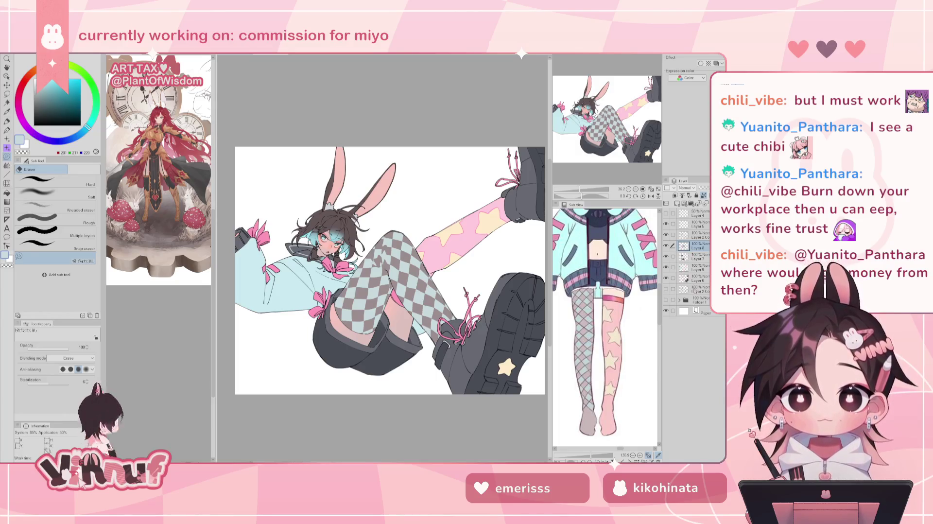
{"action": "left_click", "coordinate": [665, 278]}
{"action": "left_click", "coordinate": [666, 278]}
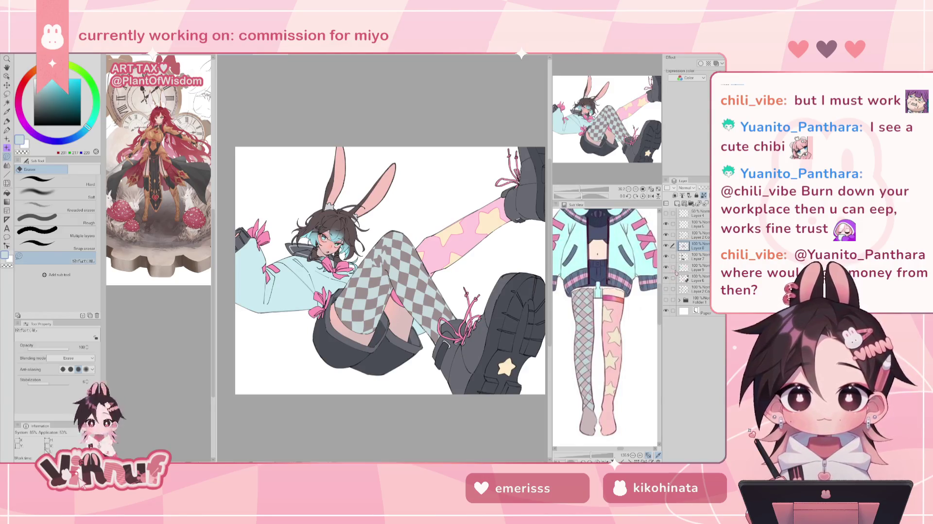
{"action": "key", "text": "h"}
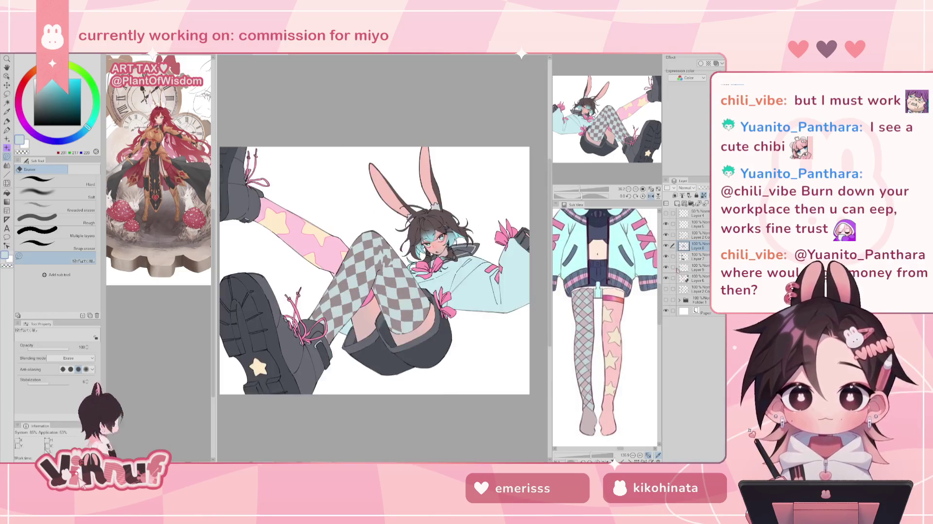
{"action": "key", "text": "h"}
{"action": "left_click_drag", "start_coordinate": [651, 272], "coordinate": [624, 259]}
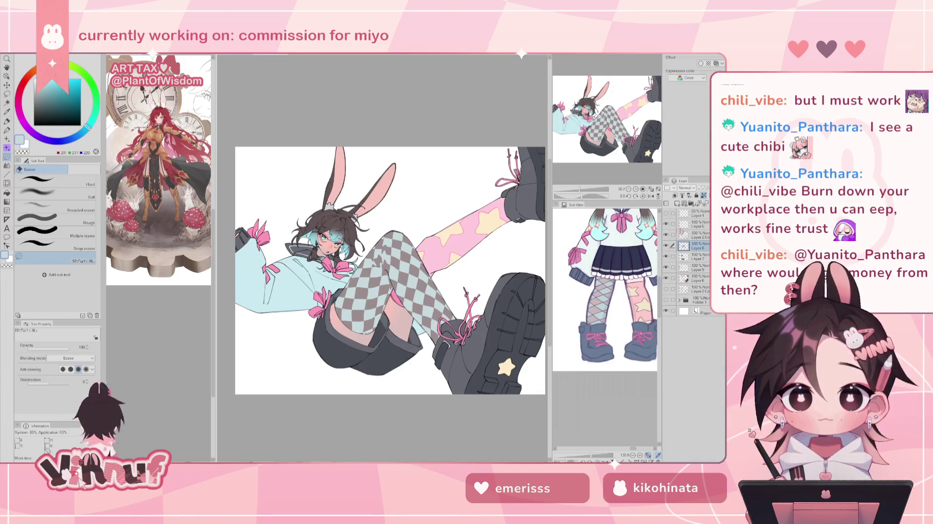
On the jacket colour layer, try filling the sleeve with the bunny ear's pale grey, then undo it
{"action": "left_click", "coordinate": [697, 267]}
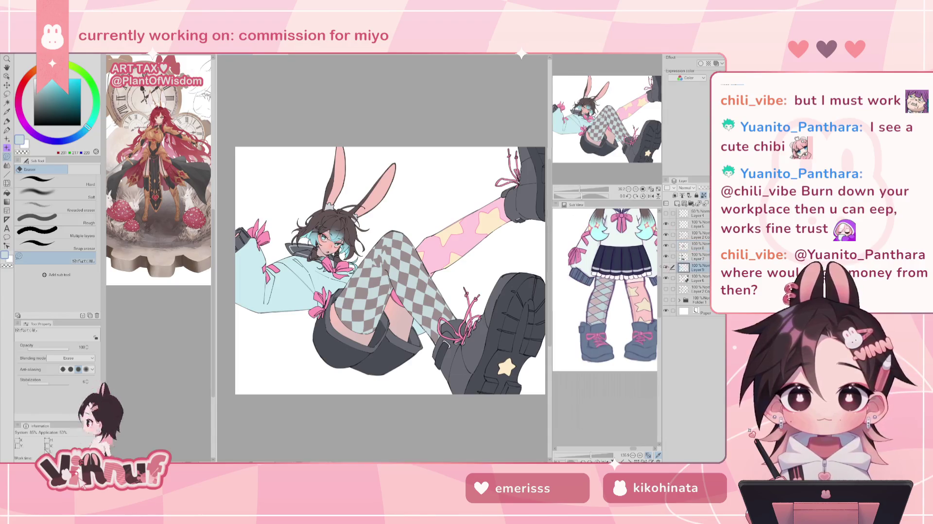
{"action": "left_click", "coordinate": [291, 285], "text": "alt"}
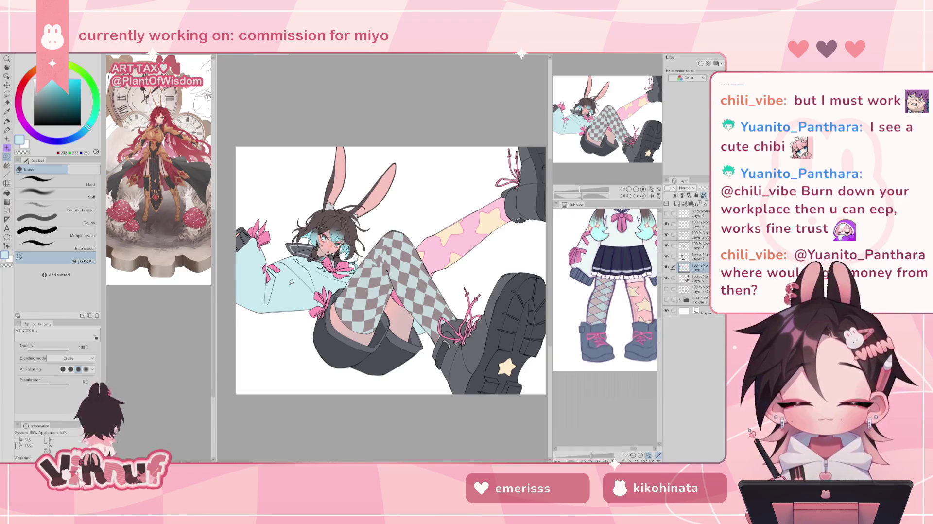
{"action": "left_click", "coordinate": [333, 187], "text": "alt"}
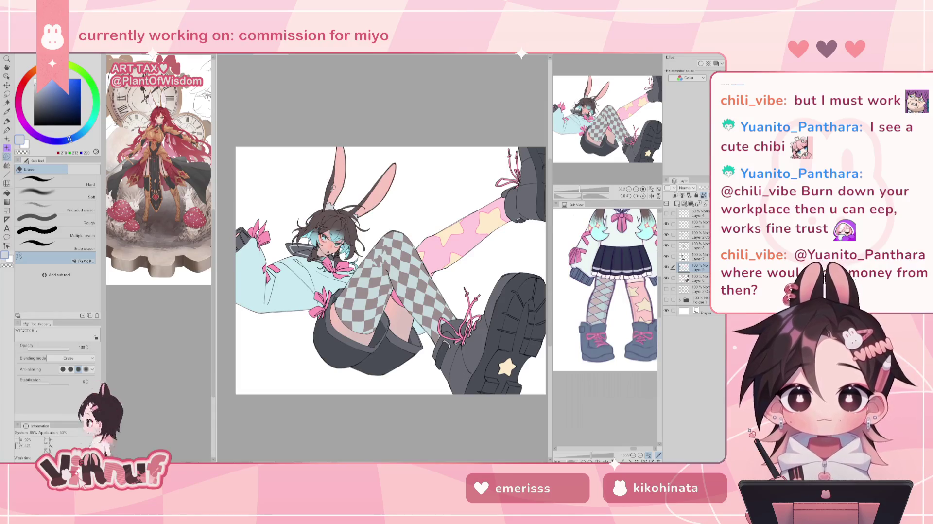
{"action": "key", "text": "g"}
{"action": "left_click", "coordinate": [307, 267]}
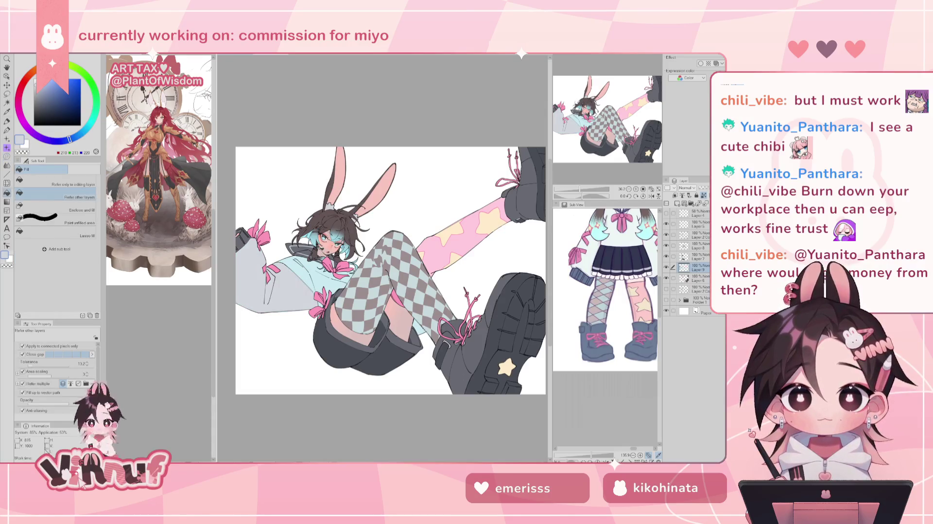
{"action": "key", "text": "ctrl+z"}
{"action": "left_click", "coordinate": [73, 183]}
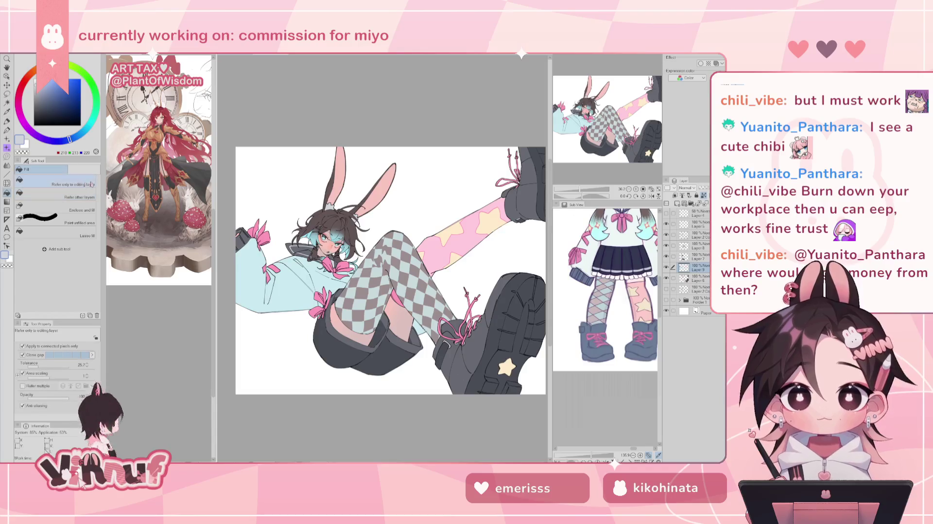
{"action": "left_click", "coordinate": [303, 281]}
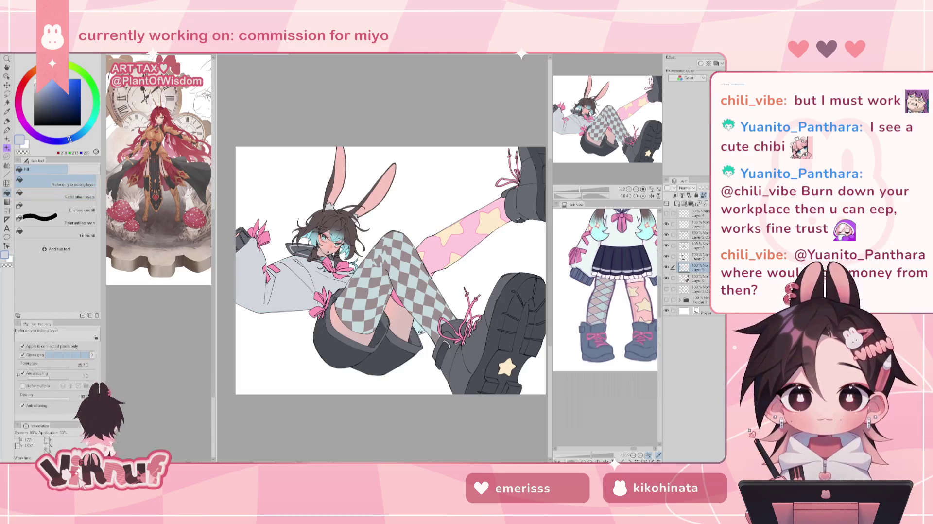
{"action": "key", "text": "ctrl+z"}
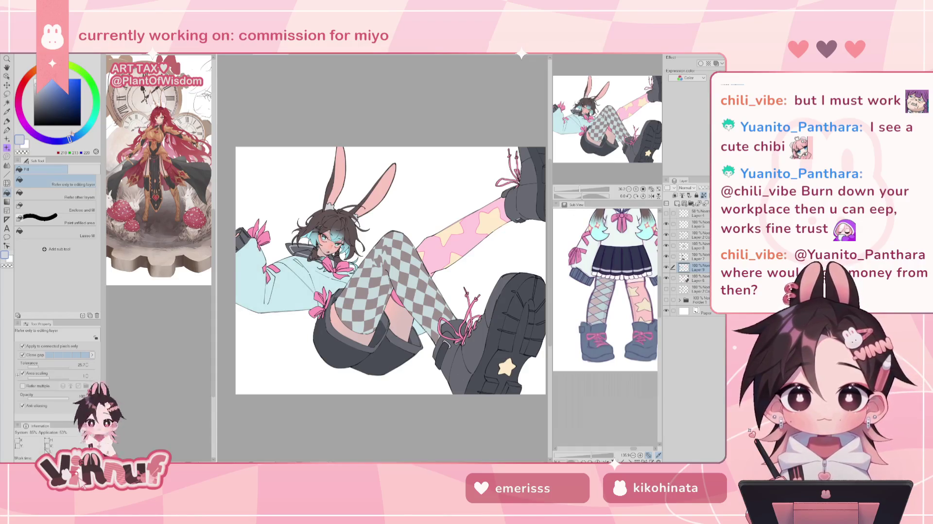
Fill the jacket sleeve with a paler blue picked from its light blue
{"action": "left_click", "coordinate": [286, 282], "text": "alt"}
{"action": "left_click", "coordinate": [39, 81]}
{"action": "left_click", "coordinate": [290, 290]}
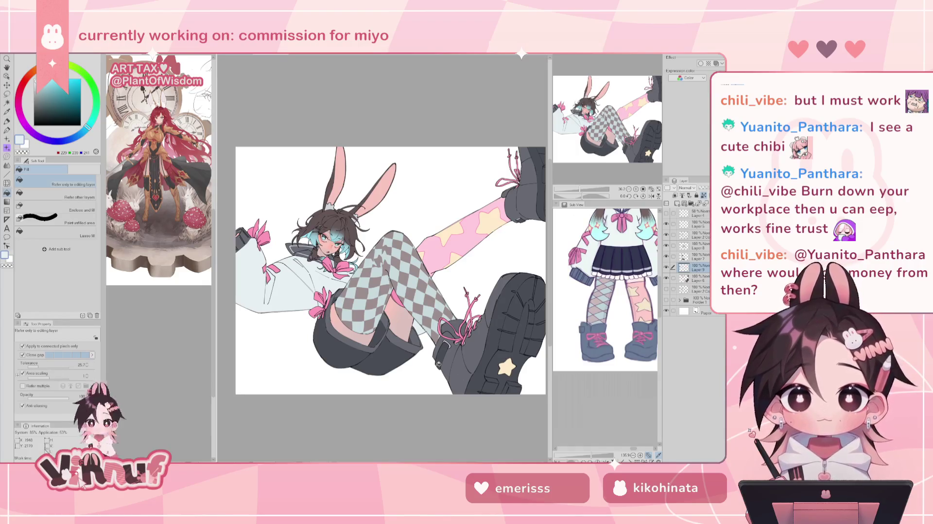
{"action": "scroll", "coordinate": [256, 255], "scroll_direction": "up", "scroll_amount": 1}
{"action": "scroll", "coordinate": [256, 255], "scroll_direction": "up", "scroll_amount": 1}
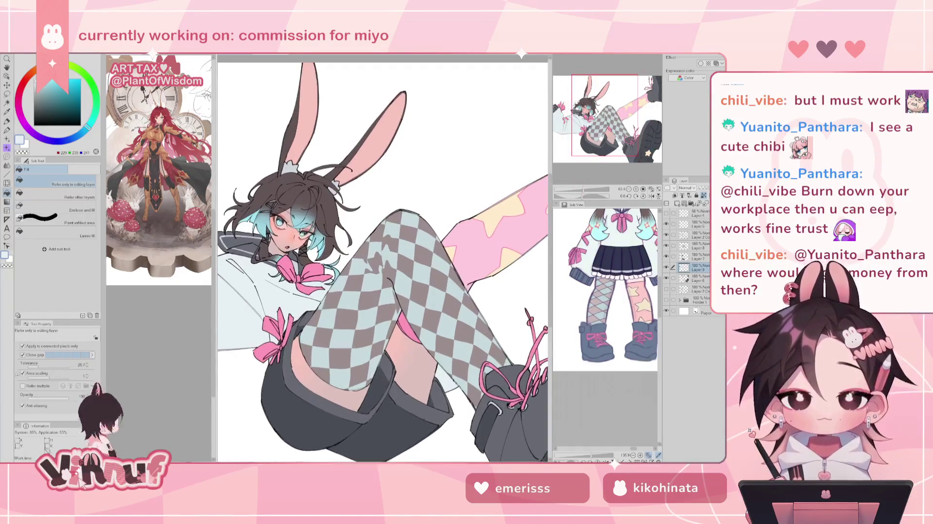
Fill the fluff at both bunny-ear bases with a sampled pale blue-grey
{"action": "scroll", "coordinate": [256, 255], "scroll_direction": "up", "scroll_amount": 1}
{"action": "scroll", "coordinate": [256, 255], "scroll_direction": "up", "scroll_amount": 1}
{"action": "left_click", "coordinate": [393, 272], "text": "alt"}
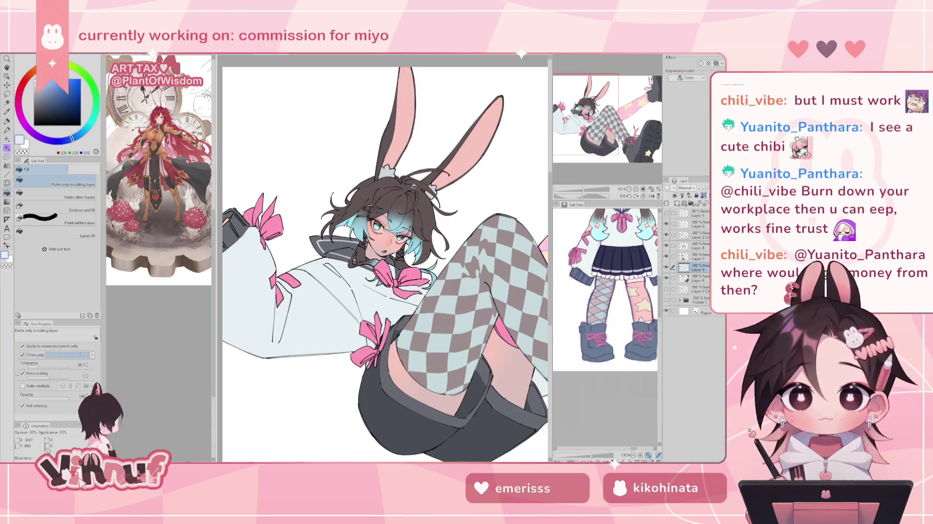
{"action": "left_click", "coordinate": [386, 171]}
{"action": "left_click", "coordinate": [404, 166]}
{"action": "left_click", "coordinate": [432, 191]}
{"action": "left_click", "coordinate": [434, 189]}
Review the figure mirrored and zoomed on the head and torso, then restore the light blue jacket colouring
{"action": "key", "text": "ctrl+minus"}
{"action": "key", "text": "h"}
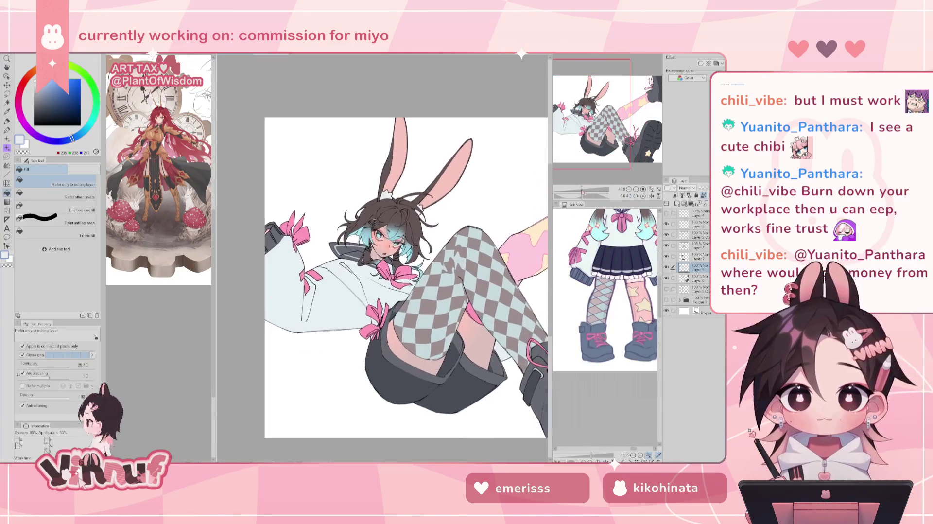
{"action": "key", "text": "h"}
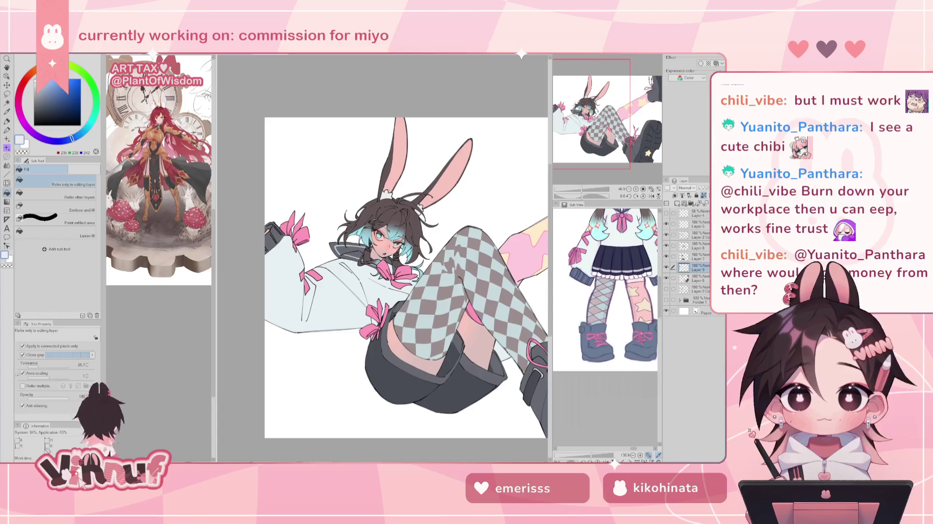
{"action": "scroll", "coordinate": [391, 273], "scroll_direction": "up", "scroll_amount": 3}
{"action": "scroll", "coordinate": [391, 272], "scroll_direction": "down", "scroll_amount": 5}
{"action": "scroll", "coordinate": [391, 272], "scroll_direction": "up", "scroll_amount": 2}
{"action": "scroll", "coordinate": [391, 272], "scroll_direction": "up", "scroll_amount": 3}
{"action": "scroll", "coordinate": [391, 272], "scroll_direction": "up", "scroll_amount": 2}
{"action": "scroll", "coordinate": [391, 272], "scroll_direction": "up", "scroll_amount": 1}
{"action": "left_click_drag", "start_coordinate": [391, 272], "coordinate": [384, 292]}
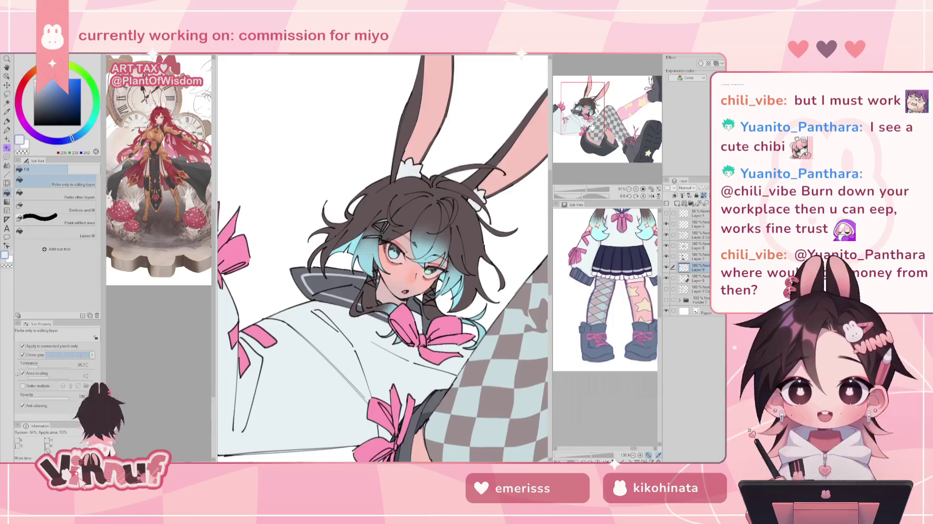
{"action": "scroll", "coordinate": [391, 272], "scroll_direction": "down", "scroll_amount": 5}
{"action": "scroll", "coordinate": [391, 265], "scroll_direction": "up", "scroll_amount": 1}
{"action": "scroll", "coordinate": [391, 265], "scroll_direction": "up", "scroll_amount": 1}
{"action": "scroll", "coordinate": [391, 265], "scroll_direction": "up", "scroll_amount": 1}
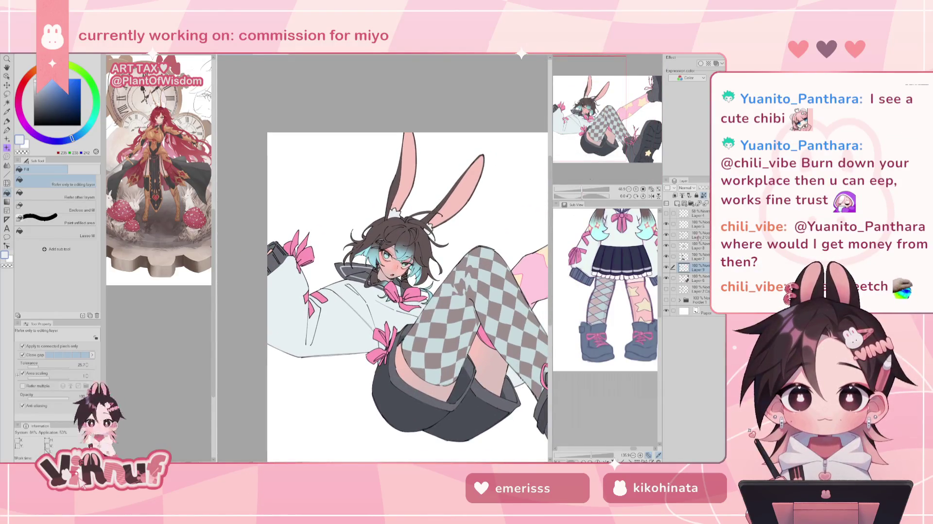
{"action": "scroll", "coordinate": [583, 195], "scroll_direction": "down", "scroll_amount": 1}
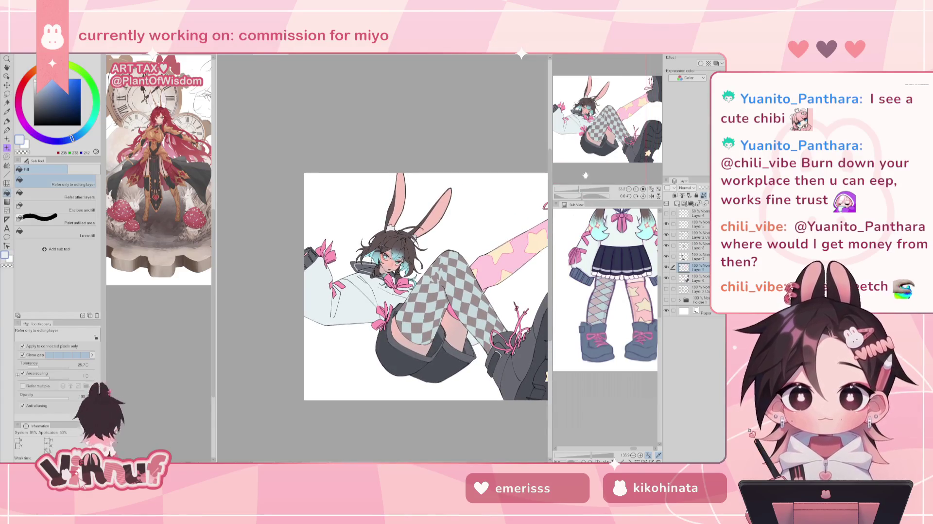
{"action": "key", "text": "ctrl+v"}
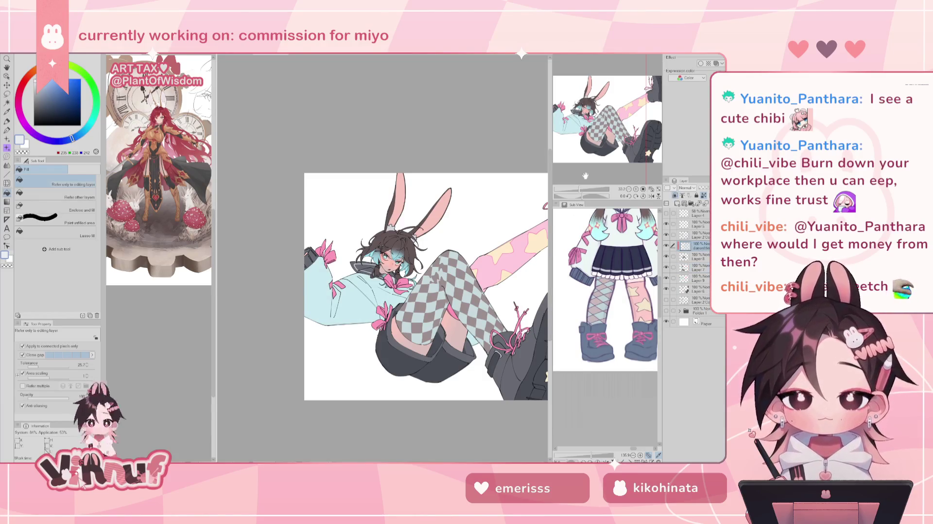
Sample the face's light blue and paint over the checkered stockings in teal with the Pen
{"action": "left_click", "coordinate": [377, 263], "text": "alt"}
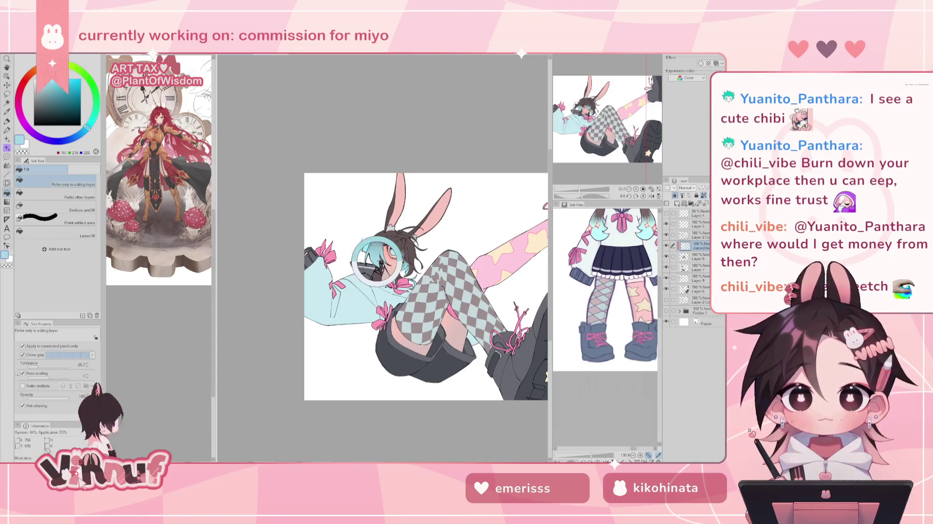
{"action": "left_click_drag", "start_coordinate": [377, 262], "coordinate": [375, 257]}
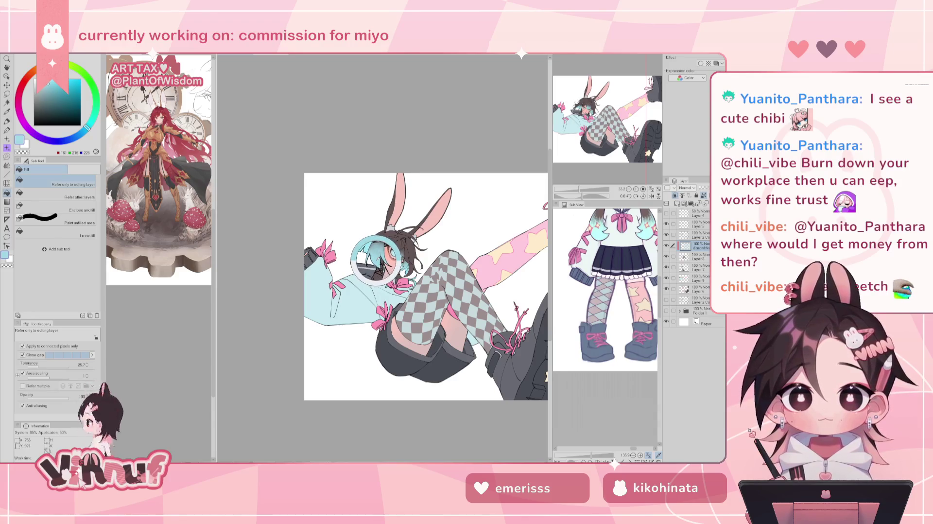
{"action": "left_click_drag", "start_coordinate": [378, 254], "coordinate": [377, 258]}
{"action": "key", "text": "p"}
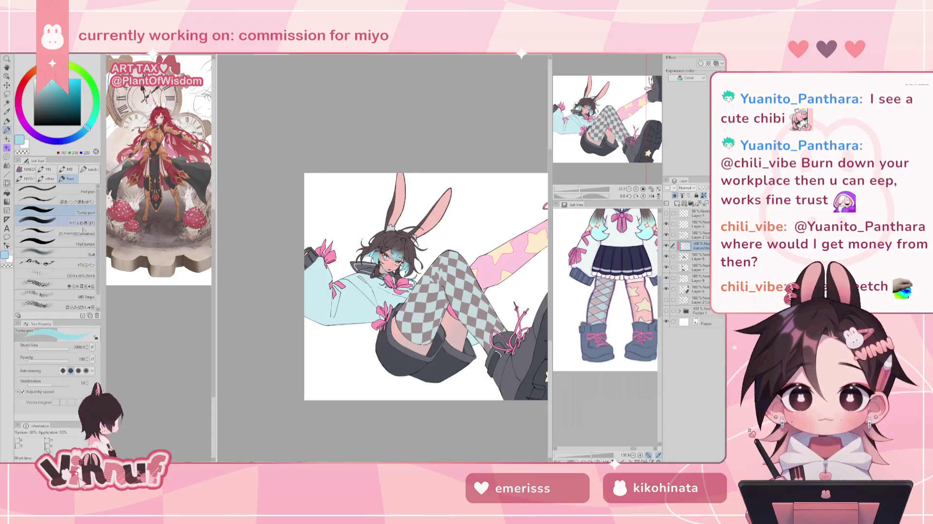
{"action": "left_click_drag", "start_coordinate": [451, 292], "coordinate": [491, 332]}
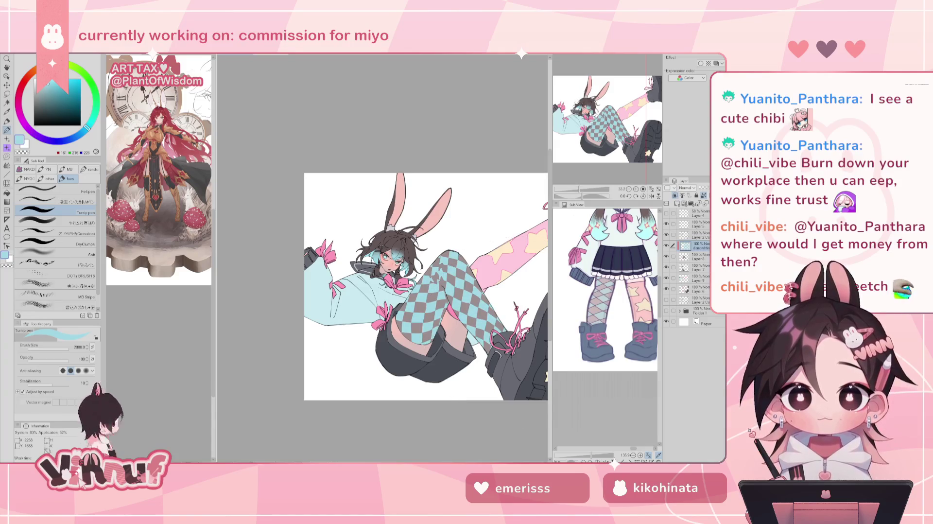
{"action": "key", "text": "ctrl+u"}
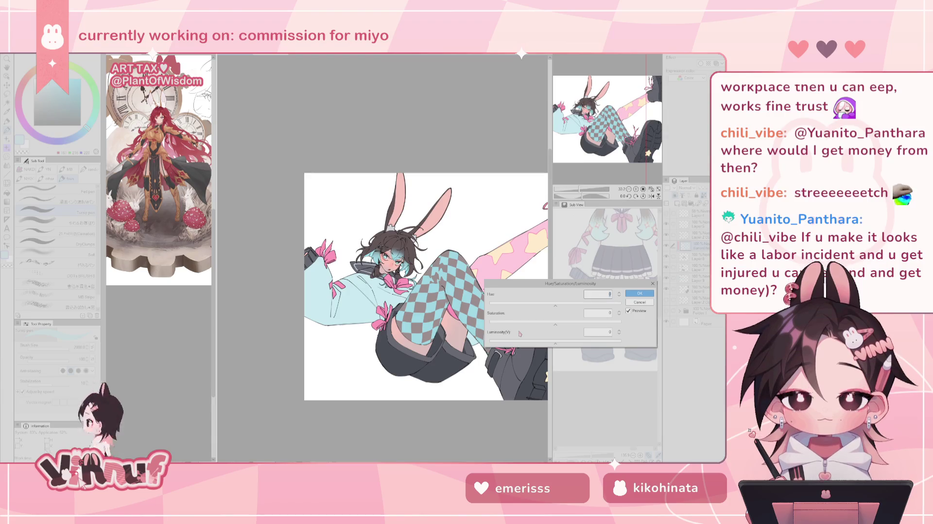
Set Saturation to -50 and Luminosity to 5 and apply the adjustment
{"action": "left_click_drag", "start_coordinate": [555, 322], "coordinate": [534, 324]}
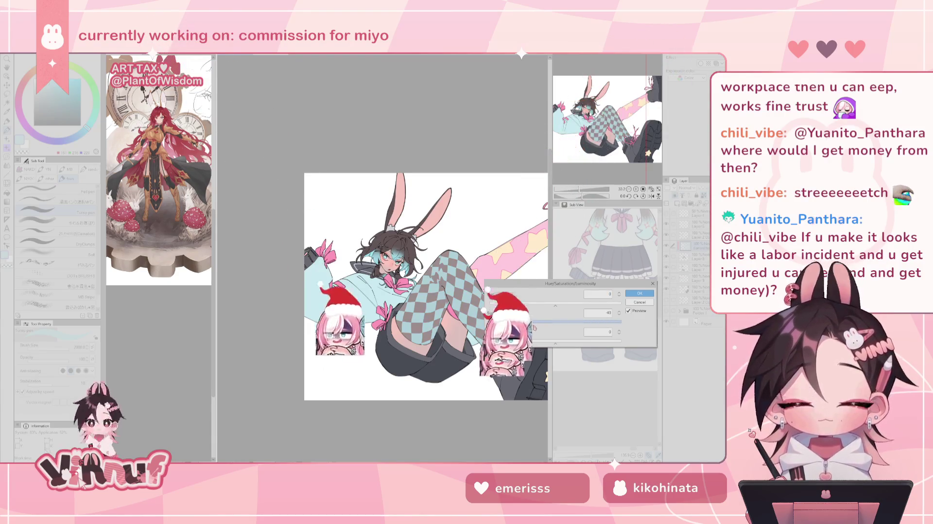
{"action": "left_click", "coordinate": [525, 322]}
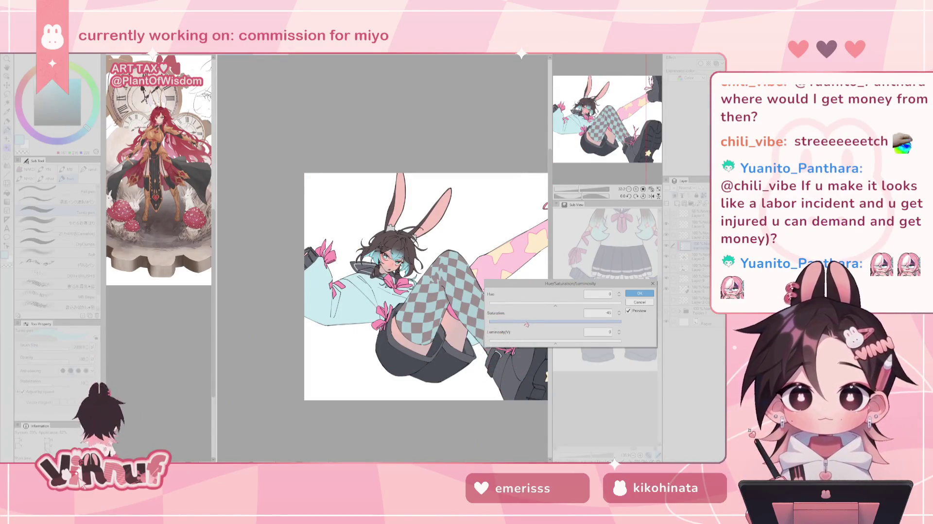
{"action": "left_click", "coordinate": [557, 346]}
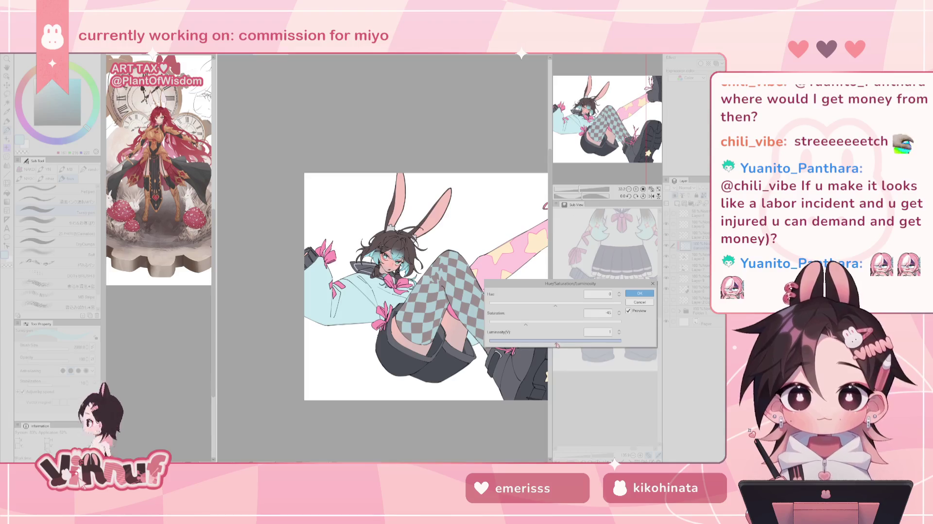
{"action": "left_click", "coordinate": [562, 340]}
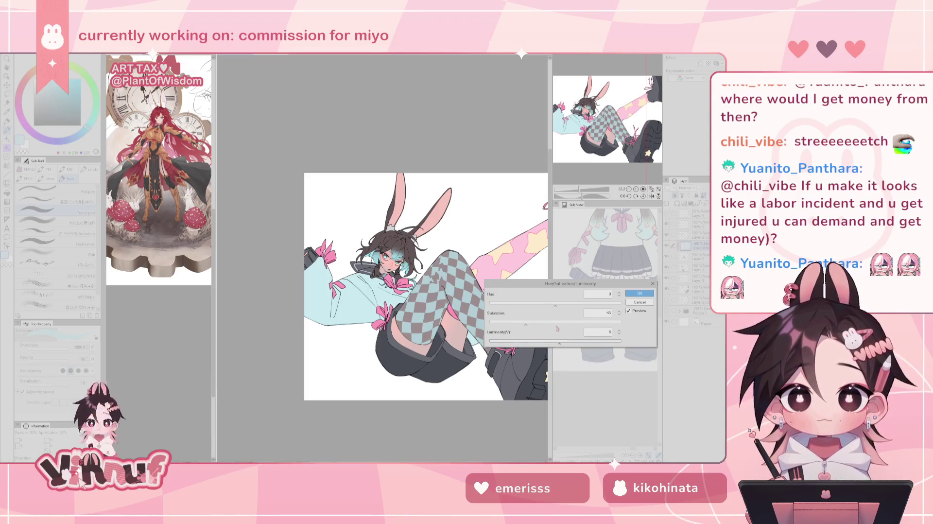
{"action": "left_click", "coordinate": [522, 321]}
{"action": "left_click", "coordinate": [640, 293]}
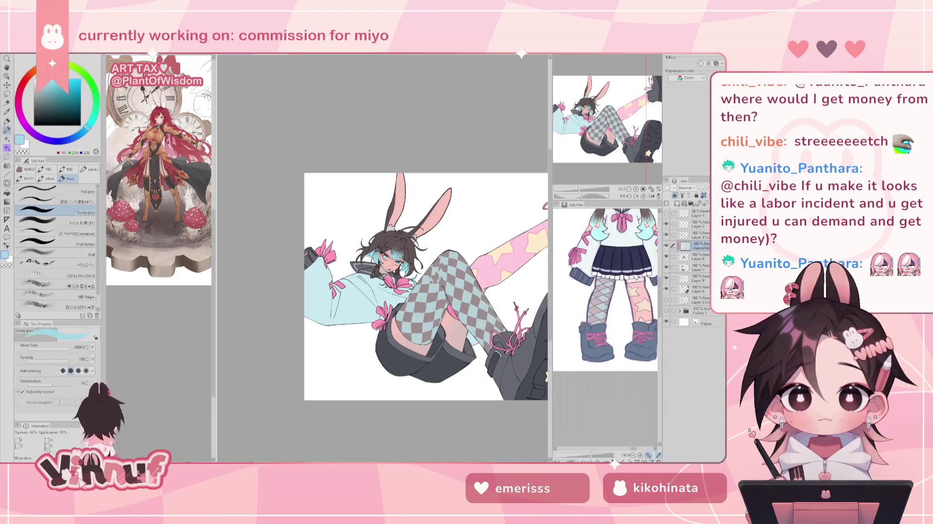
Delete the diamond tex layer and fill the jacket sleeve with a paler blue
{"action": "key", "text": "ctrl+e"}
{"action": "left_click", "coordinate": [698, 266]}
{"action": "left_click", "coordinate": [360, 295], "text": "alt"}
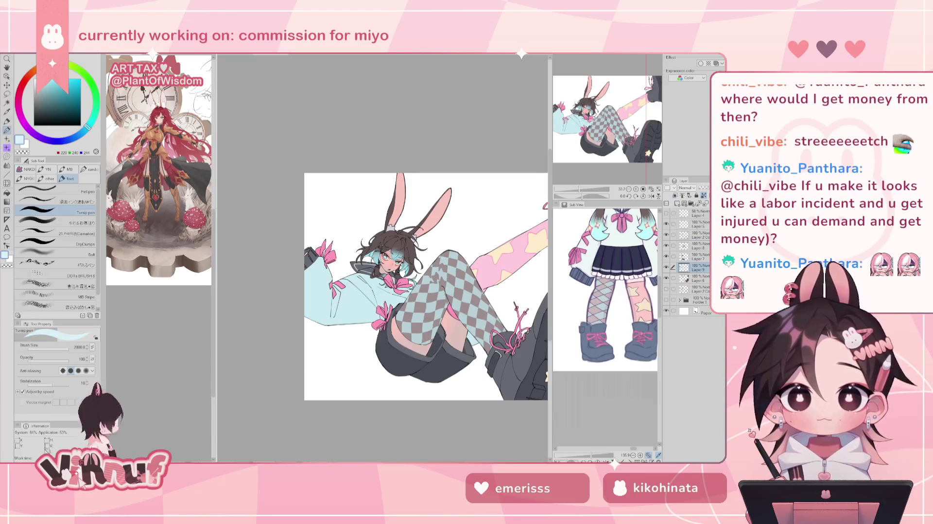
{"action": "key", "text": "g"}
{"action": "left_click", "coordinate": [357, 291]}
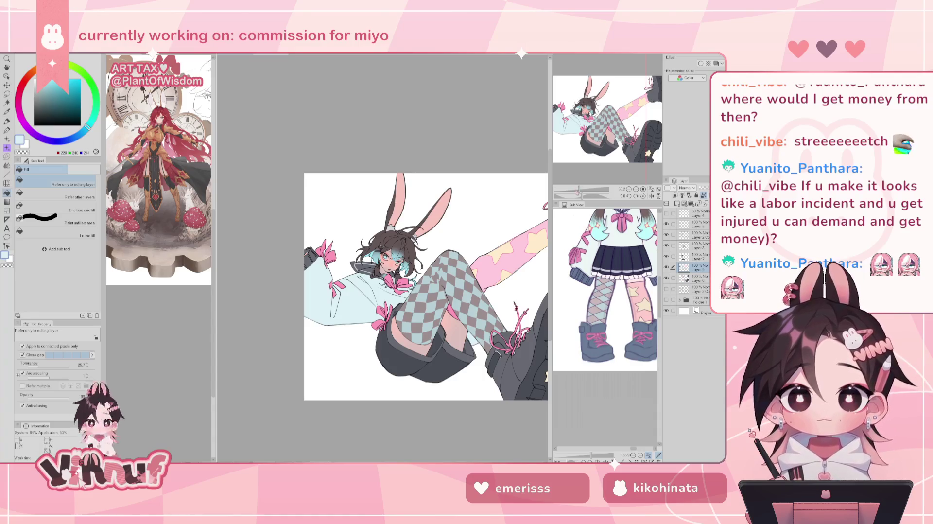
Shift the colour hue toward cyan, then set up the Pen with dark grey at size 10
{"action": "scroll", "coordinate": [386, 252], "scroll_direction": "up", "scroll_amount": 3}
{"action": "scroll", "coordinate": [386, 252], "scroll_direction": "up", "scroll_amount": 3}
{"action": "scroll", "coordinate": [383, 258], "scroll_direction": "up", "scroll_amount": 2}
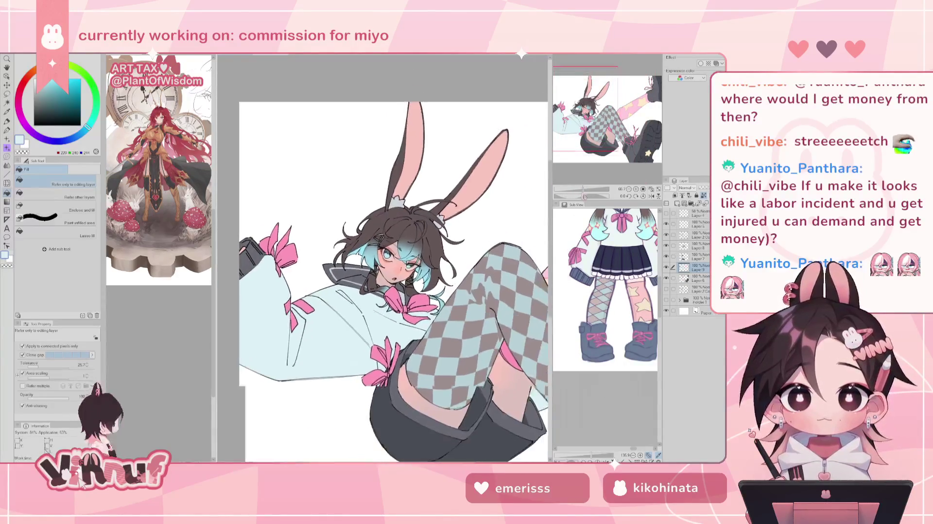
{"action": "scroll", "coordinate": [384, 257], "scroll_direction": "up", "scroll_amount": 1}
{"action": "scroll", "coordinate": [384, 257], "scroll_direction": "up", "scroll_amount": 1}
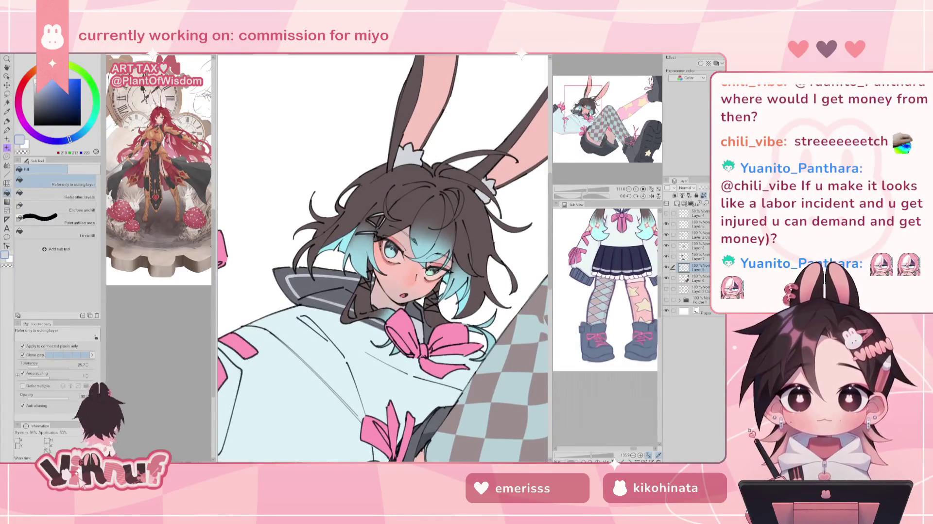
{"action": "left_click_drag", "start_coordinate": [73, 141], "coordinate": [90, 135]}
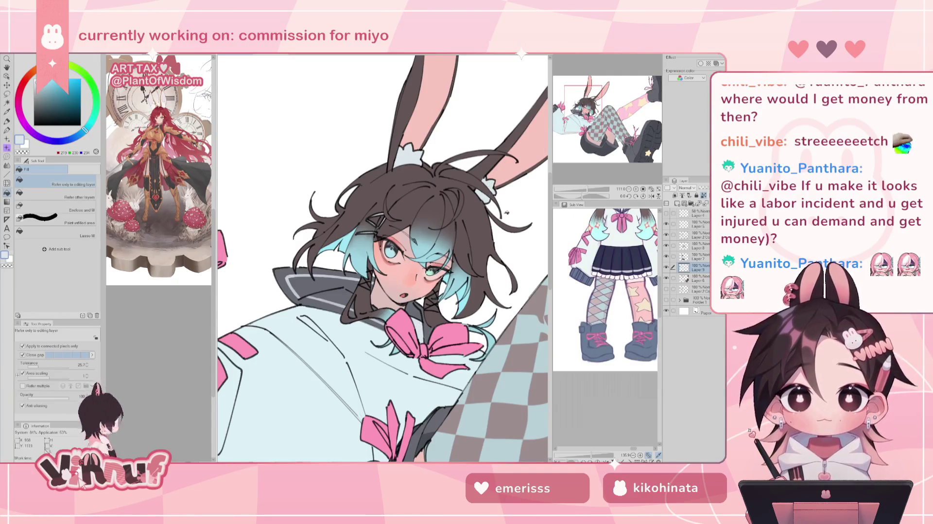
{"action": "left_click", "coordinate": [429, 329], "text": "alt"}
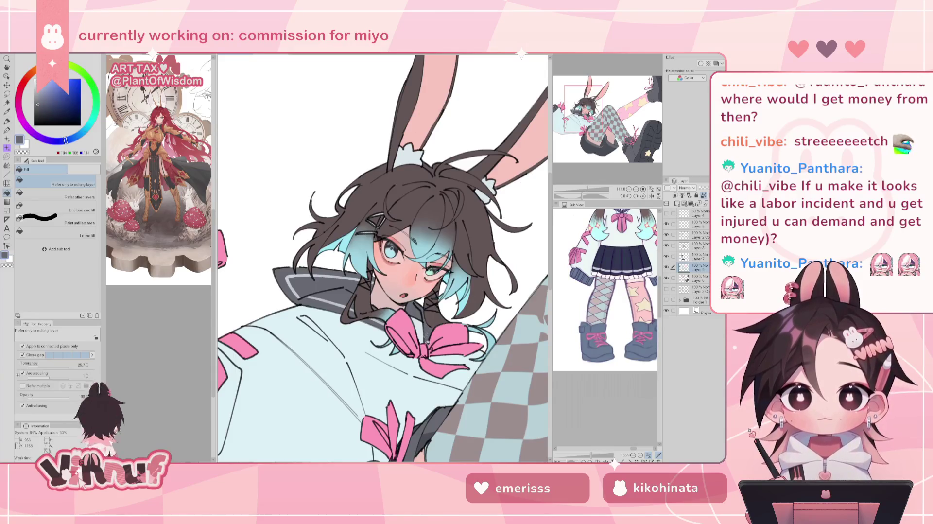
{"action": "key", "text": "p"}
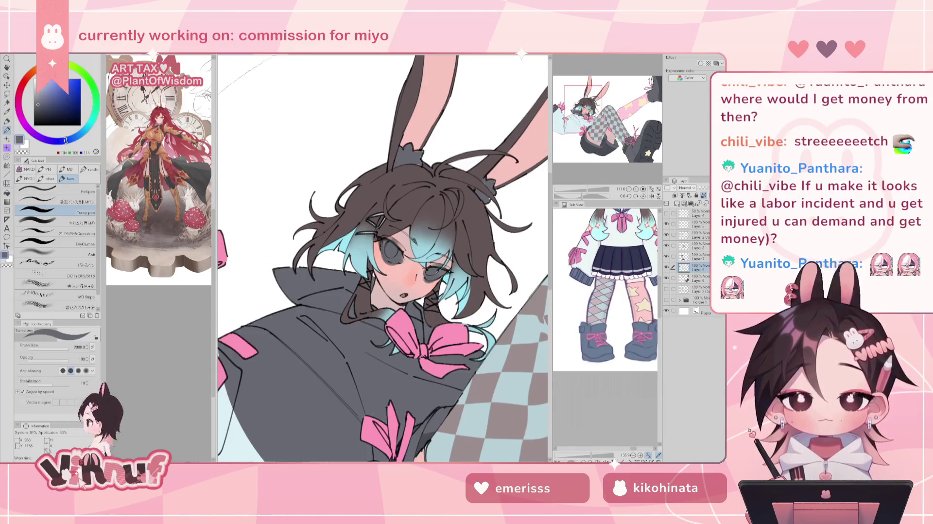
{"action": "left_click", "coordinate": [44, 344]}
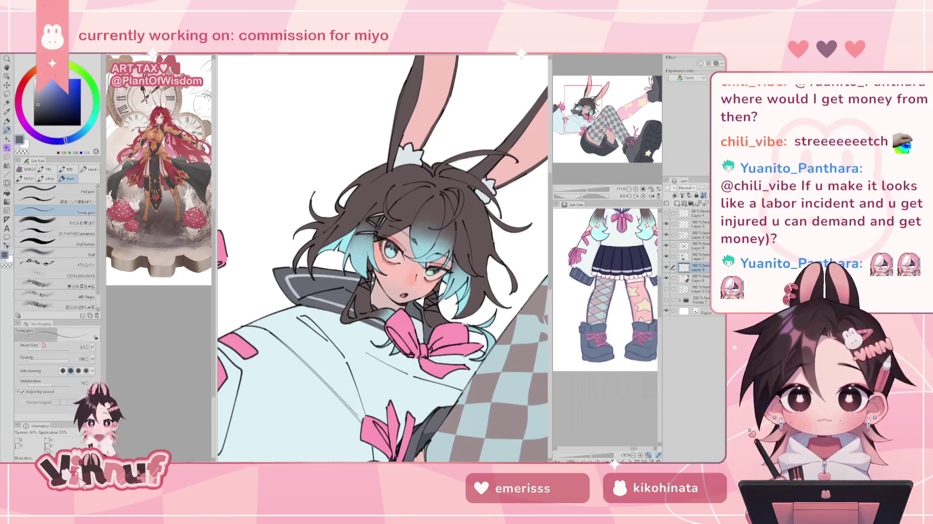
{"action": "left_click_drag", "start_coordinate": [46, 349], "coordinate": [49, 349]}
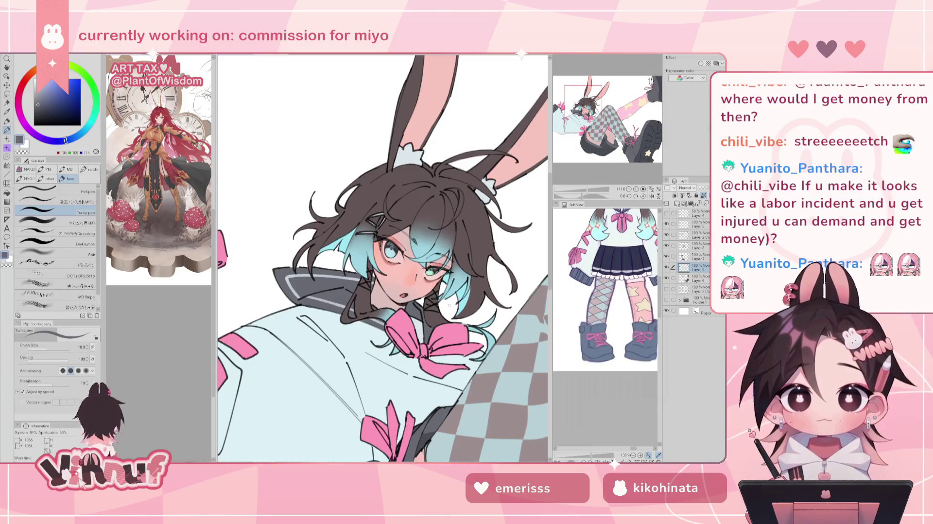
{"action": "left_click_drag", "start_coordinate": [586, 189], "coordinate": [592, 191]}
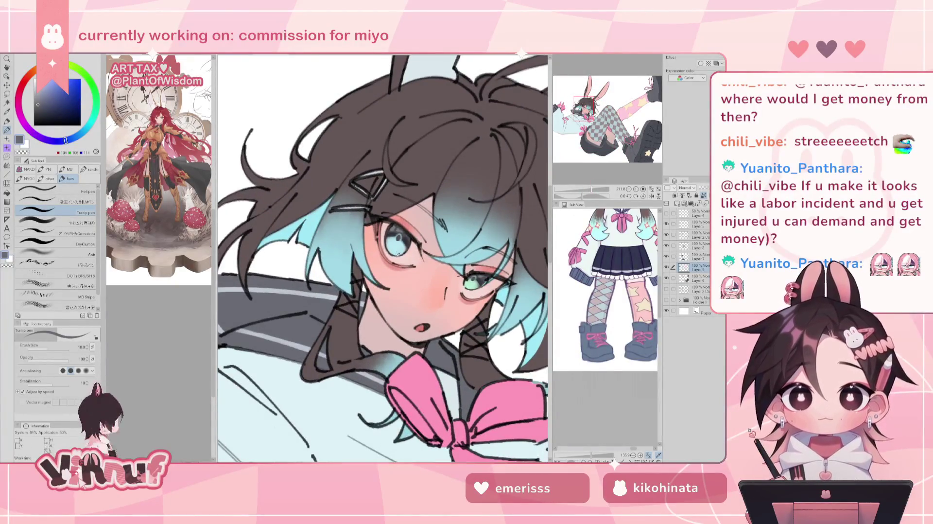
Sample a greener cyan from the eye and compare the hair with Layer 7 toggled
{"action": "left_click", "coordinate": [397, 250], "text": "alt"}
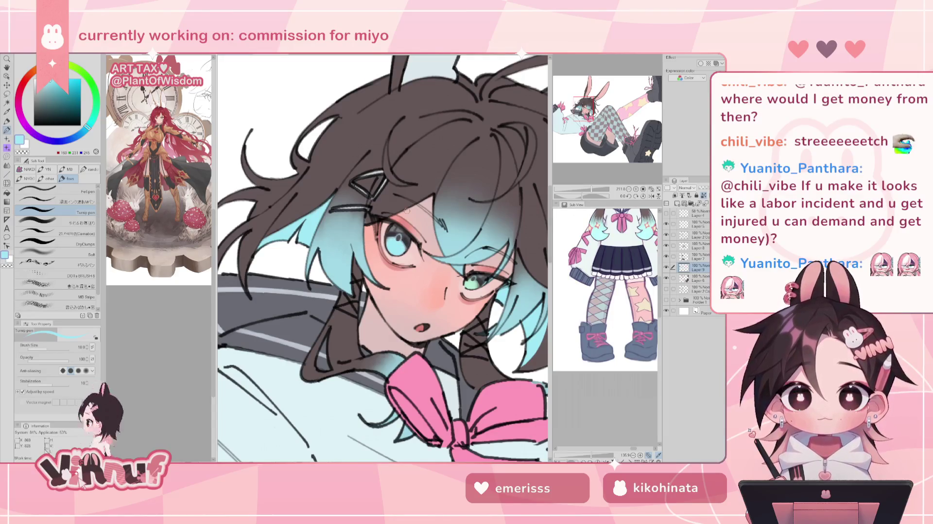
{"action": "left_click_drag", "start_coordinate": [97, 113], "coordinate": [94, 117]}
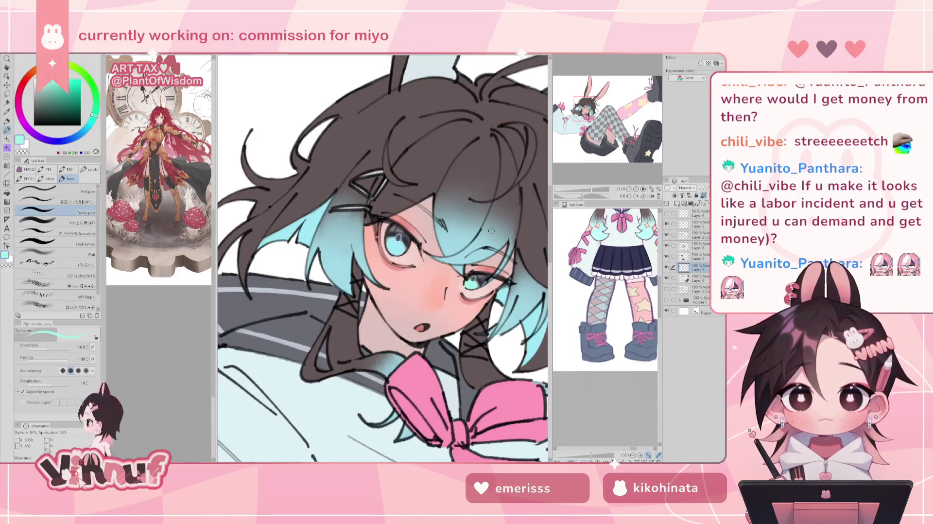
{"action": "left_click", "coordinate": [693, 246]}
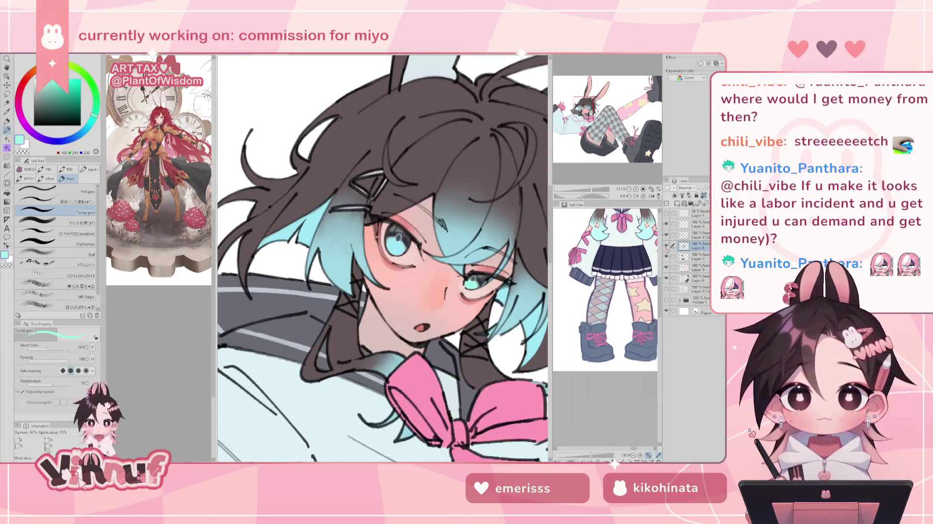
{"action": "left_click", "coordinate": [695, 256]}
{"action": "left_click", "coordinate": [666, 256]}
{"action": "left_click", "coordinate": [667, 256]}
{"action": "left_click_drag", "start_coordinate": [592, 189], "coordinate": [580, 196]}
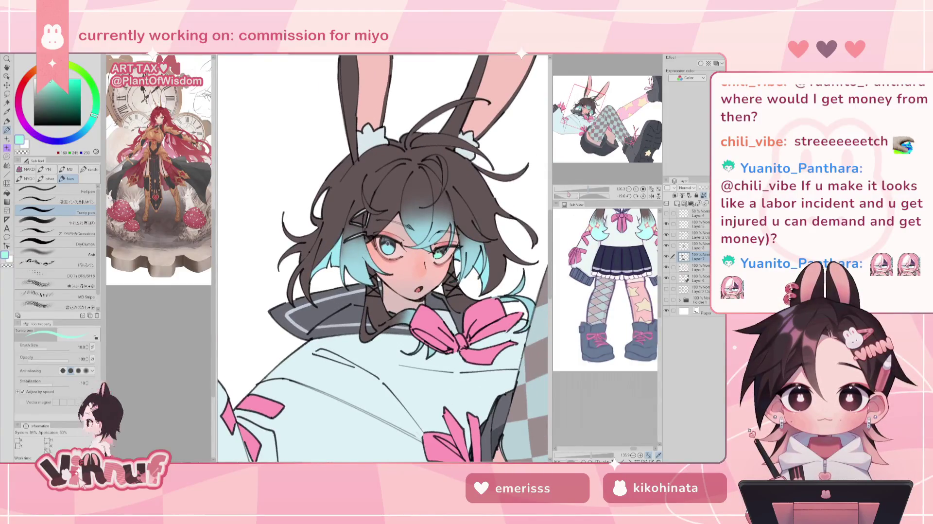
Sample and slightly darken the hair-tip light blue, using a soft brush about 30
{"action": "left_click", "coordinate": [354, 304], "text": "alt"}
{"action": "left_click", "coordinate": [696, 268]}
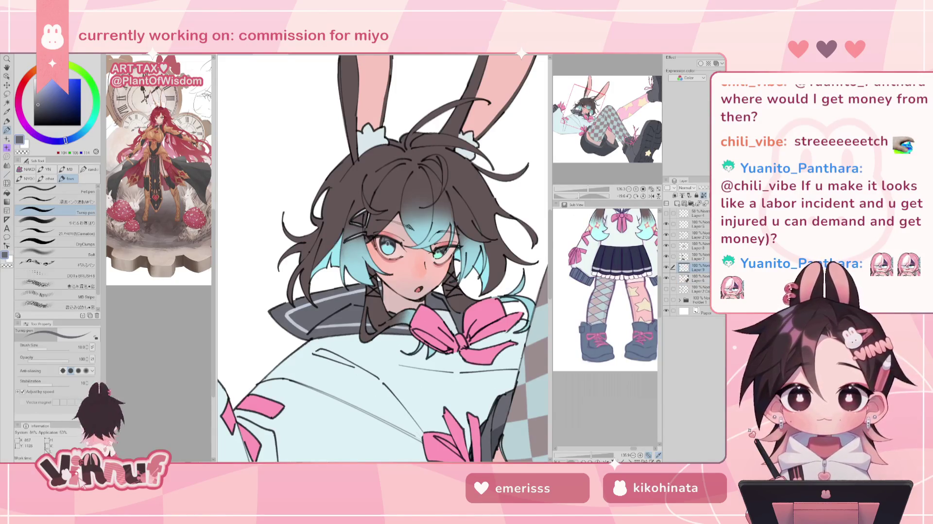
{"action": "left_click", "coordinate": [694, 256]}
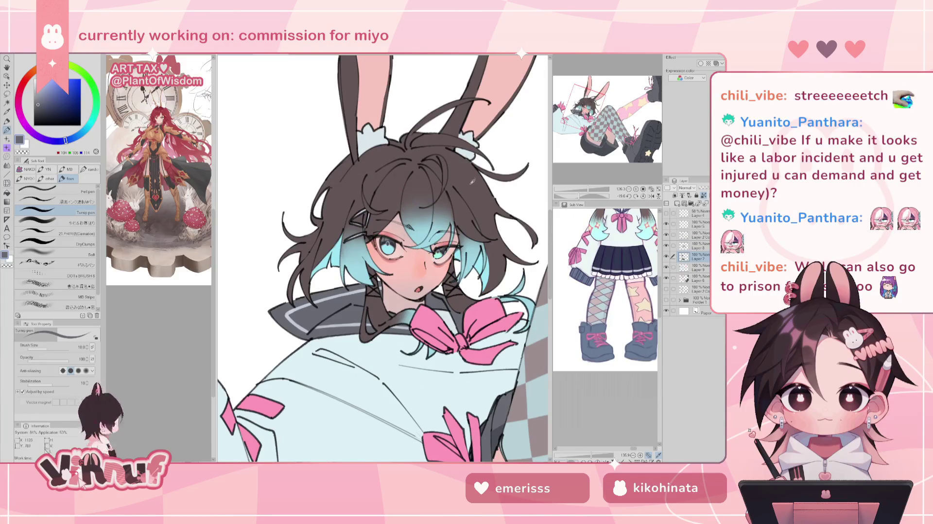
{"action": "left_click", "coordinate": [368, 267], "text": "alt"}
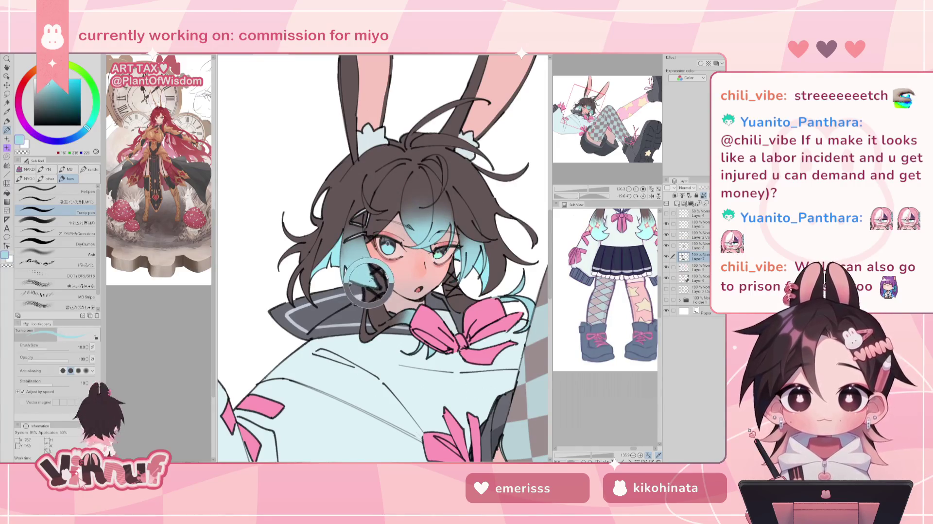
{"action": "left_click", "coordinate": [79, 133]}
{"action": "left_click_drag", "start_coordinate": [87, 129], "coordinate": [85, 131]}
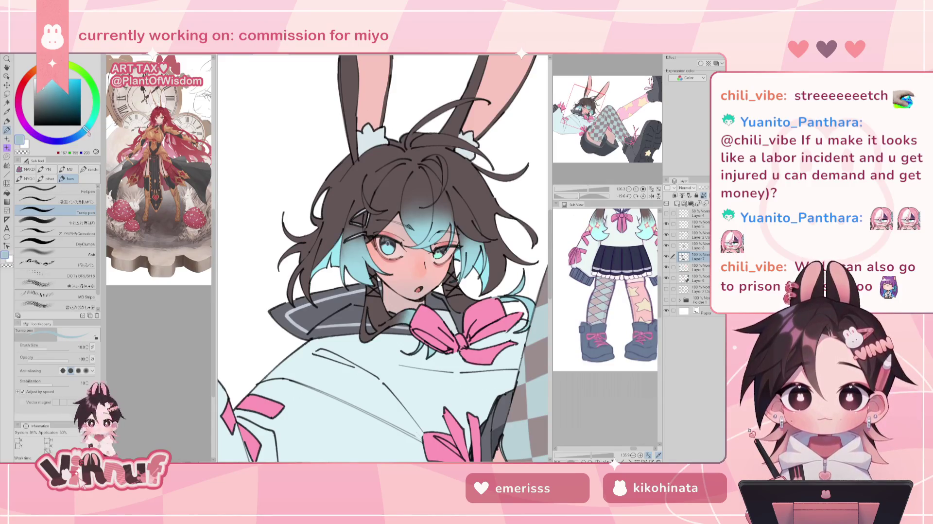
{"action": "left_click", "coordinate": [73, 222]}
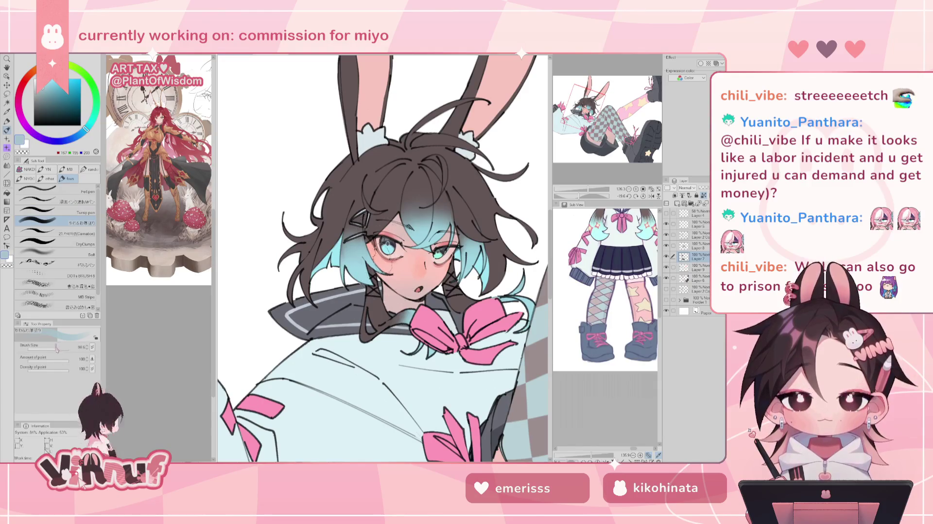
{"action": "left_click_drag", "start_coordinate": [54, 348], "coordinate": [52, 347]}
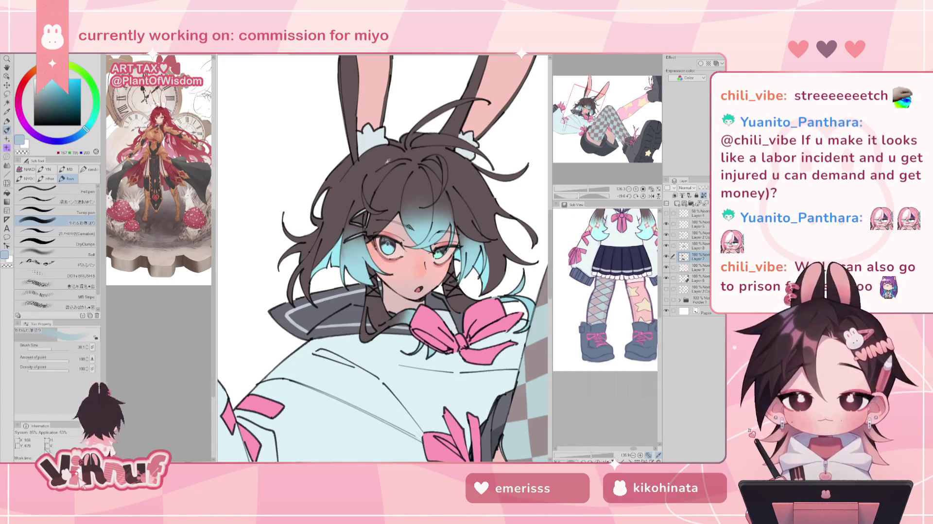
With hair dark brown and the pen on Layer 7, cover the cyan left of the face and right bangs
{"action": "left_click", "coordinate": [390, 161], "text": "alt"}
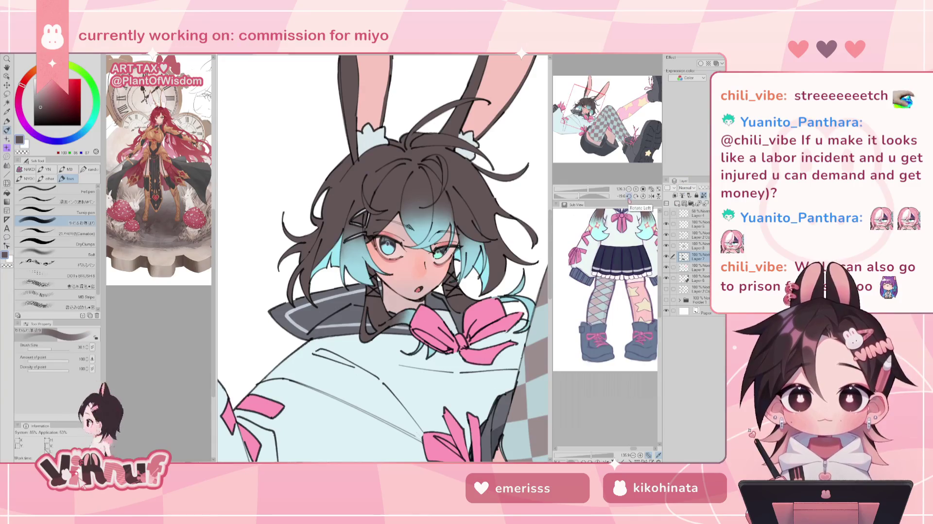
{"action": "left_click", "coordinate": [695, 234]}
{"action": "key", "text": "e"}
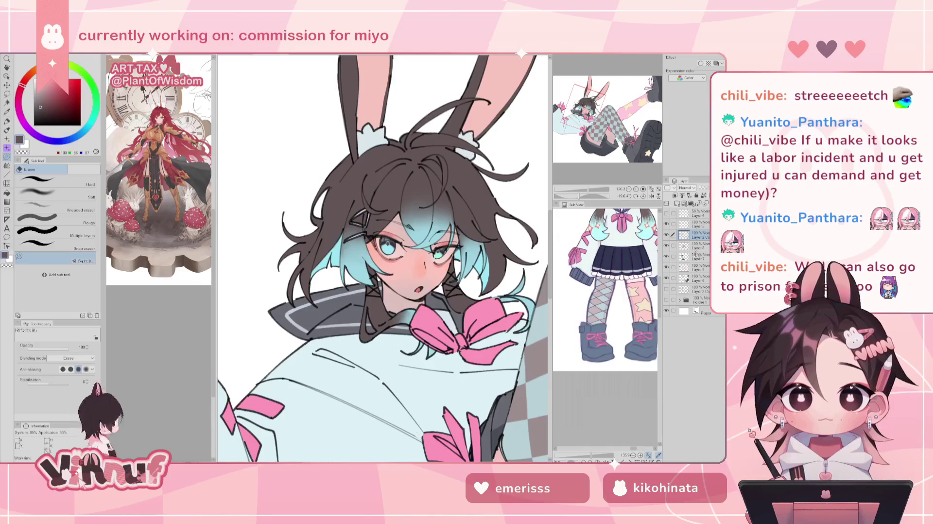
{"action": "left_click", "coordinate": [697, 258]}
{"action": "key", "text": "b"}
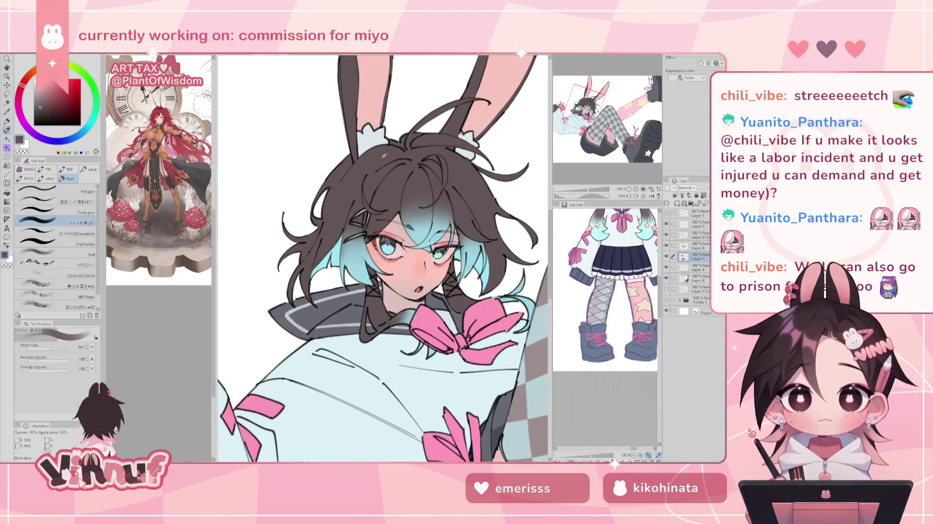
{"action": "left_click", "coordinate": [70, 244]}
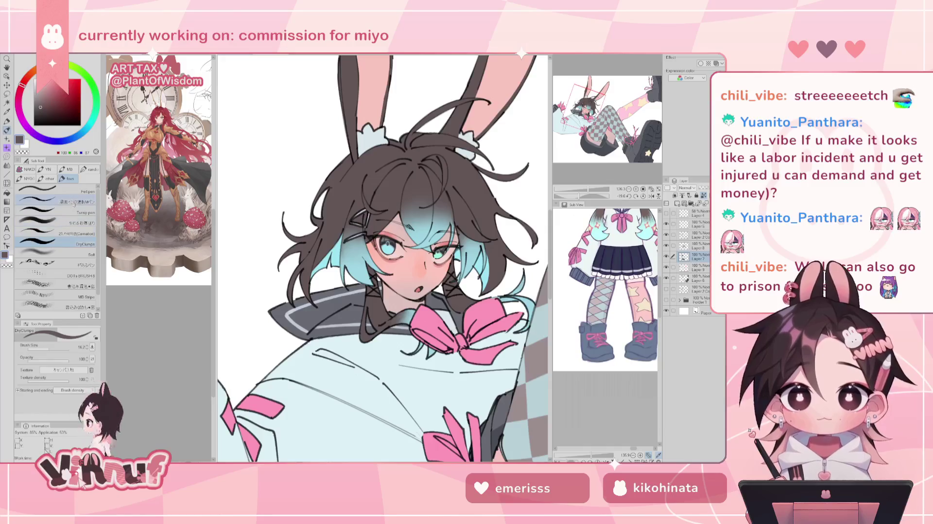
{"action": "left_click", "coordinate": [59, 210]}
{"action": "left_click", "coordinate": [63, 347]}
{"action": "left_click_drag", "start_coordinate": [62, 347], "coordinate": [68, 347]}
{"action": "mouse_move", "coordinate": [320, 272]}
{"action": "left_mouse_down"}
{"action": "mouse_move", "coordinate": [379, 195]}
{"action": "mouse_move", "coordinate": [466, 272]}
{"action": "left_mouse_up"}
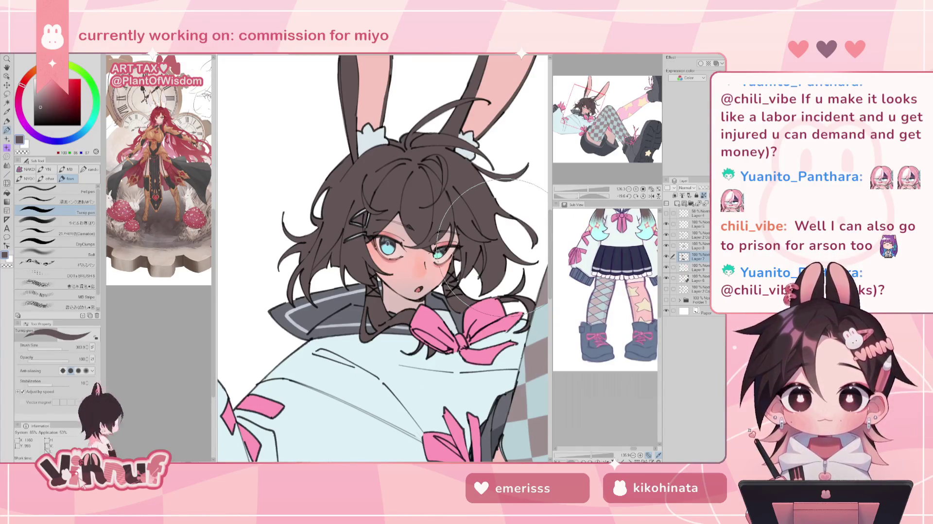
Shade blue-grey over the hair left of the eye with a soft airbrush sized about 119
{"action": "left_click", "coordinate": [426, 387], "text": "alt"}
{"action": "left_click", "coordinate": [532, 385], "text": "alt"}
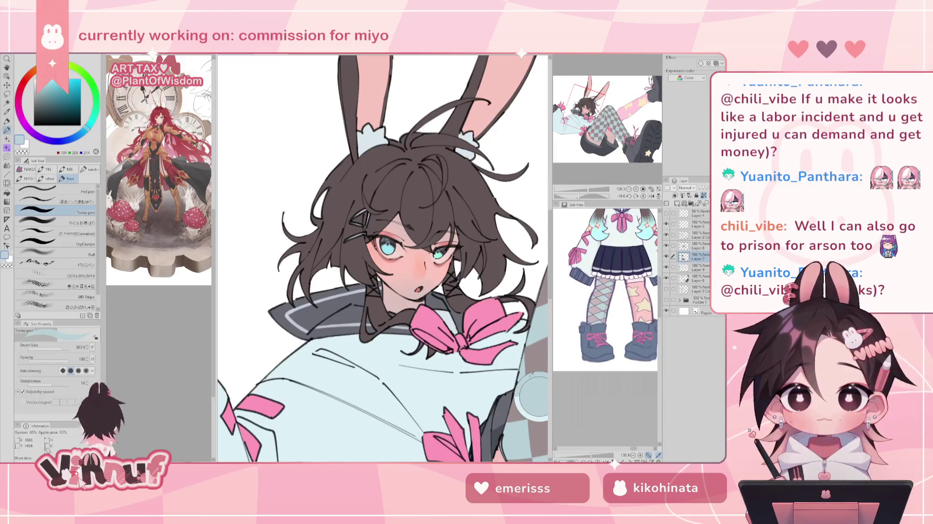
{"action": "left_click", "coordinate": [56, 222]}
{"action": "left_click_drag", "start_coordinate": [55, 349], "coordinate": [61, 350]}
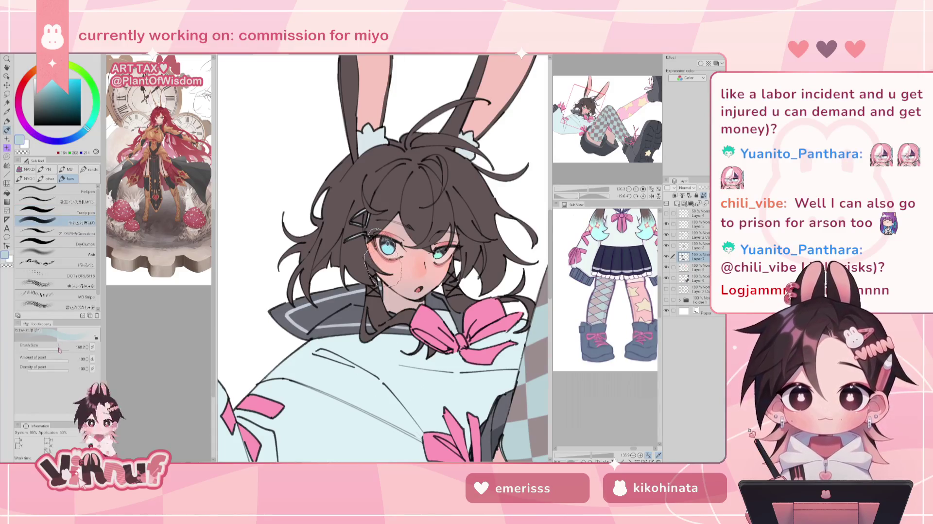
{"action": "left_click_drag", "start_coordinate": [376, 264], "coordinate": [381, 238]}
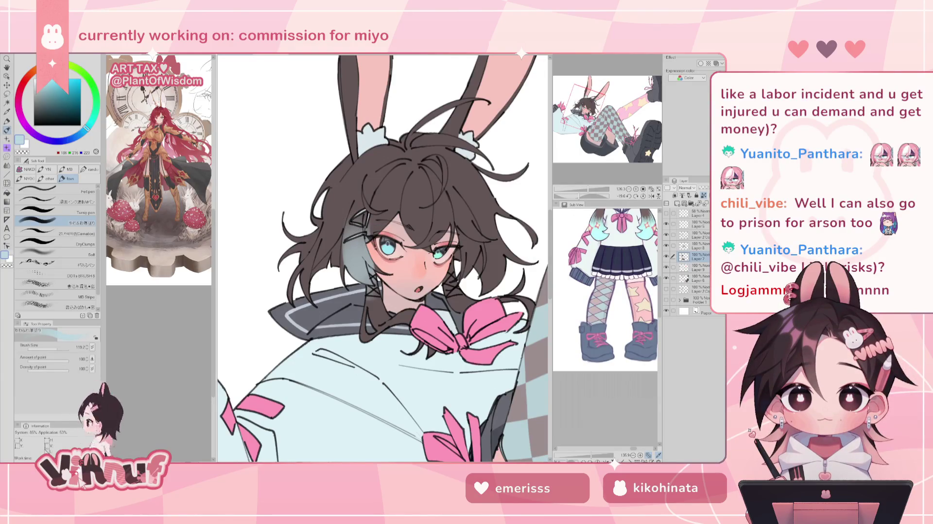
Undo and redo the blue-grey hair stroke repeatedly to compare before and after
{"action": "key", "text": "ctrl+z"}
{"action": "key", "text": "ctrl+y"}
{"action": "key", "text": "ctrl+z"}
{"action": "key", "text": "ctrl+y"}
{"action": "key", "text": "ctrl+z"}
{"action": "key", "text": "ctrl+y"}
{"action": "key", "text": "ctrl+z"}
{"action": "key", "text": "ctrl+y"}
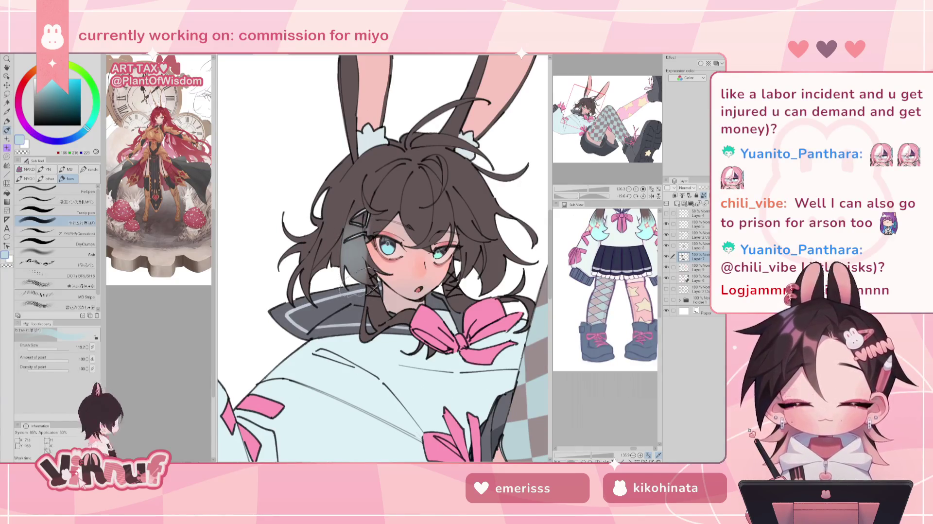
{"action": "key", "text": "ctrl+z"}
{"action": "key", "text": "ctrl+y"}
{"action": "key", "text": "ctrl+z"}
{"action": "key", "text": "ctrl+y"}
{"action": "key", "text": "ctrl+z"}
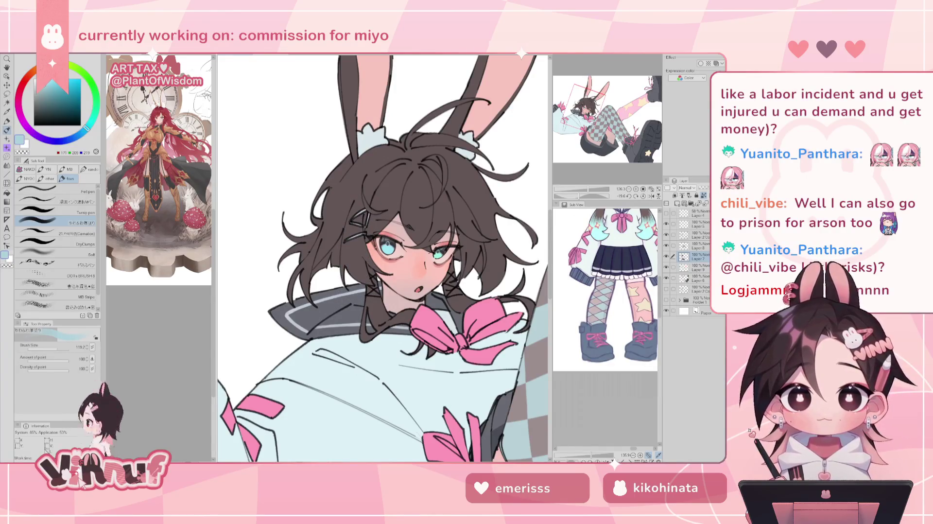
{"action": "key", "text": "ctrl+y"}
{"action": "key", "text": "ctrl+z"}
{"action": "key", "text": "ctrl+y"}
{"action": "key", "text": "ctrl+z"}
{"action": "key", "text": "ctrl+y"}
{"action": "key", "text": "ctrl+z"}
{"action": "key", "text": "ctrl+y"}
Airbrush light blue into the hair ends left of the eye and right of the right eye
{"action": "mouse_move", "coordinate": [357, 272]}
{"action": "left_mouse_down"}
{"action": "mouse_move", "coordinate": [340, 258]}
{"action": "mouse_move", "coordinate": [374, 287]}
{"action": "left_mouse_up"}
{"action": "mouse_move", "coordinate": [364, 228]}
{"action": "left_mouse_down"}
{"action": "mouse_move", "coordinate": [340, 252]}
{"action": "mouse_move", "coordinate": [362, 289]}
{"action": "mouse_move", "coordinate": [349, 250]}
{"action": "left_mouse_up"}
{"action": "left_click_drag", "start_coordinate": [370, 289], "coordinate": [381, 311]}
{"action": "left_click_drag", "start_coordinate": [340, 223], "coordinate": [359, 248]}
{"action": "left_click_drag", "start_coordinate": [378, 311], "coordinate": [376, 282]}
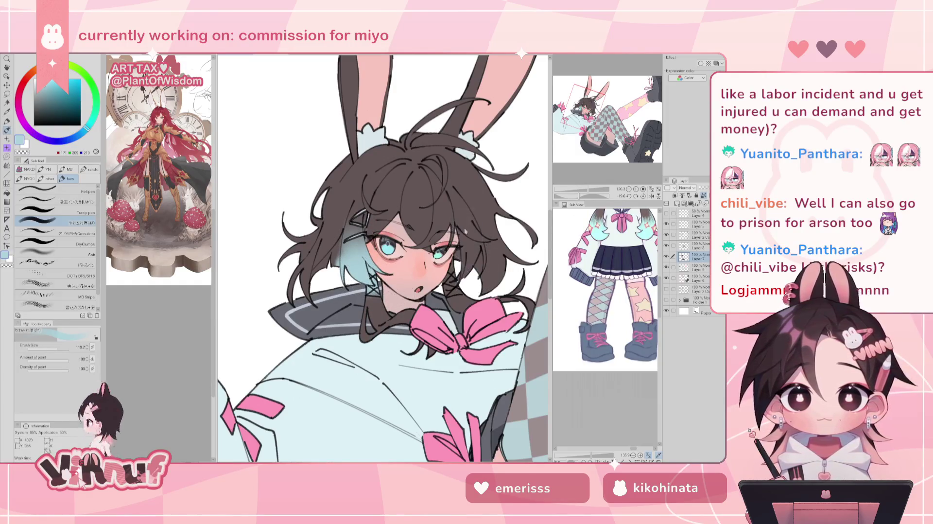
{"action": "mouse_move", "coordinate": [459, 213]}
{"action": "left_mouse_down"}
{"action": "mouse_move", "coordinate": [471, 270]}
{"action": "mouse_move", "coordinate": [464, 279]}
{"action": "left_mouse_up"}
{"action": "mouse_move", "coordinate": [479, 228]}
{"action": "left_mouse_down"}
{"action": "mouse_move", "coordinate": [459, 286]}
{"action": "mouse_move", "coordinate": [486, 253]}
{"action": "mouse_move", "coordinate": [469, 233]}
{"action": "left_mouse_up"}
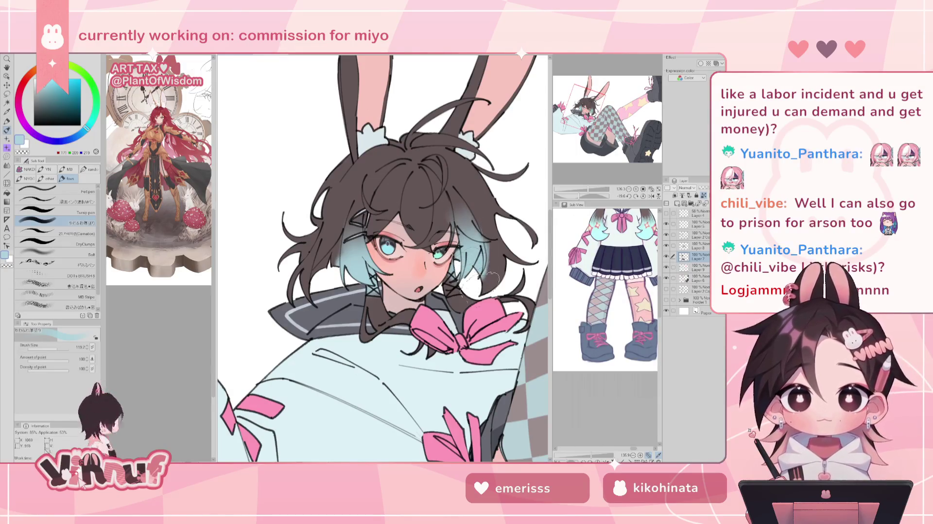
{"action": "key", "text": "ctrl+0"}
{"action": "left_click_drag", "start_coordinate": [577, 196], "coordinate": [593, 198]}
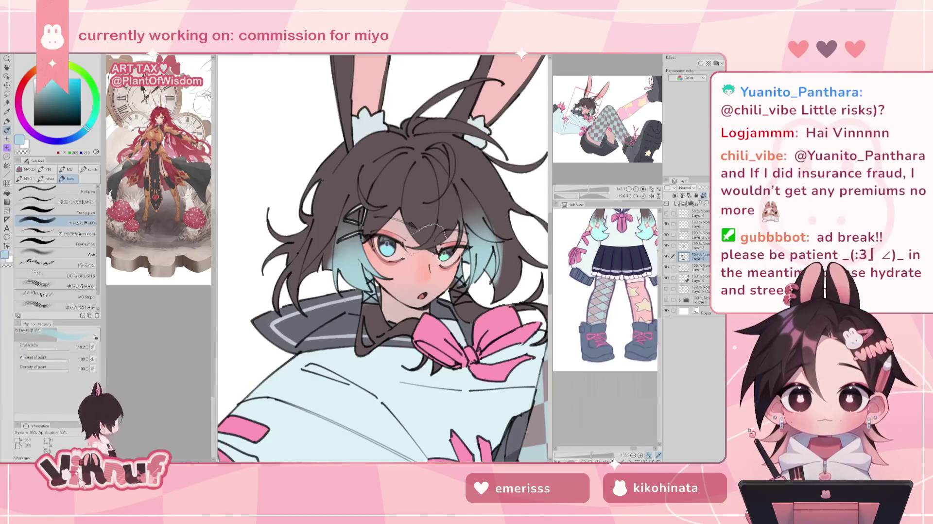
Paint pink blush across the nose and cheeks, resizing the soft brush to about 104
{"action": "mouse_move", "coordinate": [411, 267]}
{"action": "left_mouse_down"}
{"action": "mouse_move", "coordinate": [437, 268]}
{"action": "mouse_move", "coordinate": [433, 274]}
{"action": "left_mouse_up"}
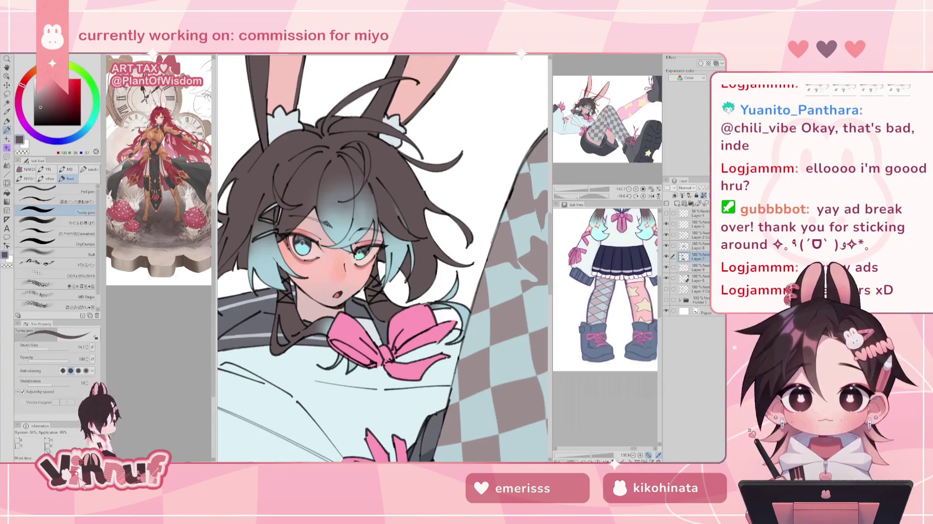
{"action": "left_click", "coordinate": [72, 220]}
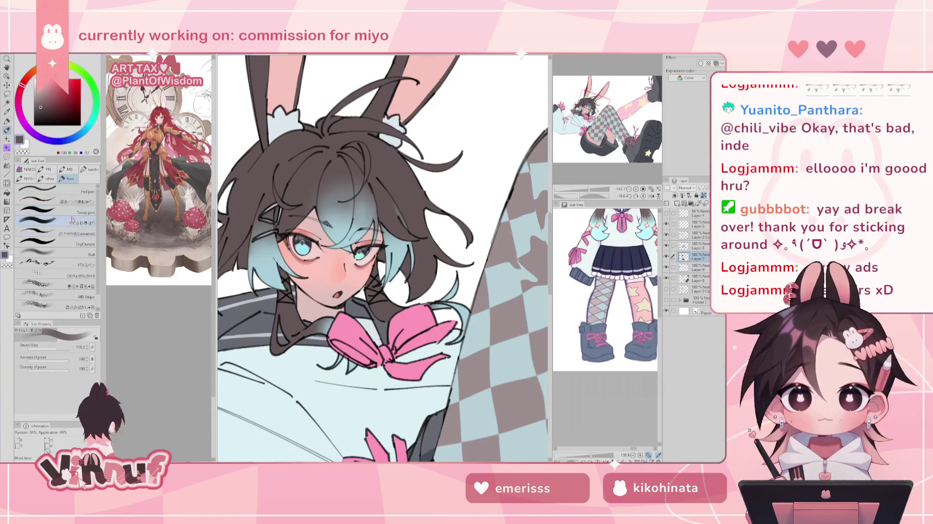
{"action": "left_click", "coordinate": [57, 350]}
{"action": "left_click_drag", "start_coordinate": [57, 350], "coordinate": [51, 350]}
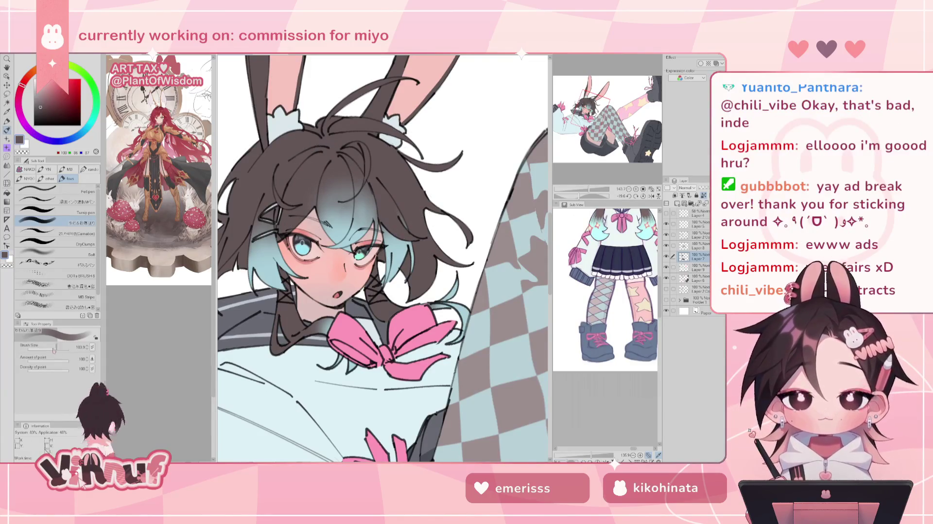
Set the brush size to 157, fit the canvas, and show the reference's head and upper body
{"action": "left_click_drag", "start_coordinate": [55, 349], "coordinate": [51, 349]}
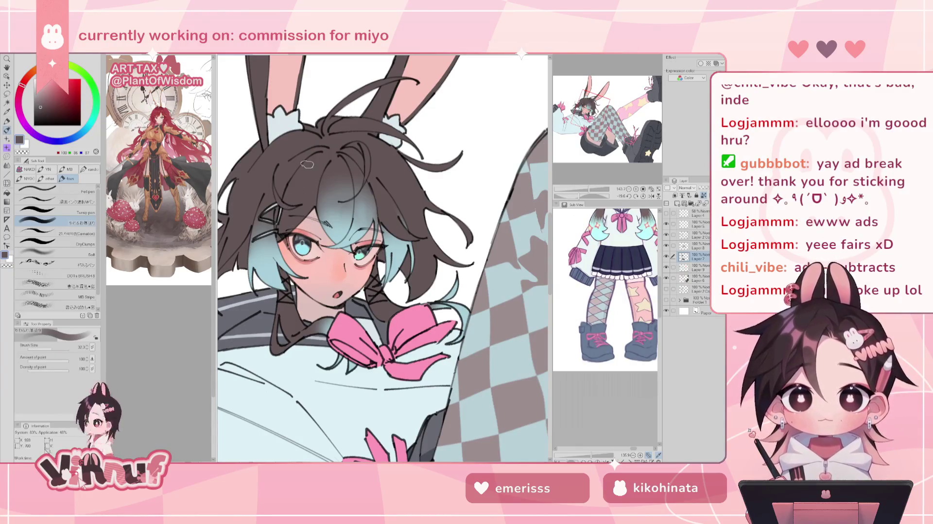
{"action": "left_click", "coordinate": [65, 347]}
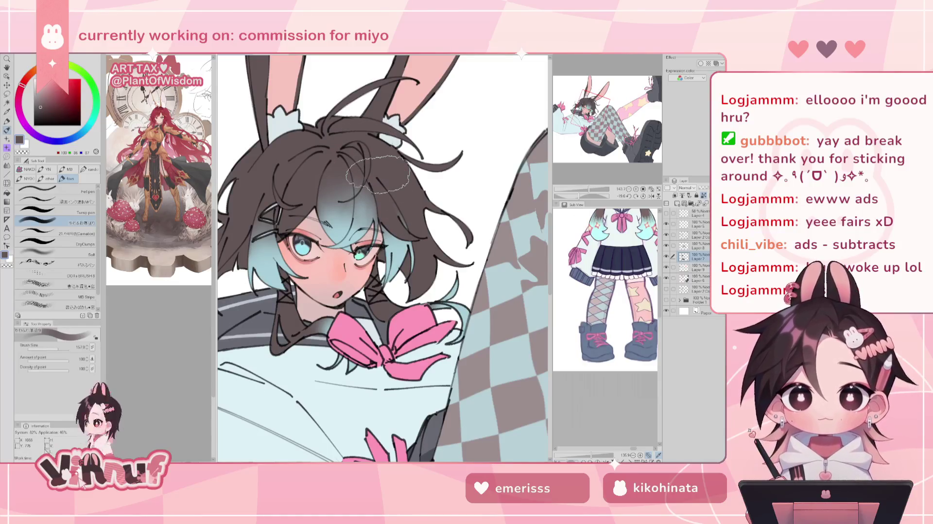
{"action": "key", "text": "ctrl+0"}
{"action": "left_click_drag", "start_coordinate": [620, 249], "coordinate": [609, 317]}
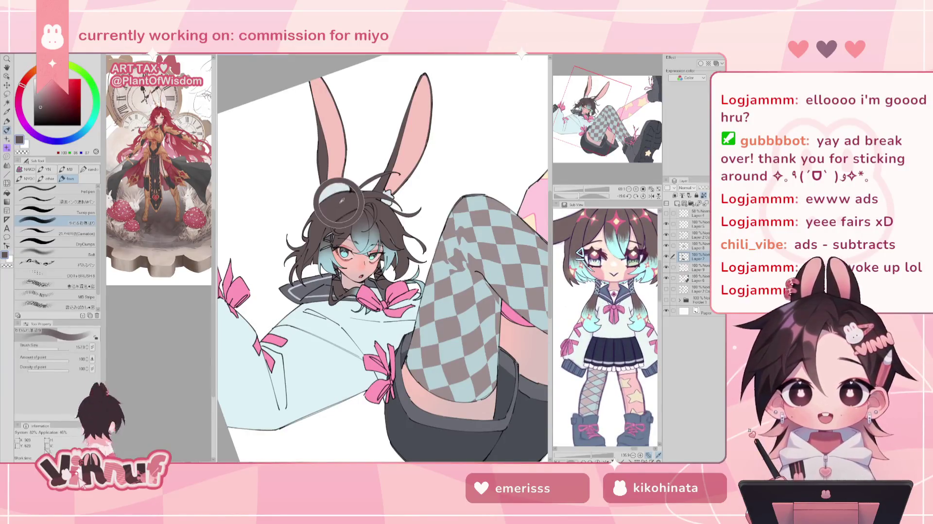
{"action": "left_click", "coordinate": [53, 252]}
{"action": "left_click_drag", "start_coordinate": [56, 349], "coordinate": [63, 349]}
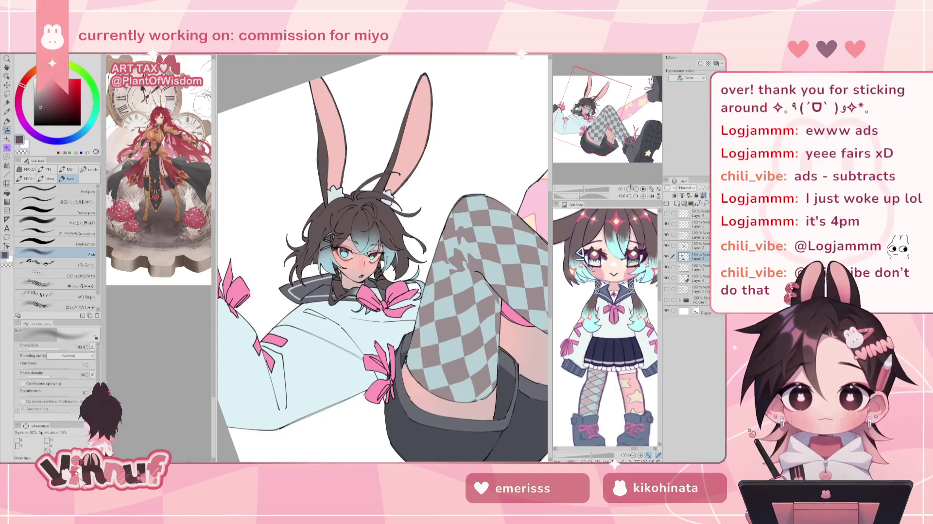
{"action": "left_click", "coordinate": [642, 196]}
{"action": "scroll", "coordinate": [439, 348], "scroll_direction": "up", "scroll_amount": 2}
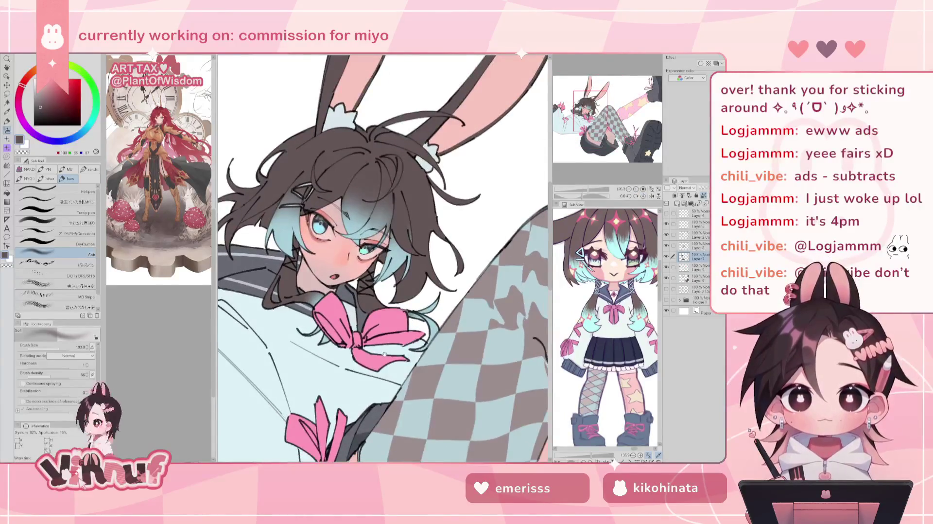
{"action": "scroll", "coordinate": [439, 348], "scroll_direction": "up", "scroll_amount": 1}
{"action": "scroll", "coordinate": [438, 348], "scroll_direction": "up", "scroll_amount": 1}
{"action": "left_click_drag", "start_coordinate": [439, 347], "coordinate": [461, 379]}
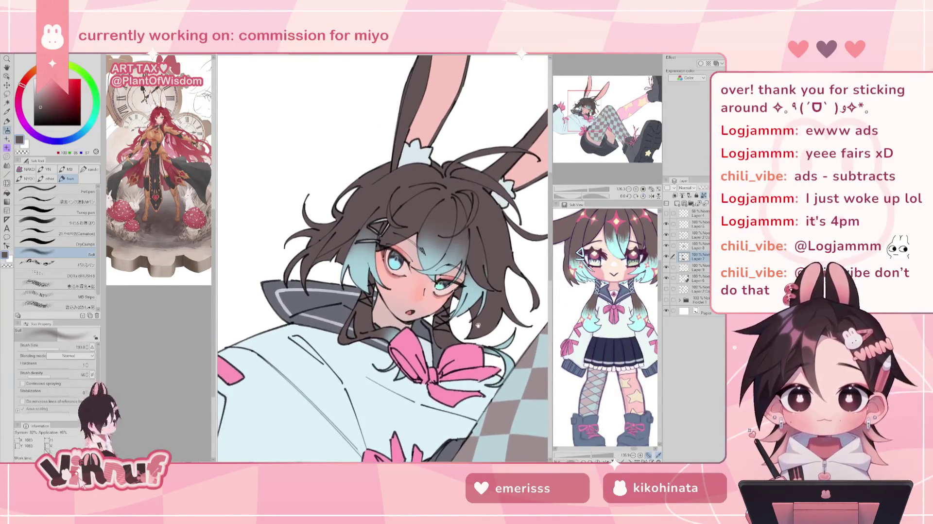
{"action": "left_click", "coordinate": [393, 366], "text": "alt"}
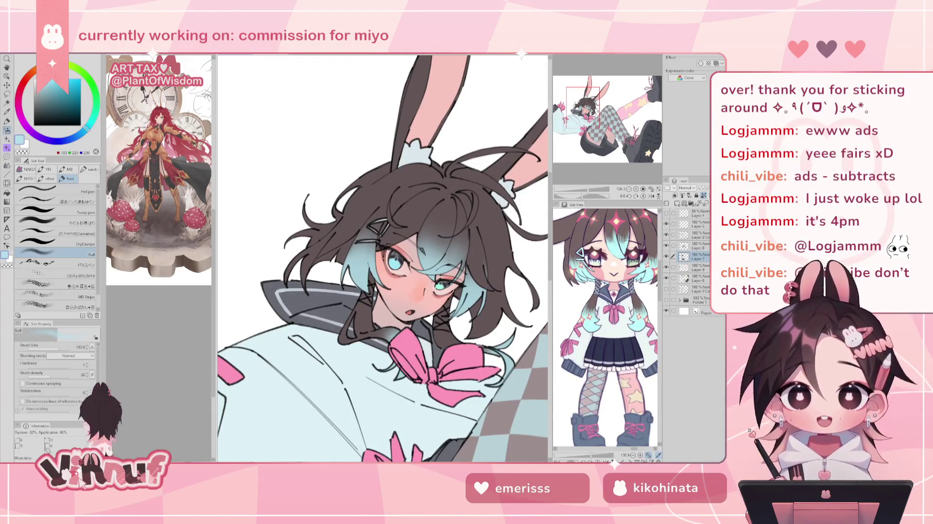
{"action": "left_click", "coordinate": [78, 210]}
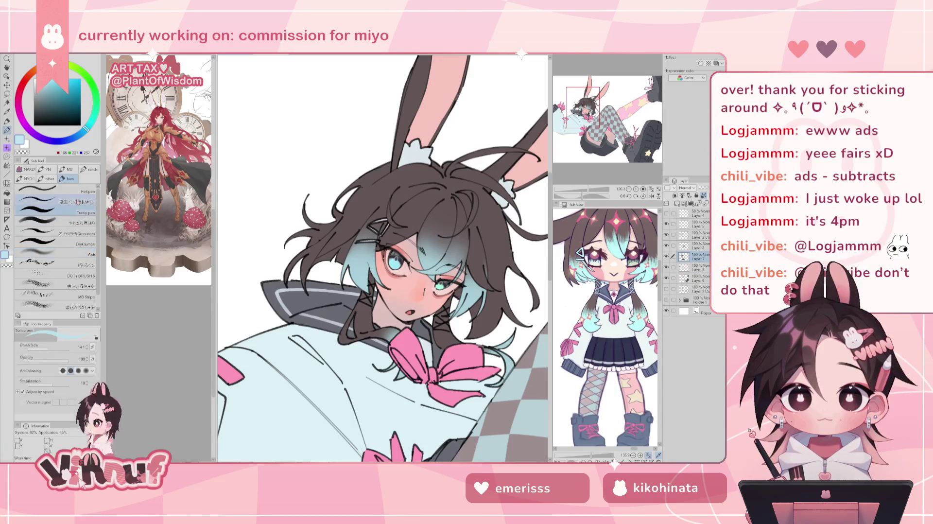
{"action": "left_click_drag", "start_coordinate": [586, 187], "coordinate": [574, 187]}
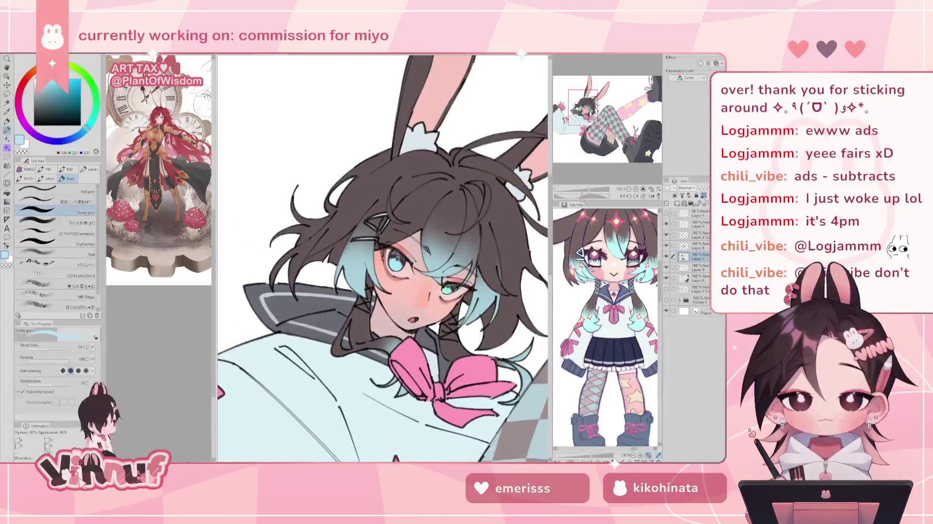
{"action": "left_click_drag", "start_coordinate": [49, 349], "coordinate": [51, 349]}
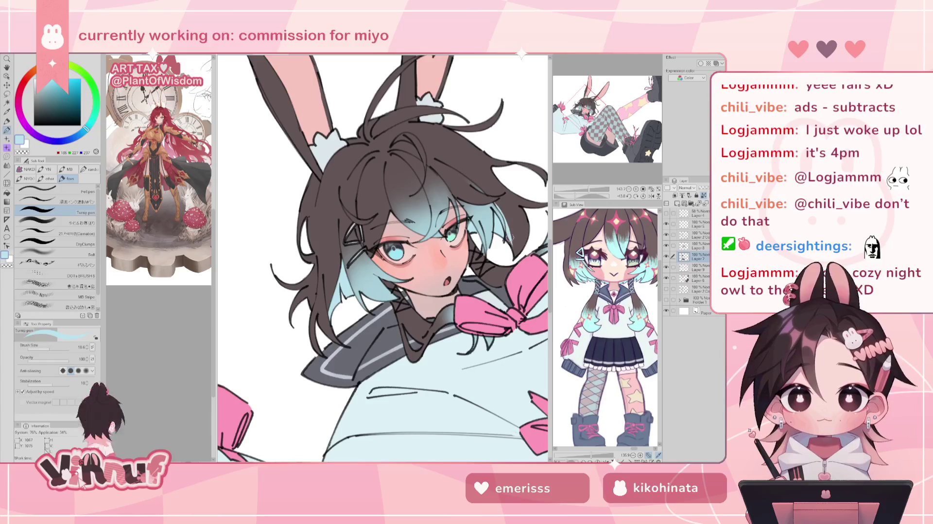
{"action": "key", "text": "h"}
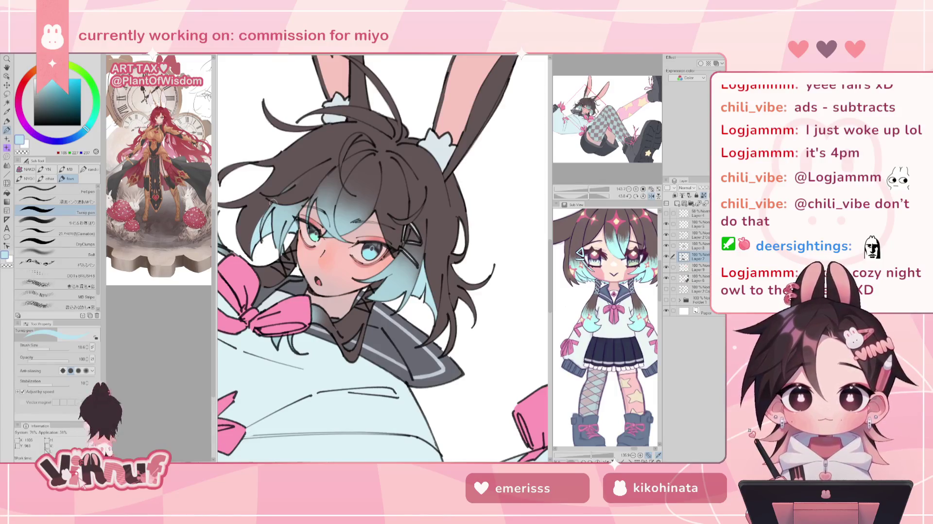
{"action": "left_click_drag", "start_coordinate": [592, 190], "coordinate": [584, 194]}
{"action": "left_click", "coordinate": [652, 196]}
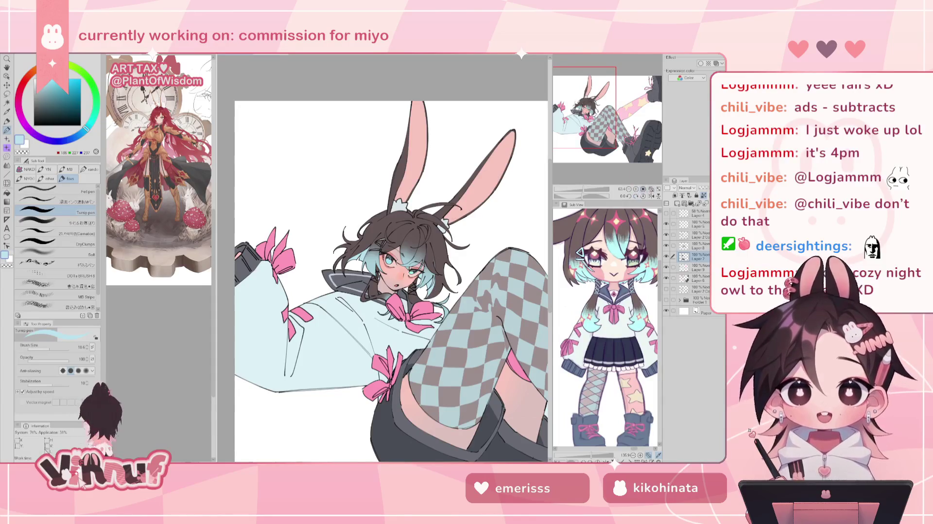
{"action": "left_click", "coordinate": [642, 189]}
{"action": "left_click", "coordinate": [652, 196]}
{"action": "left_click", "coordinate": [651, 196]}
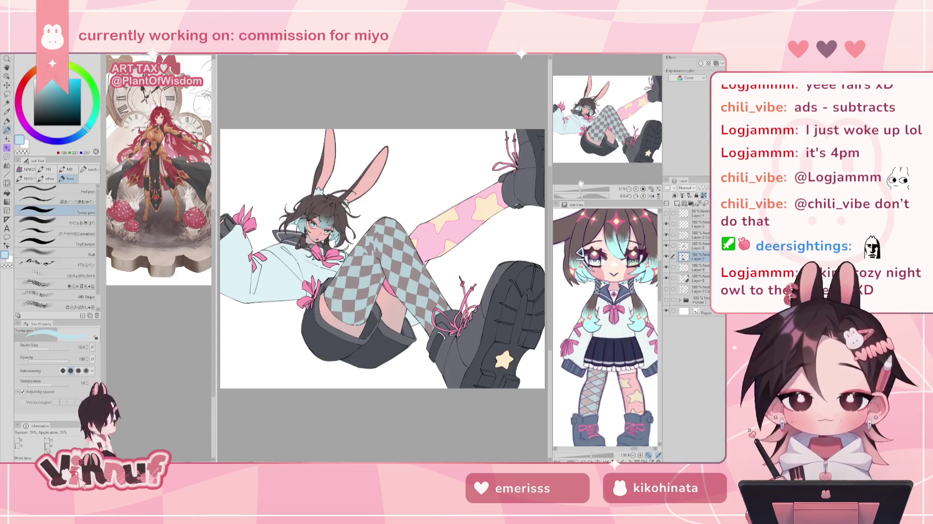
{"action": "scroll", "coordinate": [364, 252], "scroll_direction": "up", "scroll_amount": 5}
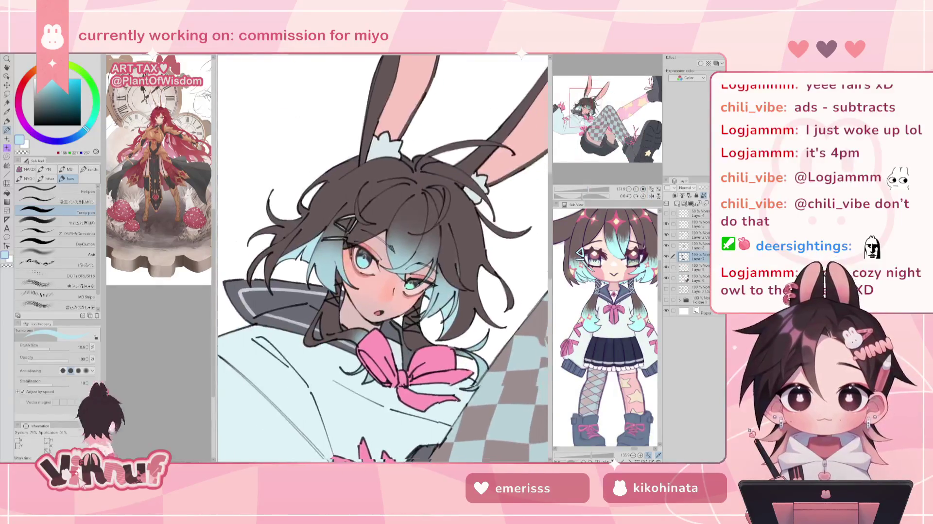
Auto-select the light-blue hair strands around the face, referring to the editing layer only
{"action": "left_click", "coordinate": [77, 222]}
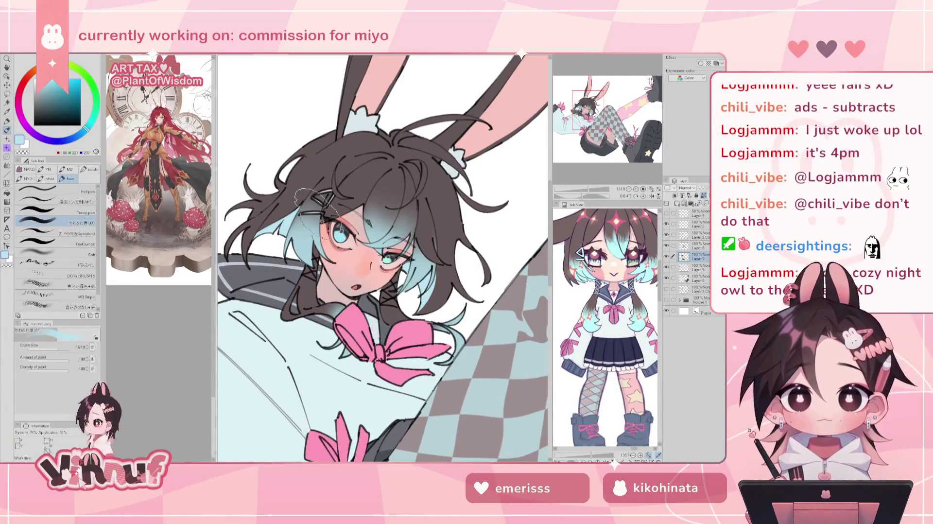
{"action": "key", "text": "w"}
{"action": "left_click", "coordinate": [309, 235]}
{"action": "left_click", "coordinate": [388, 233], "text": "shift"}
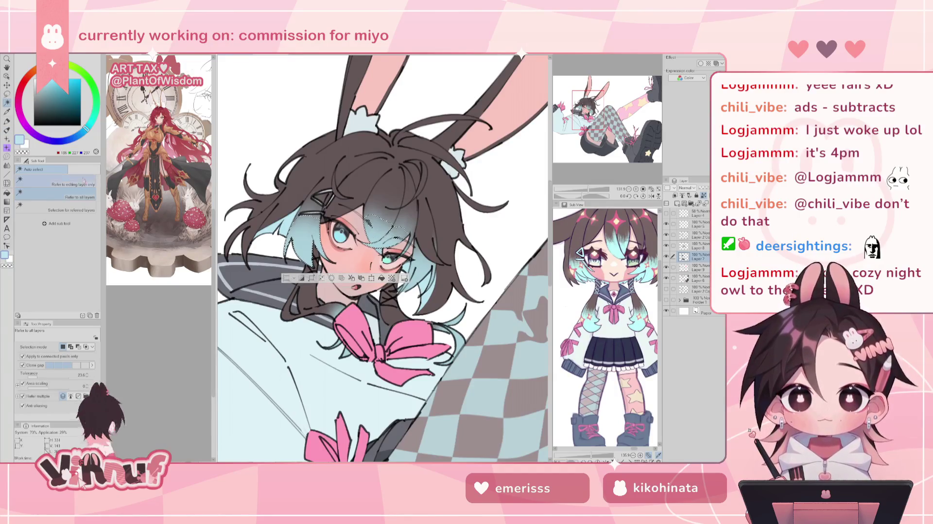
{"action": "left_click", "coordinate": [58, 183]}
{"action": "left_click", "coordinate": [316, 233]}
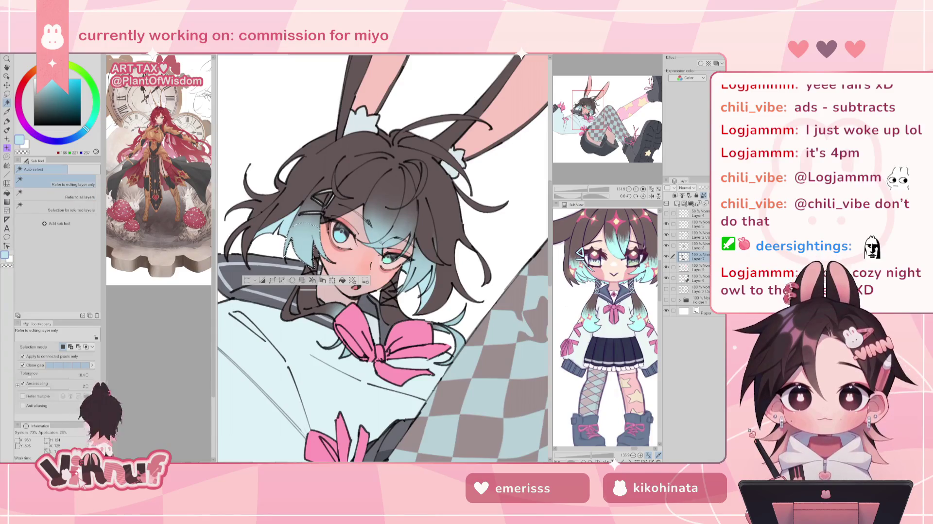
{"action": "left_click", "coordinate": [368, 222], "text": "shift"}
{"action": "left_click", "coordinate": [418, 277], "text": "shift"}
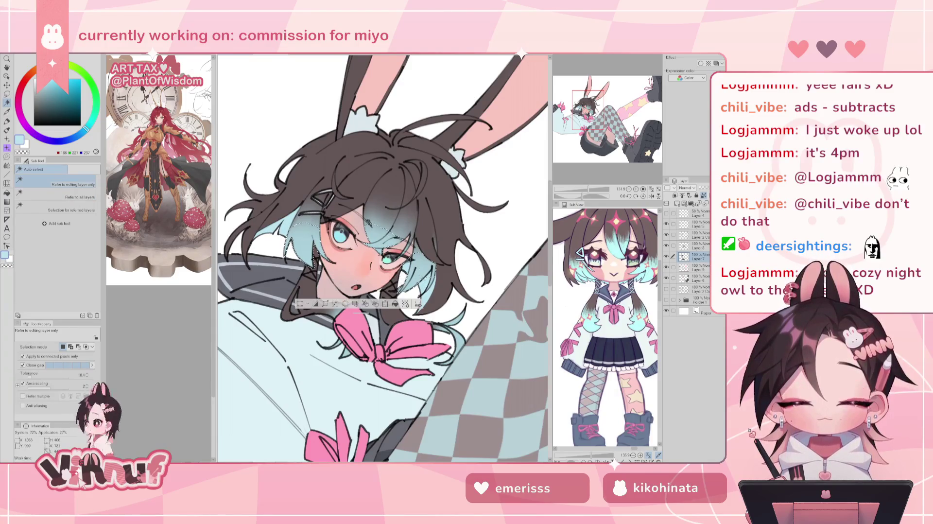
{"action": "left_click", "coordinate": [432, 287], "text": "shift"}
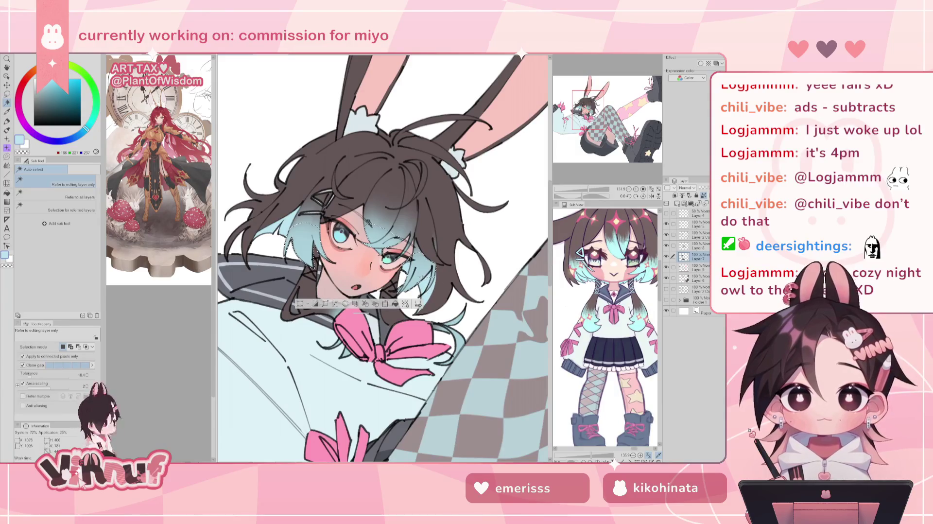
{"action": "left_click", "coordinate": [453, 340], "text": "shift"}
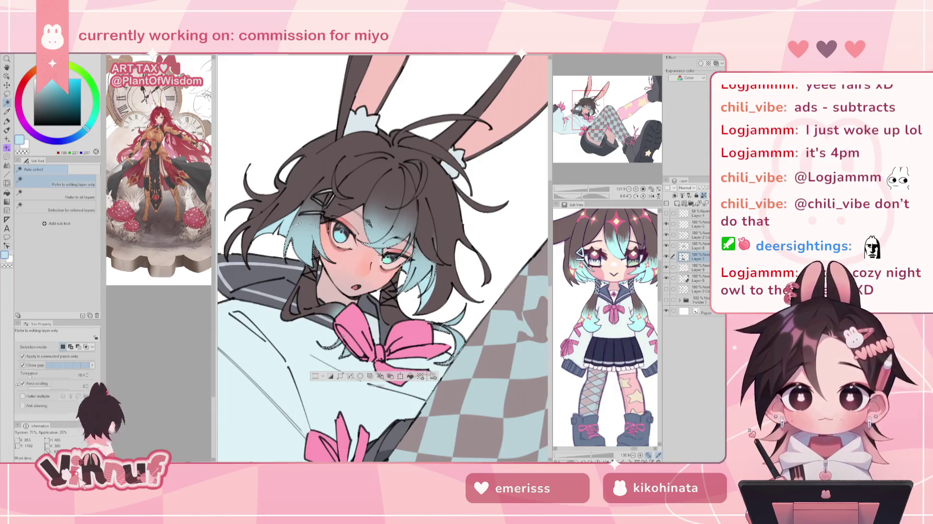
Shade inside the hair selection with the Soft airbrush at about 104, then deselect
{"action": "key", "text": "b"}
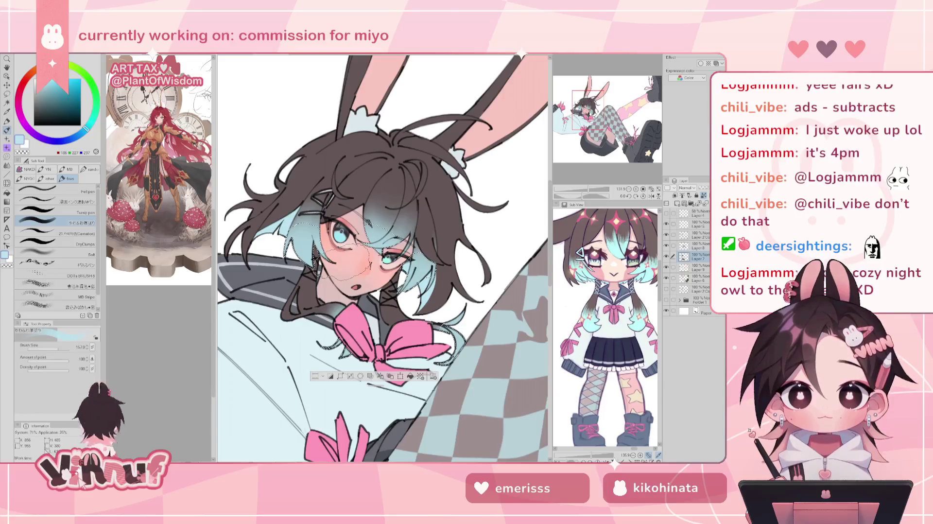
{"action": "left_click", "coordinate": [73, 254]}
{"action": "left_click", "coordinate": [57, 350]}
{"action": "left_click_drag", "start_coordinate": [57, 350], "coordinate": [54, 349]}
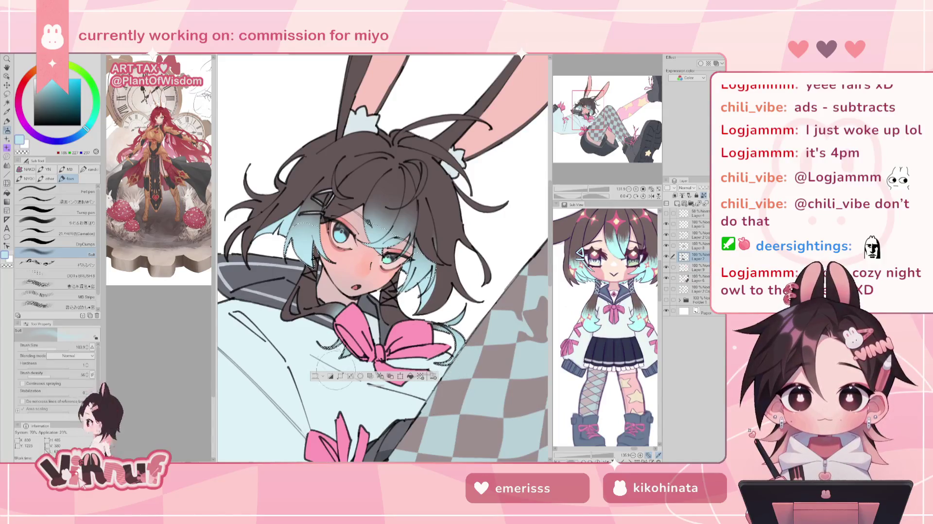
{"action": "key", "text": "ctrl+d"}
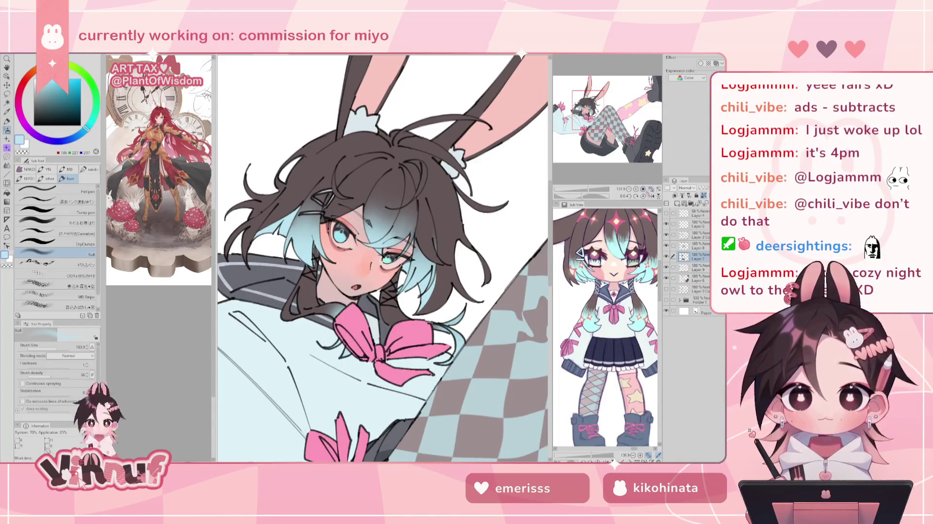
Pick a dark brown-grey at size 18, return to the Turnip pen, and fit the whole drawing
{"action": "left_click", "coordinate": [49, 222]}
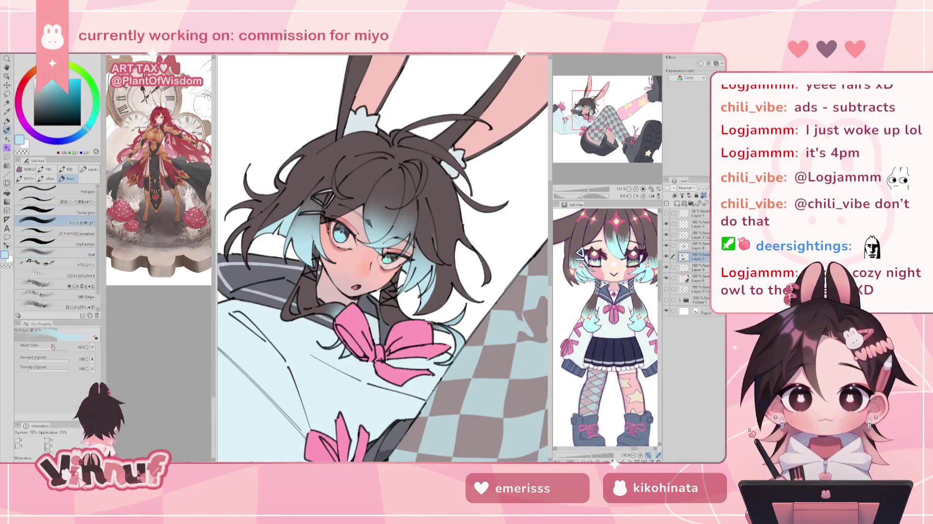
{"action": "left_click", "coordinate": [370, 137], "text": "alt"}
{"action": "left_click_drag", "start_coordinate": [53, 347], "coordinate": [49, 349]}
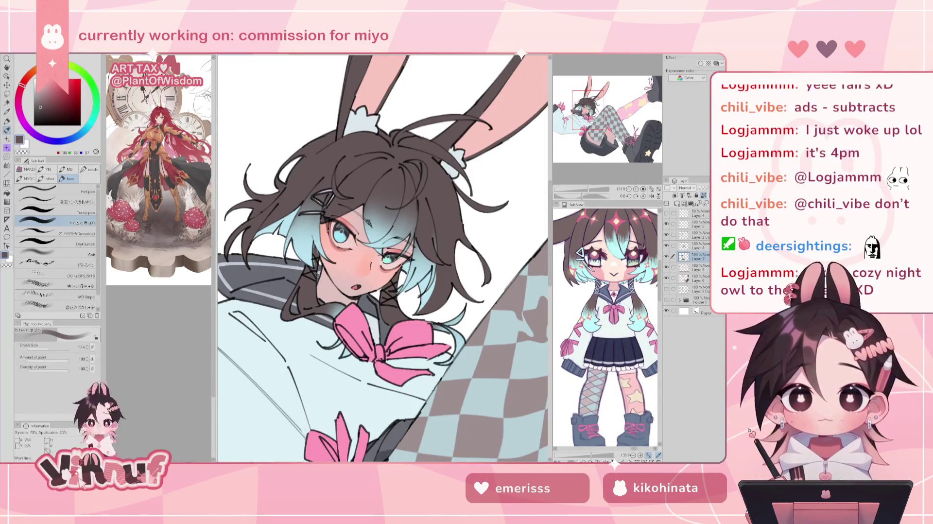
{"action": "left_click", "coordinate": [53, 210]}
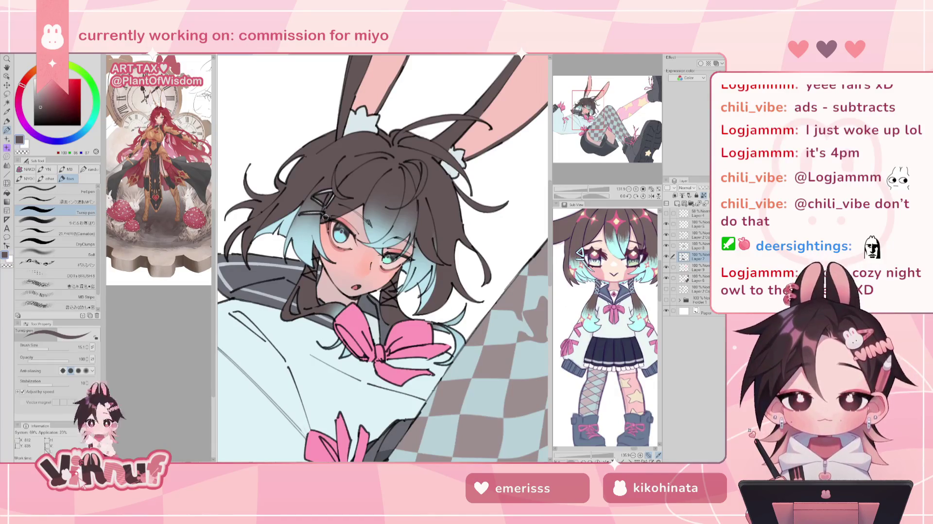
{"action": "key", "text": "ctrl+0"}
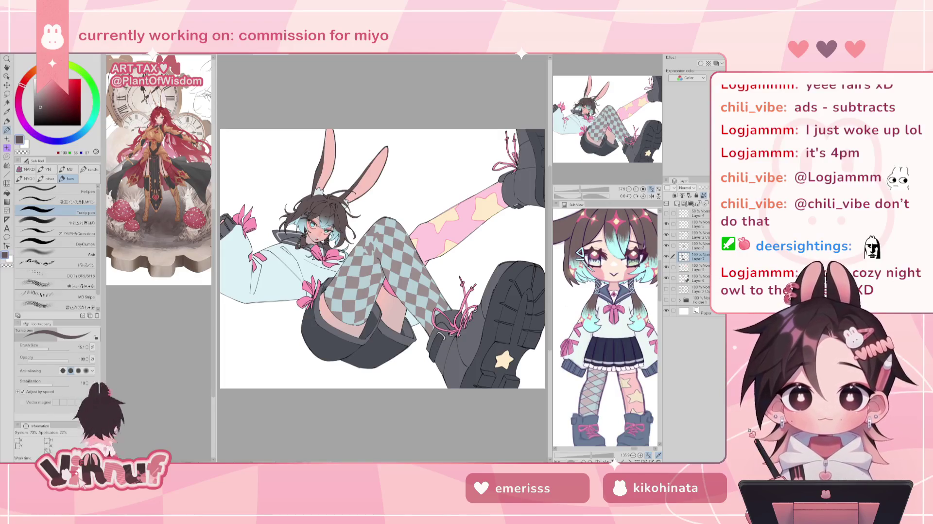
Adjust the Navigator zoom and position to recentre the drawing
{"action": "left_click_drag", "start_coordinate": [598, 129], "coordinate": [602, 132]}
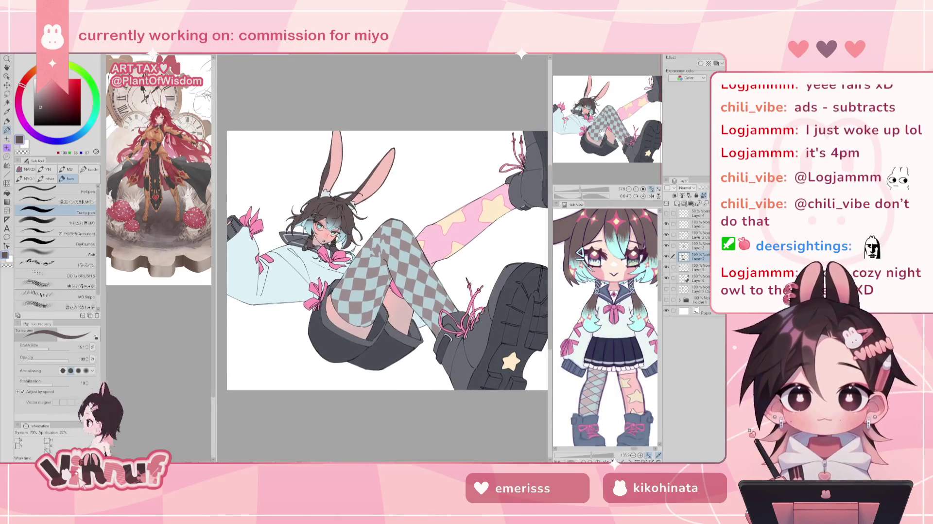
{"action": "key", "text": "h"}
{"action": "key", "text": "h"}
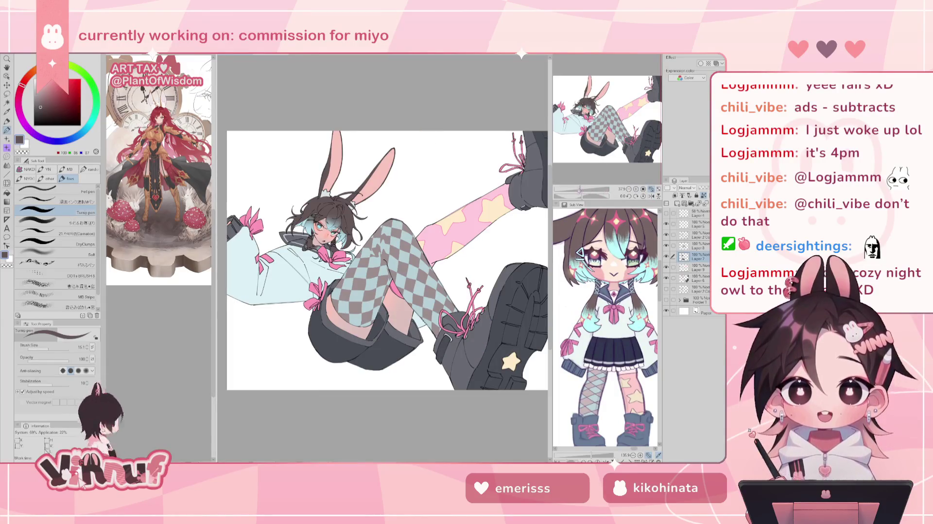
{"action": "left_click_drag", "start_coordinate": [594, 189], "coordinate": [579, 189]}
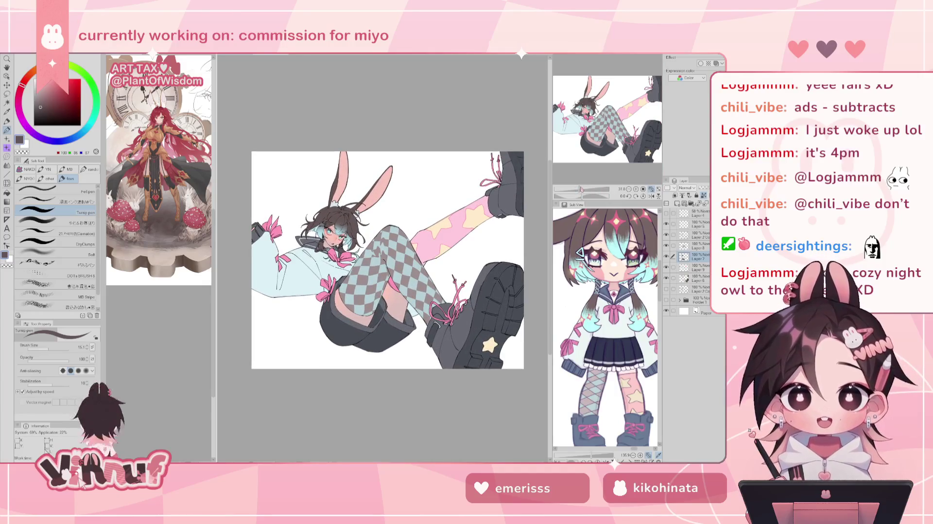
{"action": "left_click_drag", "start_coordinate": [614, 132], "coordinate": [616, 128]}
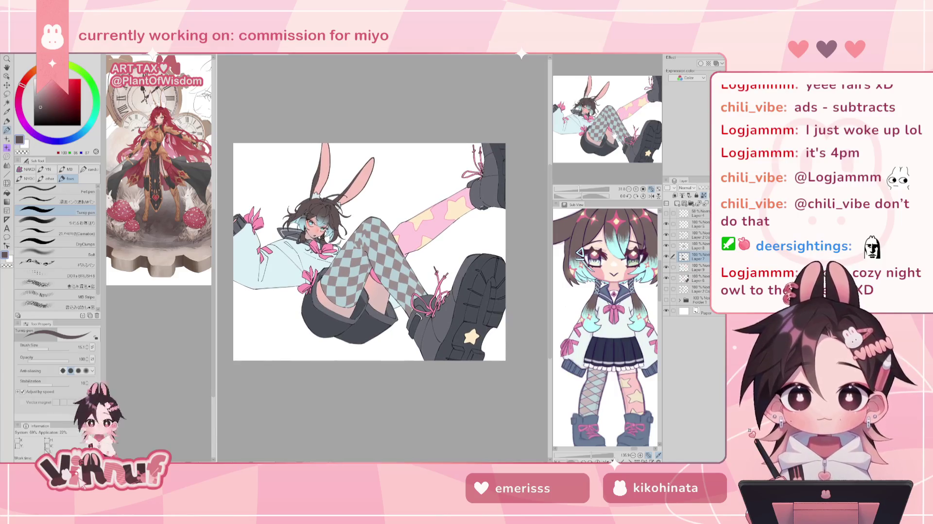
{"action": "left_click", "coordinate": [580, 191]}
{"action": "left_click_drag", "start_coordinate": [579, 191], "coordinate": [580, 191]}
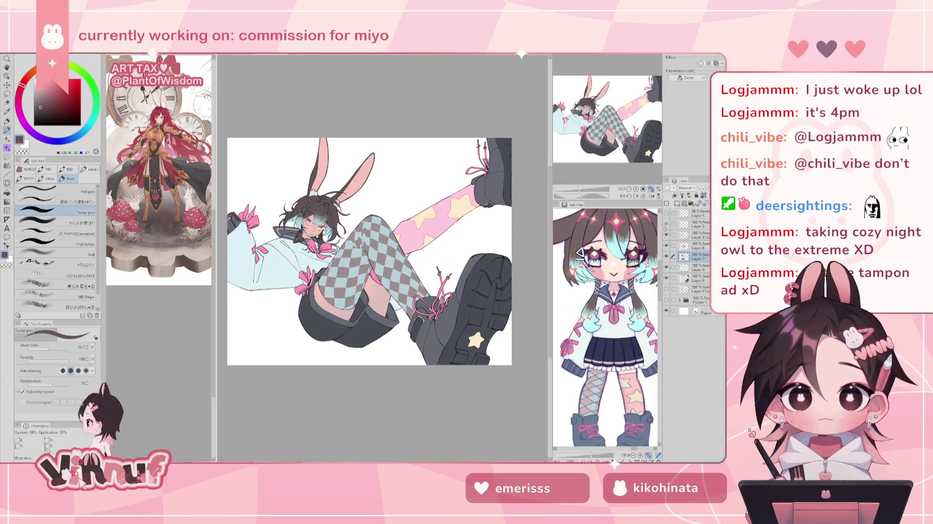
Make Layer 9 active and zoom and pan onto the character's face
{"action": "left_click", "coordinate": [698, 235]}
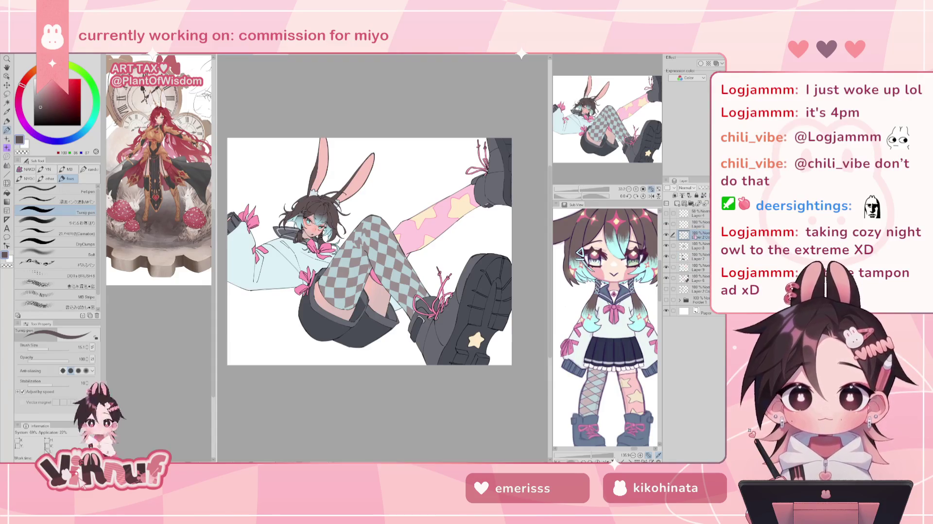
{"action": "left_click", "coordinate": [696, 278]}
{"action": "left_click", "coordinate": [696, 267]}
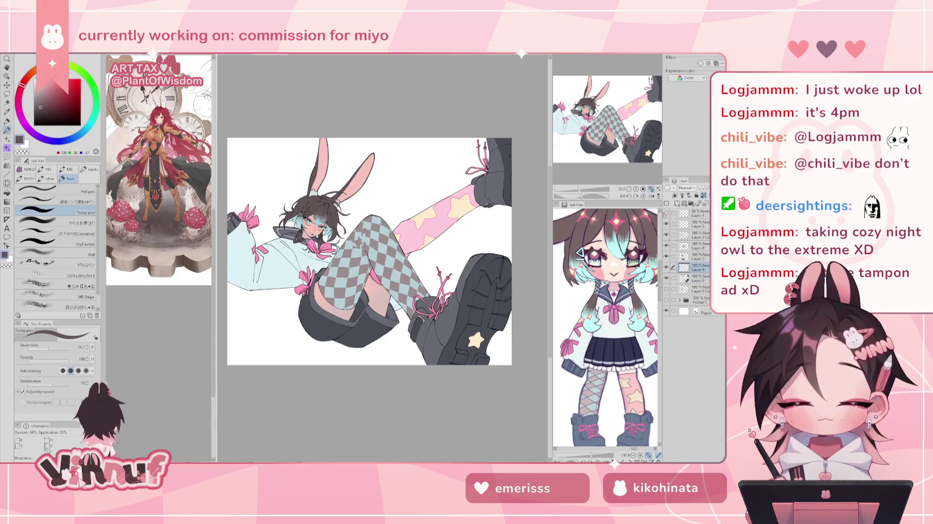
{"action": "mouse_move", "coordinate": [586, 189]}
{"action": "left_mouse_down"}
{"action": "mouse_move", "coordinate": [569, 192]}
{"action": "mouse_move", "coordinate": [591, 189]}
{"action": "left_mouse_up"}
{"action": "left_click_drag", "start_coordinate": [514, 170], "coordinate": [369, 173]}
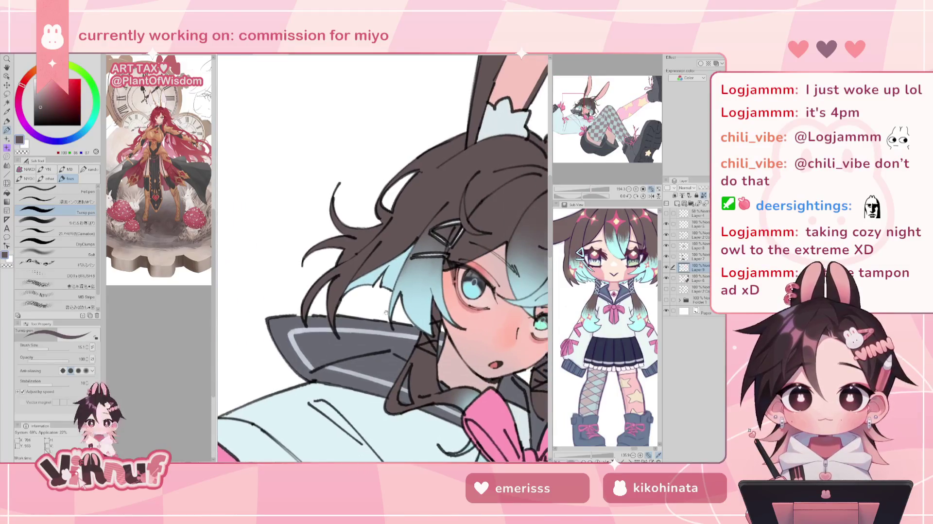
Set the blending tool to size 6.6 and reframe the face after tilting and resetting the view
{"action": "left_click", "coordinate": [56, 223]}
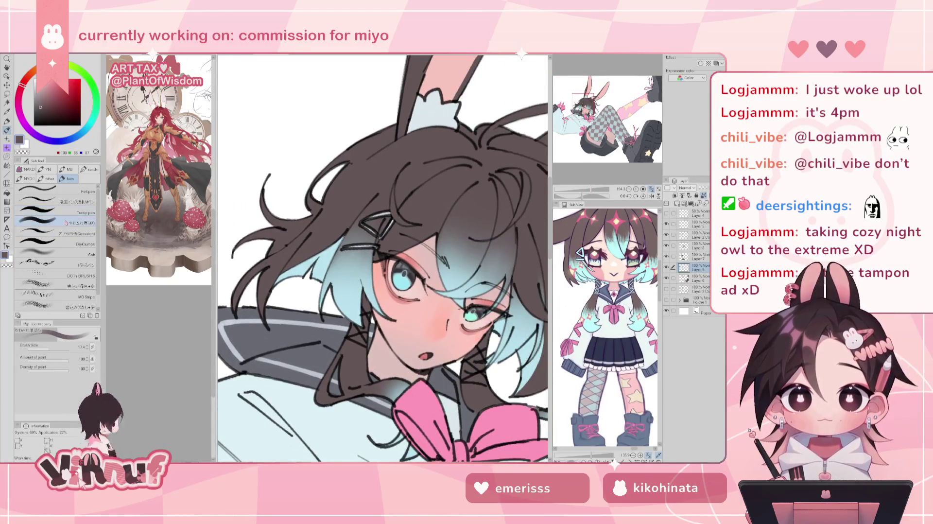
{"action": "left_click_drag", "start_coordinate": [46, 349], "coordinate": [45, 349]}
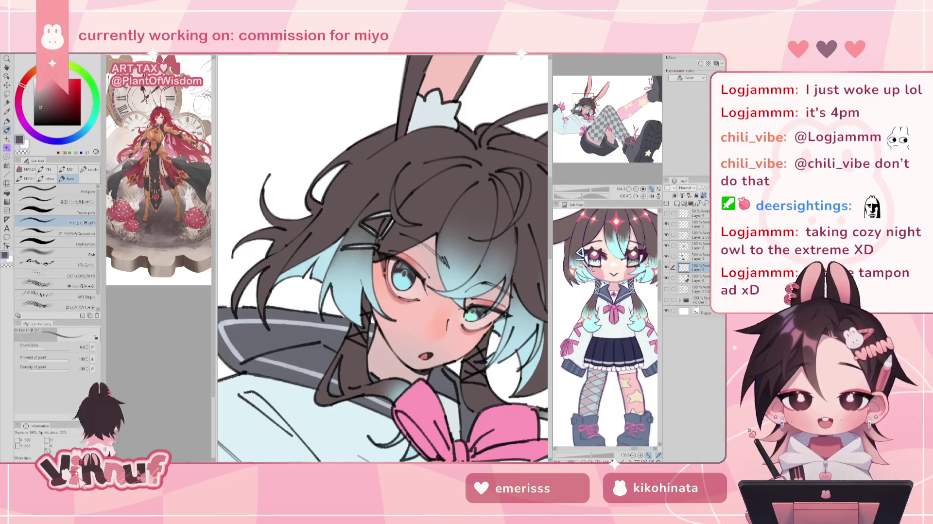
{"action": "key", "text": "h"}
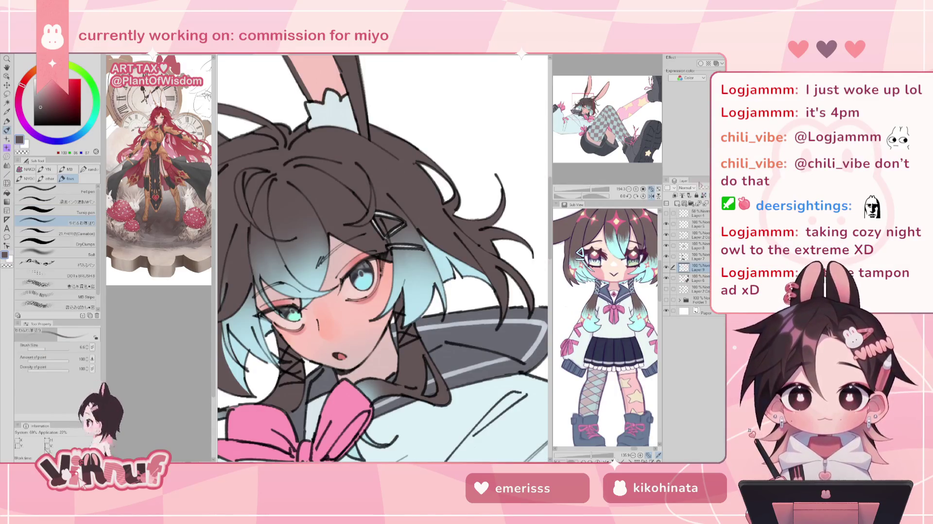
{"action": "left_click_drag", "start_coordinate": [583, 195], "coordinate": [566, 192]}
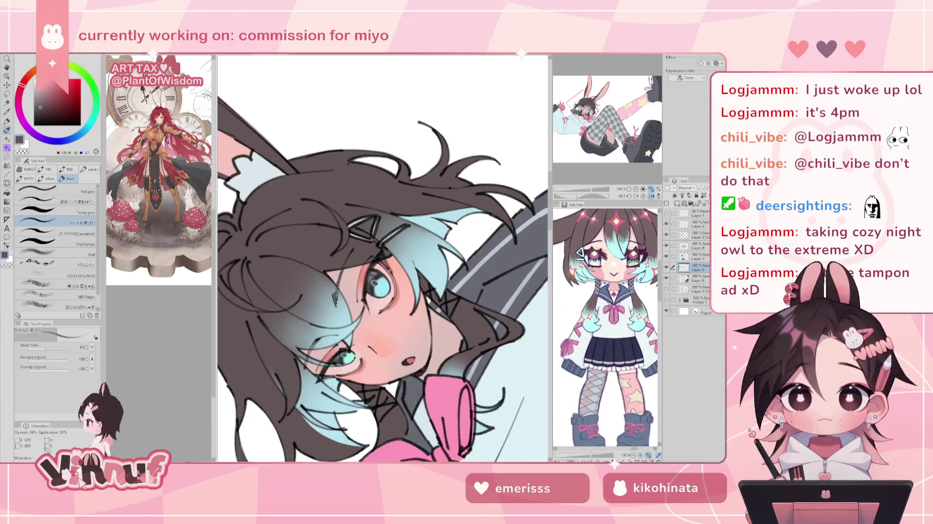
{"action": "left_click", "coordinate": [643, 196]}
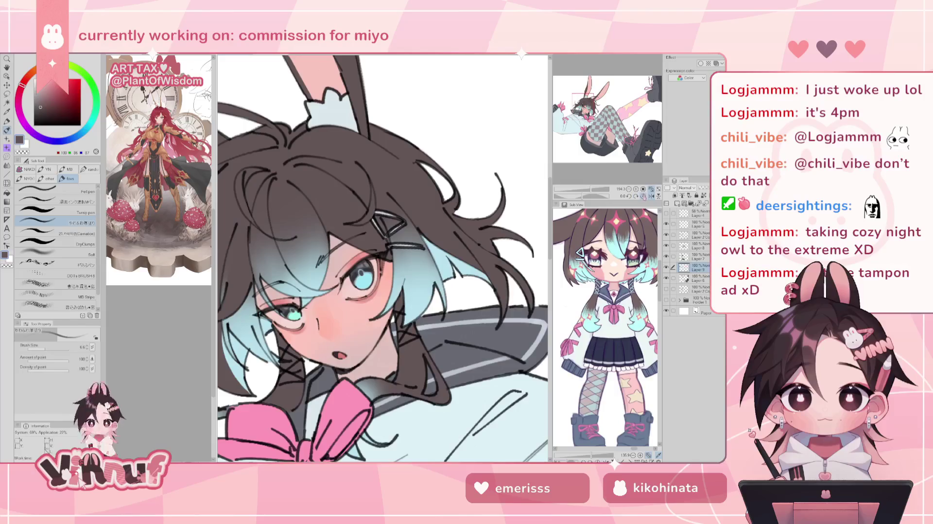
{"action": "left_click_drag", "start_coordinate": [472, 273], "coordinate": [427, 267]}
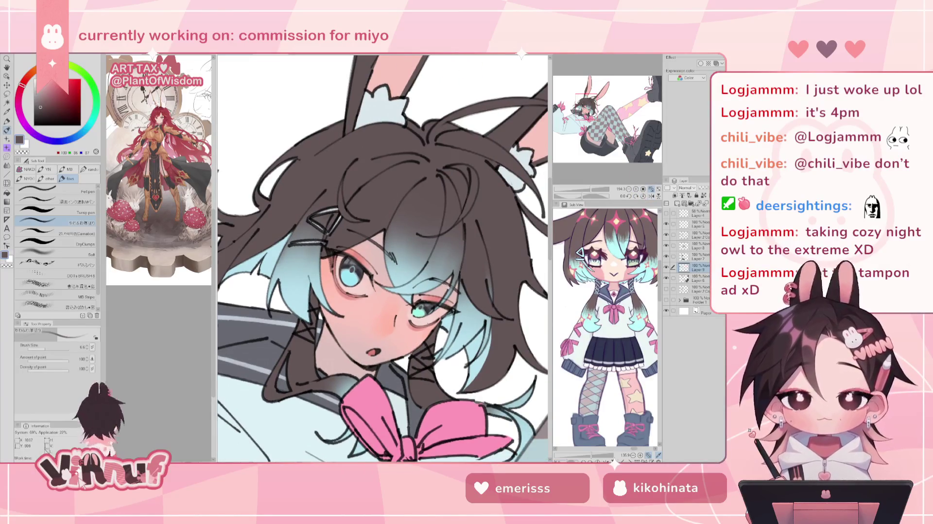
{"action": "left_click_drag", "start_coordinate": [594, 190], "coordinate": [601, 187]}
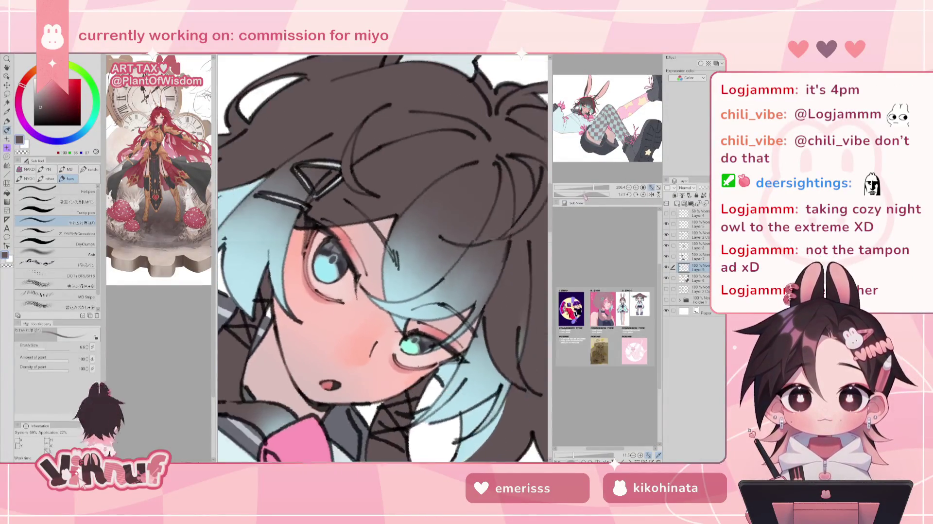
Draw a dark stroke along the hair strands on a rotated canvas, then restore upright and zoom out
{"action": "left_click_drag", "start_coordinate": [382, 389], "coordinate": [514, 253]}
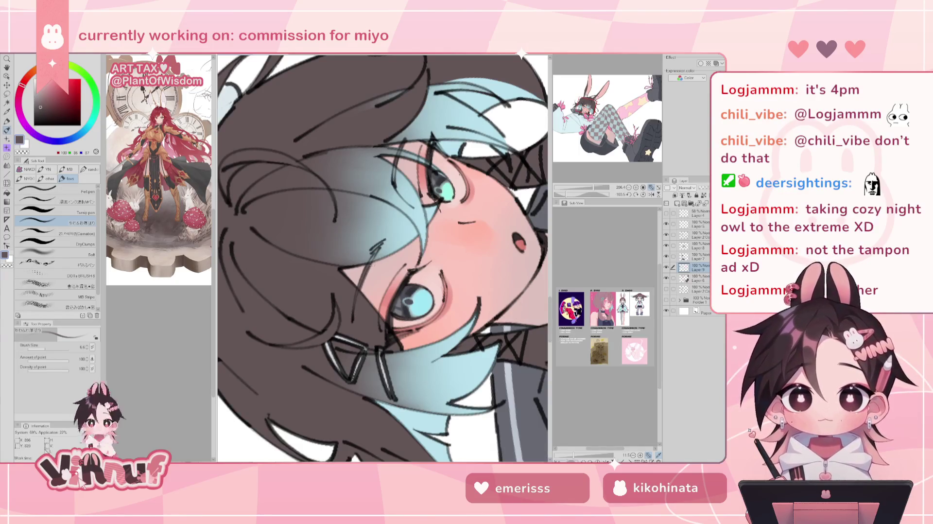
{"action": "left_click_drag", "start_coordinate": [372, 262], "coordinate": [359, 293]}
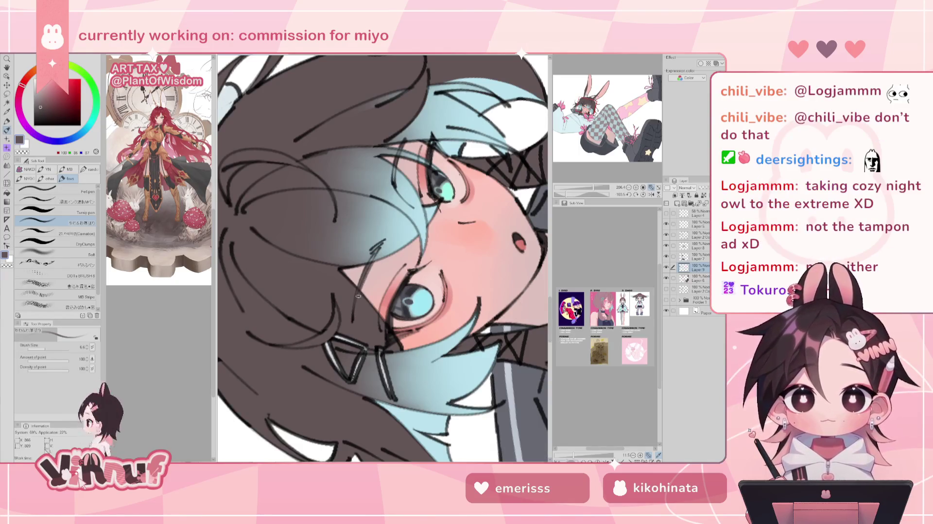
{"action": "left_click", "coordinate": [642, 194]}
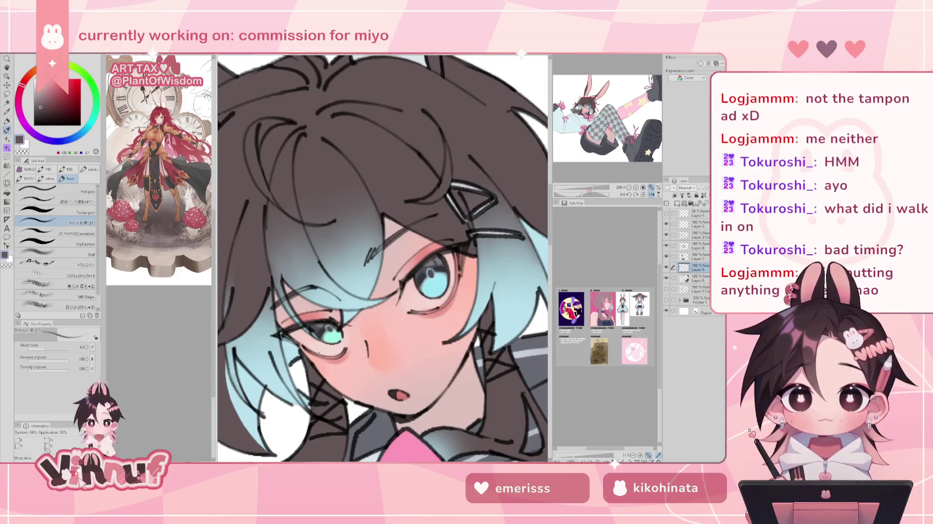
{"action": "key", "text": "ctrl+0"}
{"action": "scroll", "coordinate": [382, 258], "scroll_direction": "up", "scroll_amount": 3}
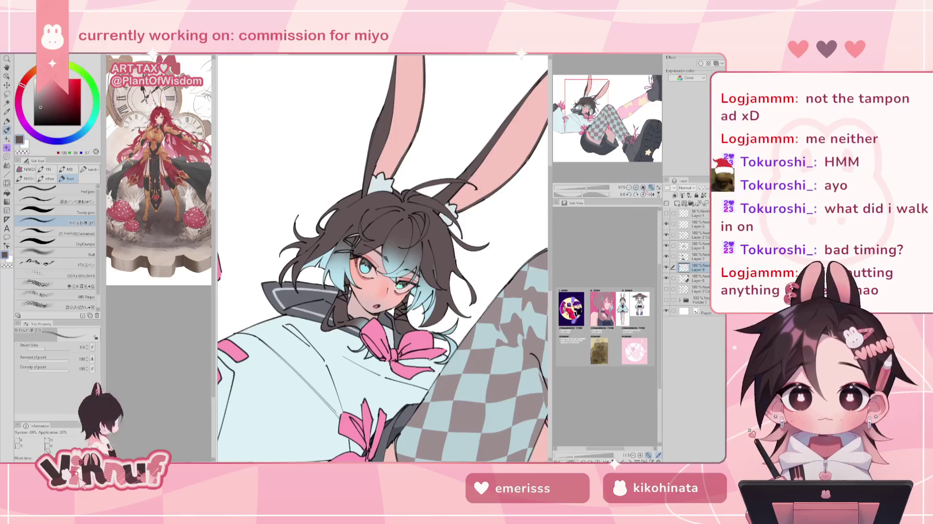
Zoom and pan out to show the whole illustration down to the boots
{"action": "key", "text": "ctrl+0"}
{"action": "scroll", "coordinate": [382, 272], "scroll_direction": "up", "scroll_amount": 3}
{"action": "scroll", "coordinate": [382, 272], "scroll_direction": "up", "scroll_amount": 2}
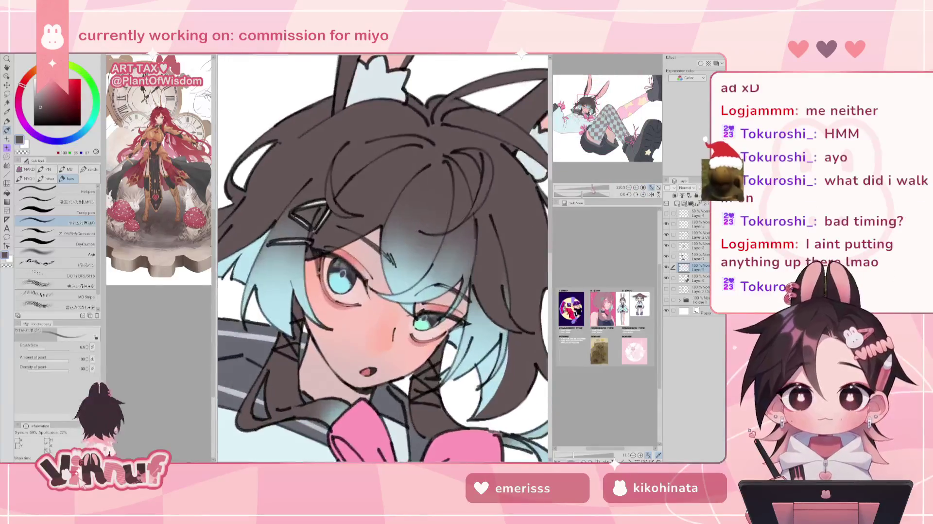
{"action": "scroll", "coordinate": [382, 272], "scroll_direction": "down", "scroll_amount": 2}
{"action": "scroll", "coordinate": [382, 272], "scroll_direction": "down", "scroll_amount": 2}
{"action": "scroll", "coordinate": [383, 273], "scroll_direction": "down", "scroll_amount": 2}
{"action": "scroll", "coordinate": [382, 272], "scroll_direction": "down", "scroll_amount": 1}
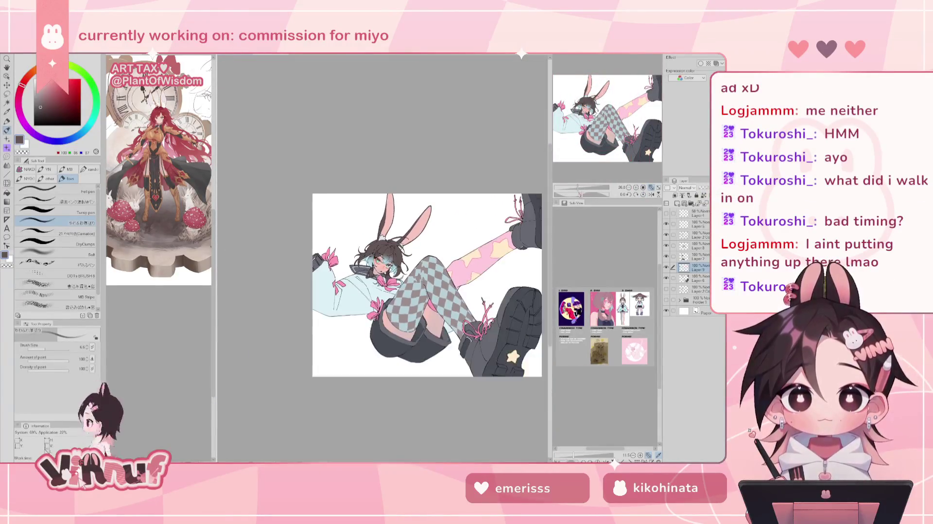
{"action": "scroll", "coordinate": [380, 256], "scroll_direction": "up", "scroll_amount": 2}
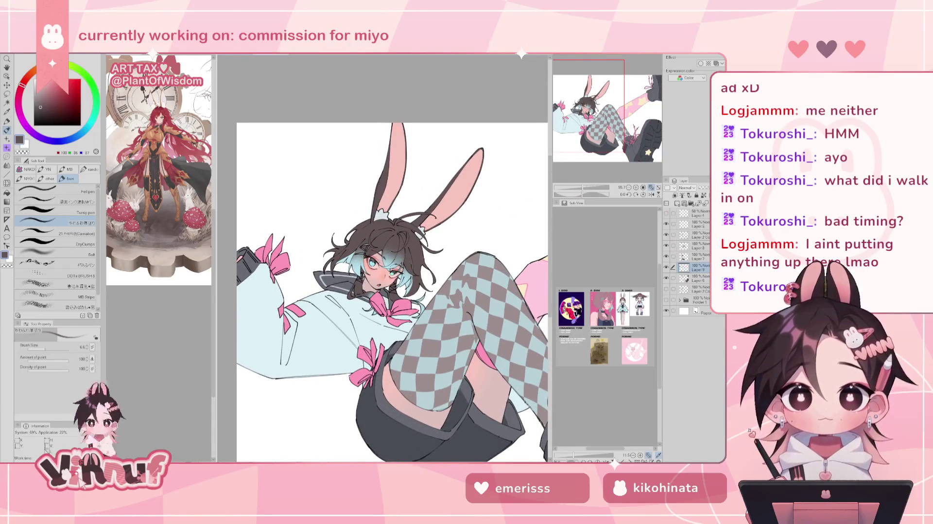
{"action": "scroll", "coordinate": [382, 272], "scroll_direction": "down", "scroll_amount": 1}
{"action": "scroll", "coordinate": [382, 272], "scroll_direction": "down", "scroll_amount": 1}
{"action": "scroll", "coordinate": [417, 292], "scroll_direction": "down", "scroll_amount": 1}
{"action": "left_click_drag", "start_coordinate": [418, 292], "coordinate": [368, 264]}
{"action": "left_click_drag", "start_coordinate": [640, 140], "coordinate": [613, 148]}
On the colour layer, sample the bow pink and pick a darker shade of it
{"action": "left_click", "coordinate": [697, 236]}
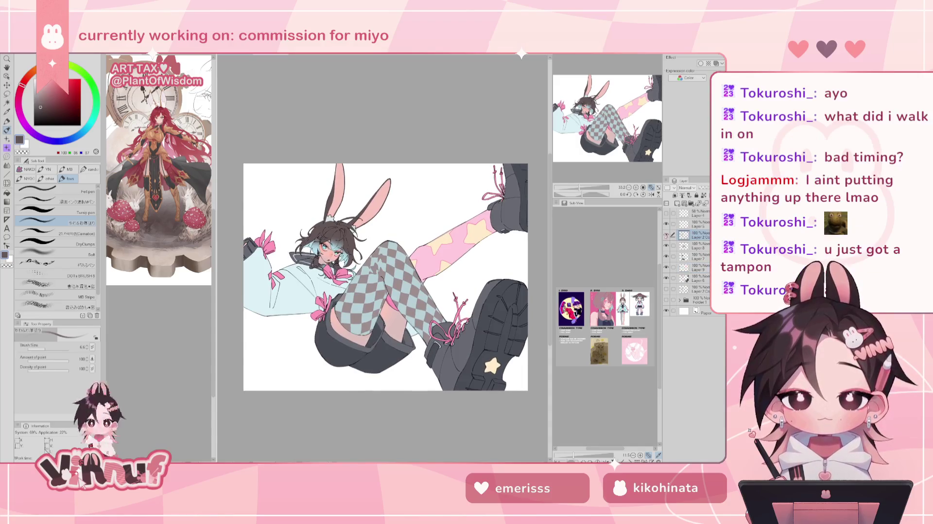
{"action": "left_click_drag", "start_coordinate": [578, 187], "coordinate": [591, 171]}
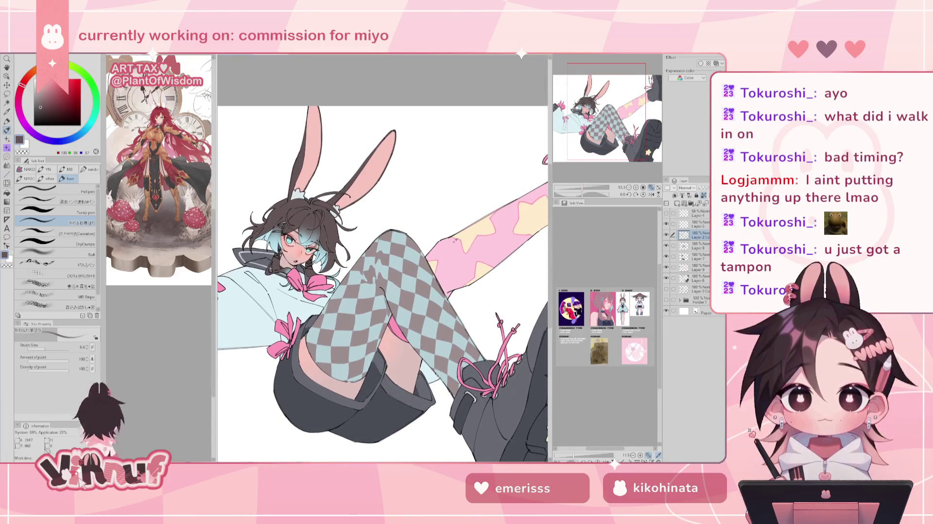
{"action": "left_click", "coordinate": [395, 328], "text": "alt"}
{"action": "left_click", "coordinate": [291, 335], "text": "alt"}
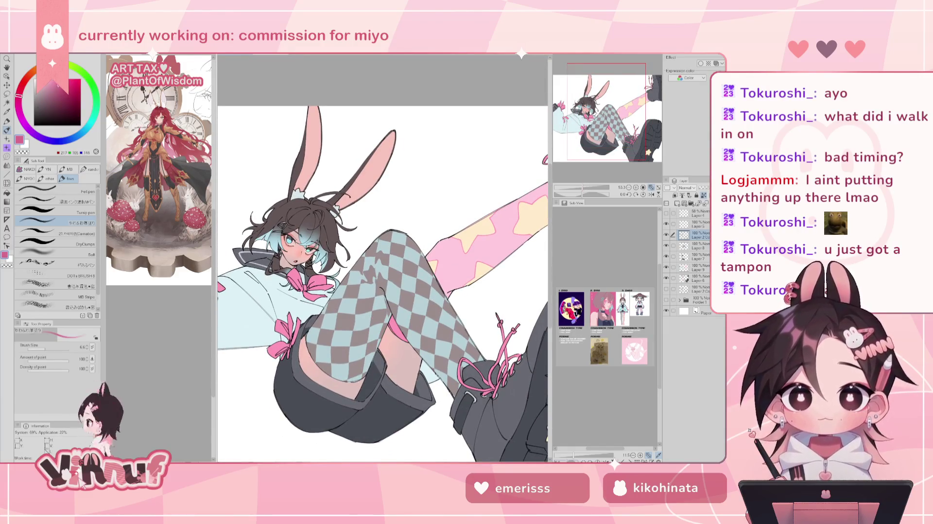
Switch to the Turnip pen at size 221.4 and pick a deep mauve-wine colour
{"action": "left_click", "coordinate": [54, 212]}
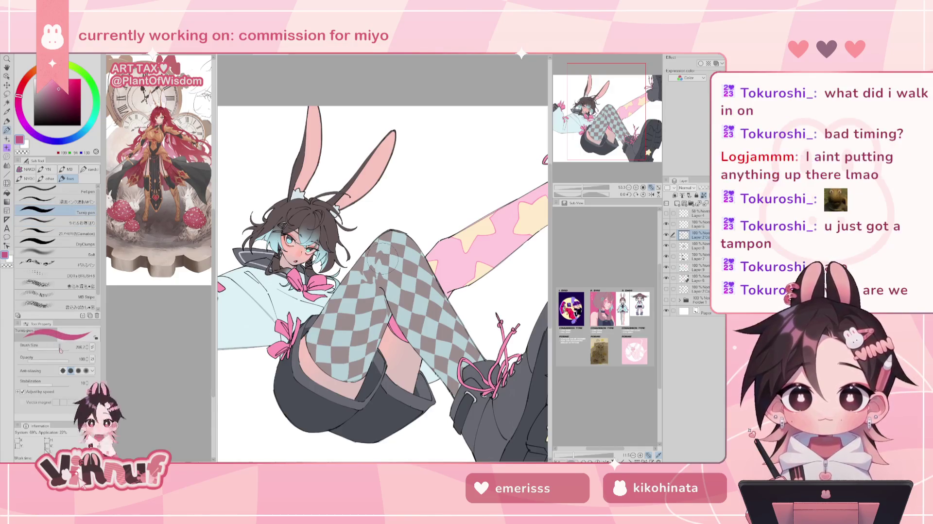
{"action": "left_click_drag", "start_coordinate": [62, 351], "coordinate": [60, 348]}
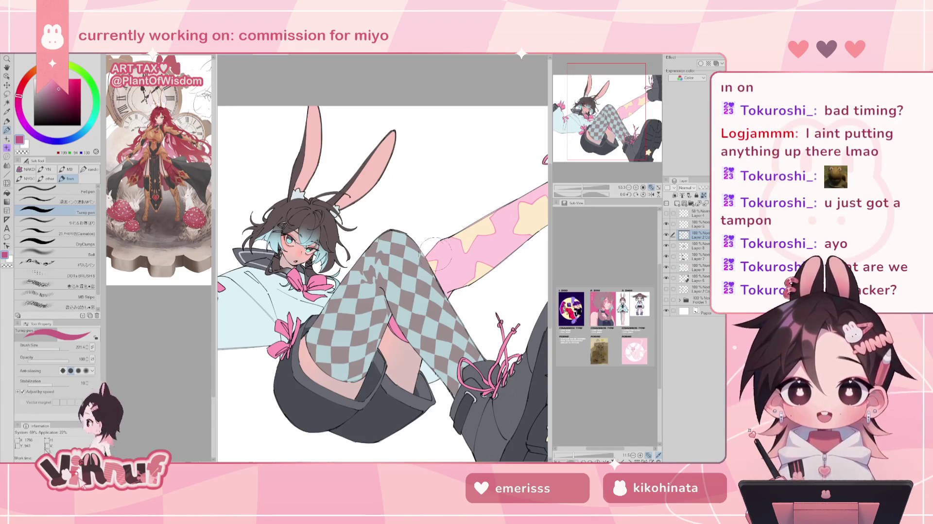
{"action": "left_click_drag", "start_coordinate": [471, 229], "coordinate": [430, 243]}
{"action": "left_click", "coordinate": [53, 97]}
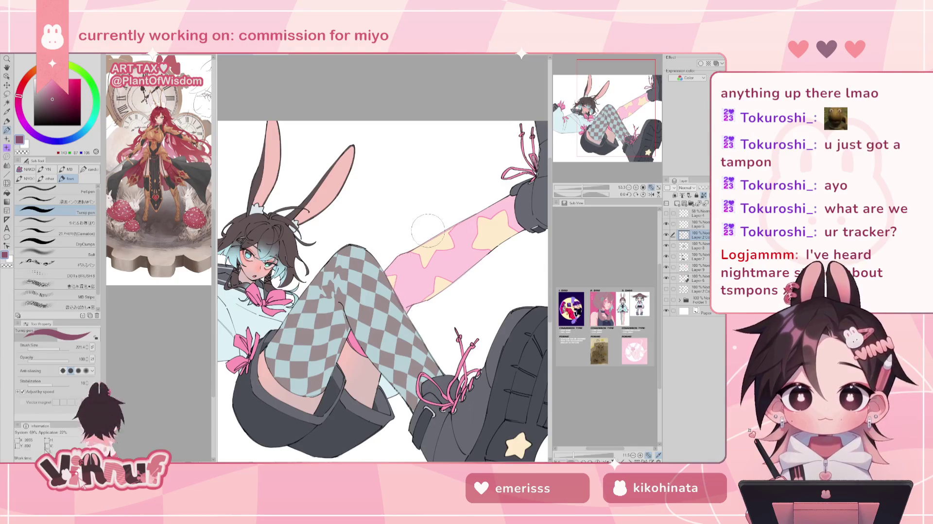
{"action": "left_click", "coordinate": [60, 100]}
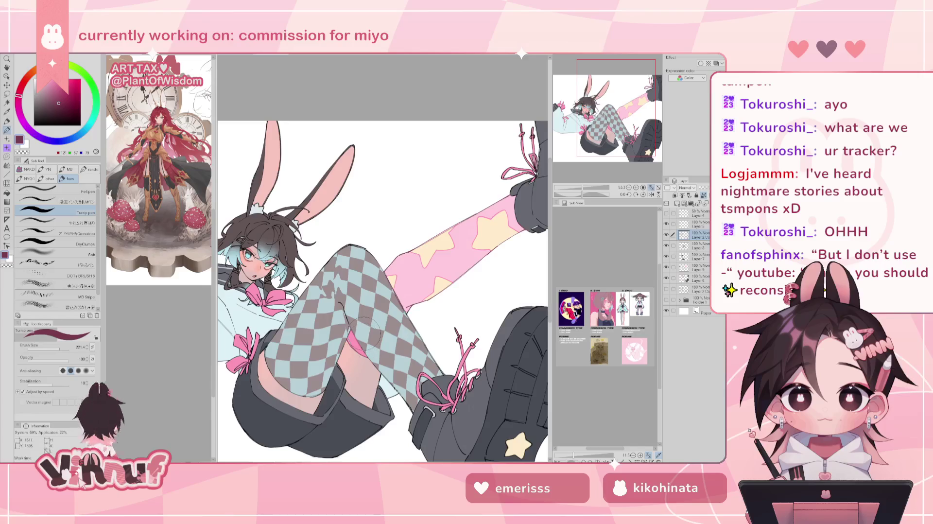
{"action": "mouse_move", "coordinate": [365, 331]}
{"action": "left_mouse_down"}
{"action": "mouse_move", "coordinate": [448, 316]}
{"action": "mouse_move", "coordinate": [462, 331]}
{"action": "left_mouse_up"}
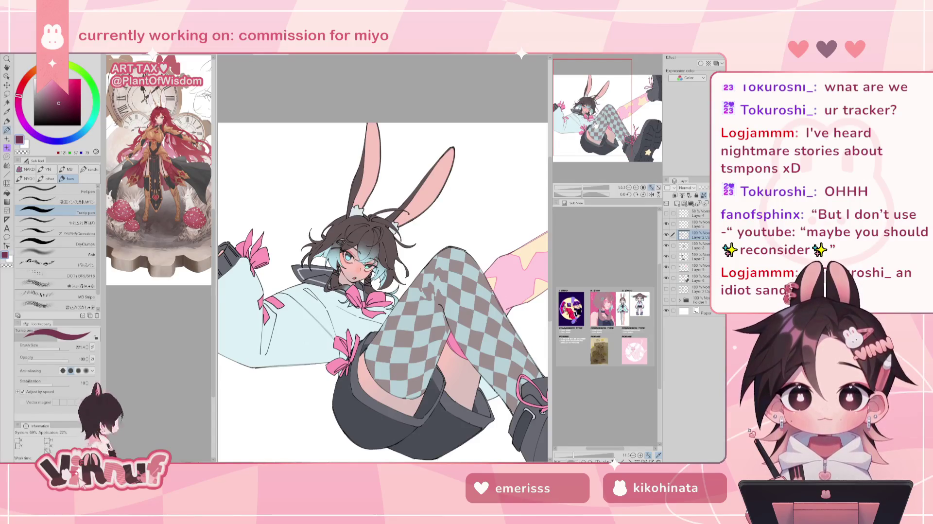
{"action": "left_click_drag", "start_coordinate": [595, 126], "coordinate": [585, 127]}
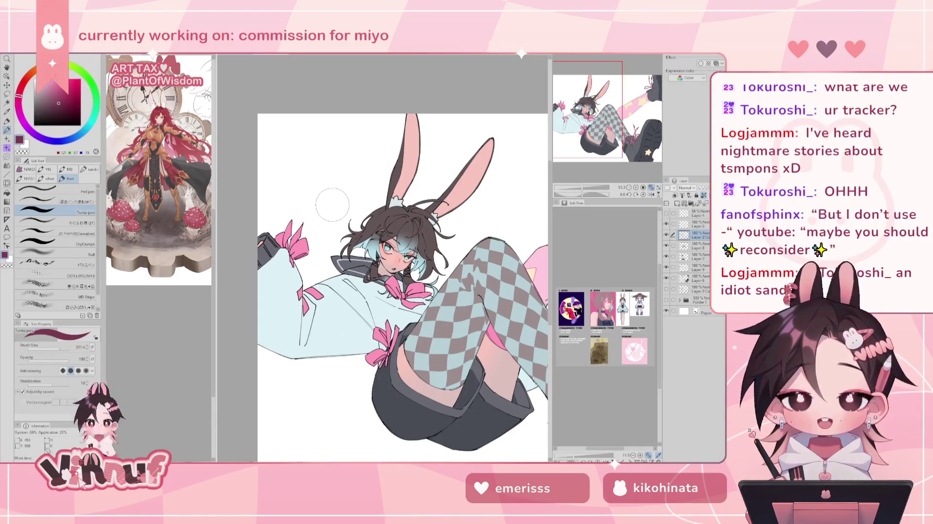
{"action": "left_click", "coordinate": [66, 99]}
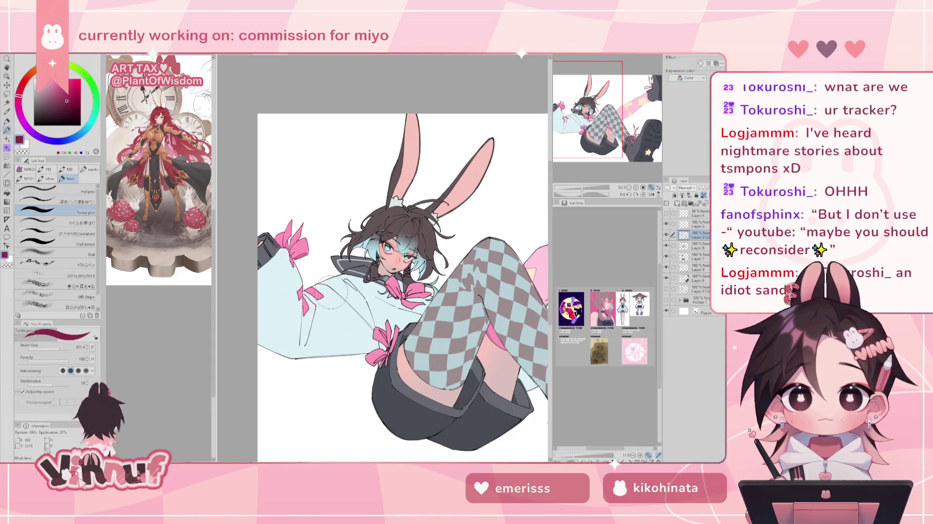
Zoom and pan to bring the character's head and body into view
{"action": "scroll", "coordinate": [420, 287], "scroll_direction": "up", "scroll_amount": 2}
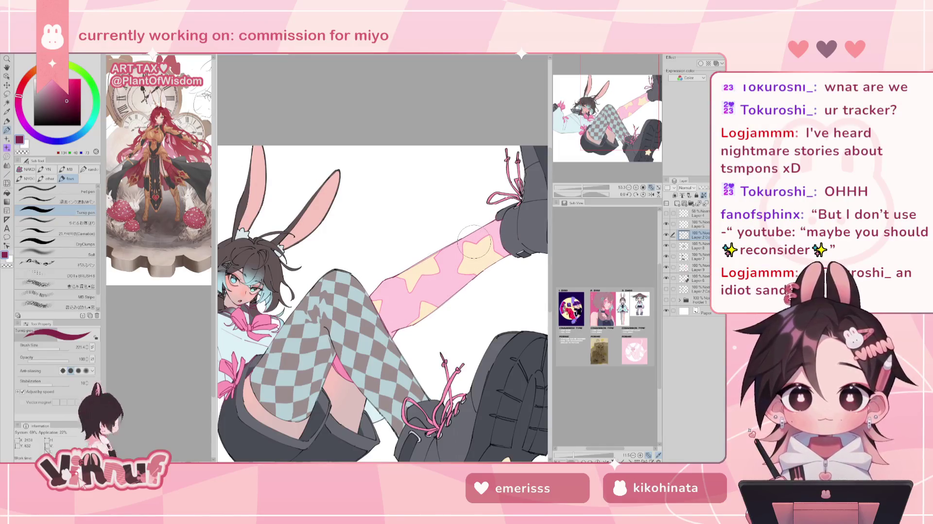
{"action": "scroll", "coordinate": [468, 239], "scroll_direction": "up", "scroll_amount": 1}
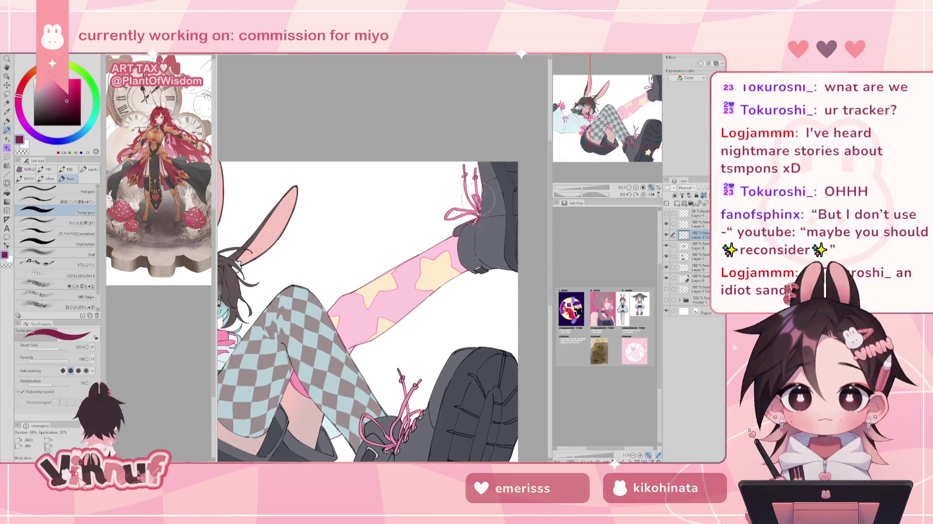
{"action": "scroll", "coordinate": [448, 199], "scroll_direction": "down", "scroll_amount": 1}
{"action": "scroll", "coordinate": [437, 273], "scroll_direction": "down", "scroll_amount": 1}
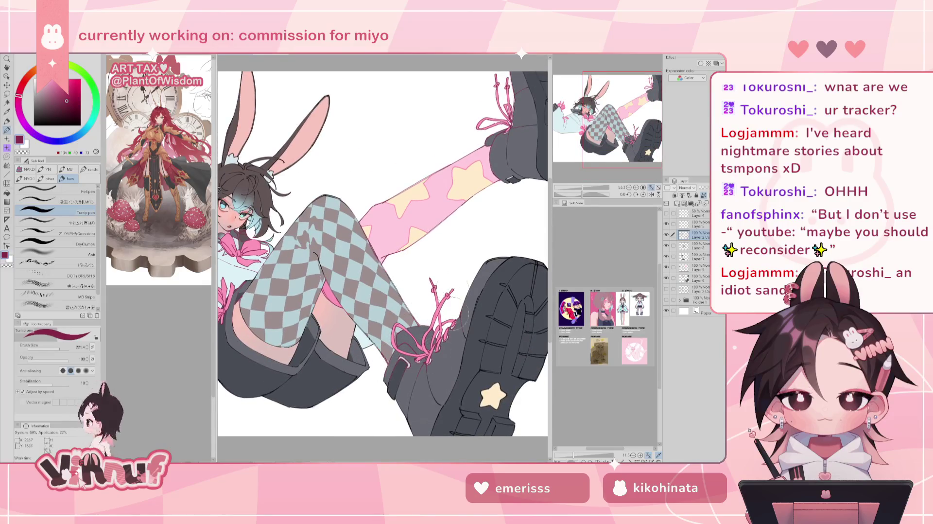
{"action": "left_click_drag", "start_coordinate": [420, 359], "coordinate": [518, 373]}
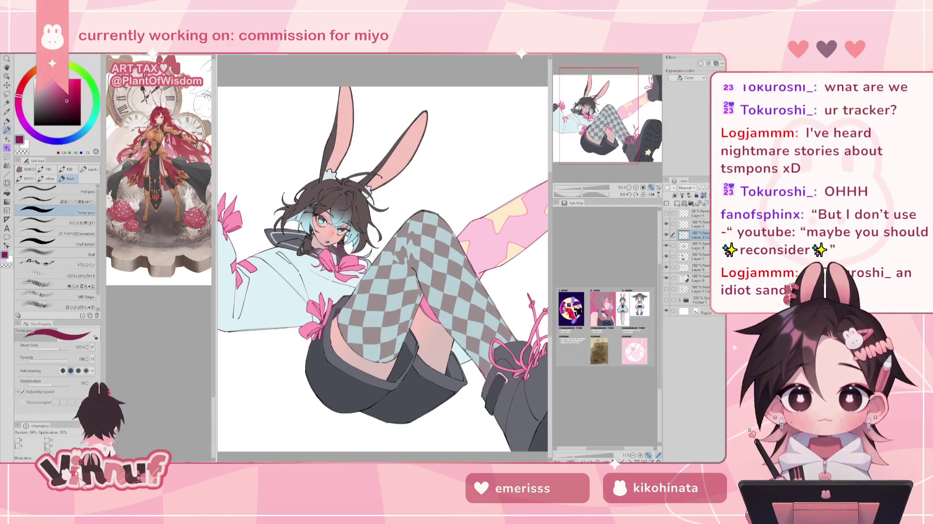
{"action": "scroll", "coordinate": [583, 189], "scroll_direction": "down", "scroll_amount": 2}
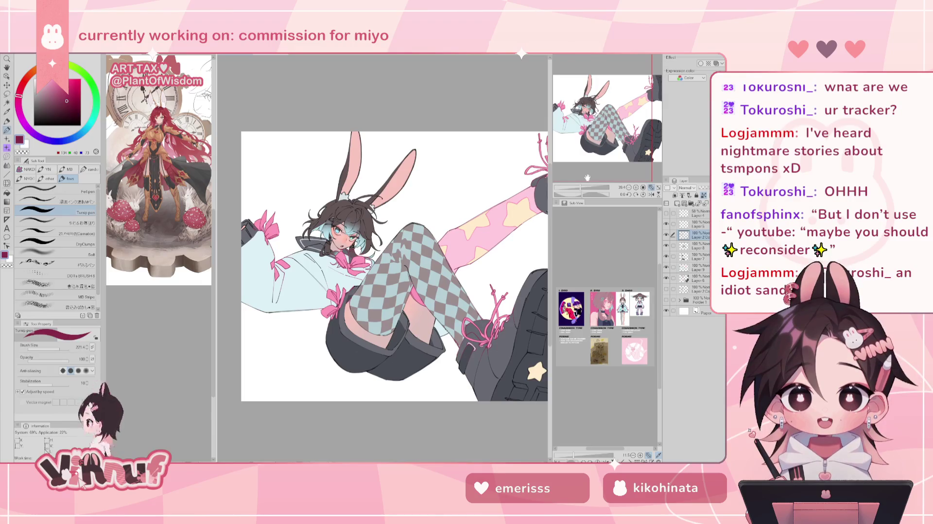
{"action": "left_click_drag", "start_coordinate": [588, 189], "coordinate": [580, 189]}
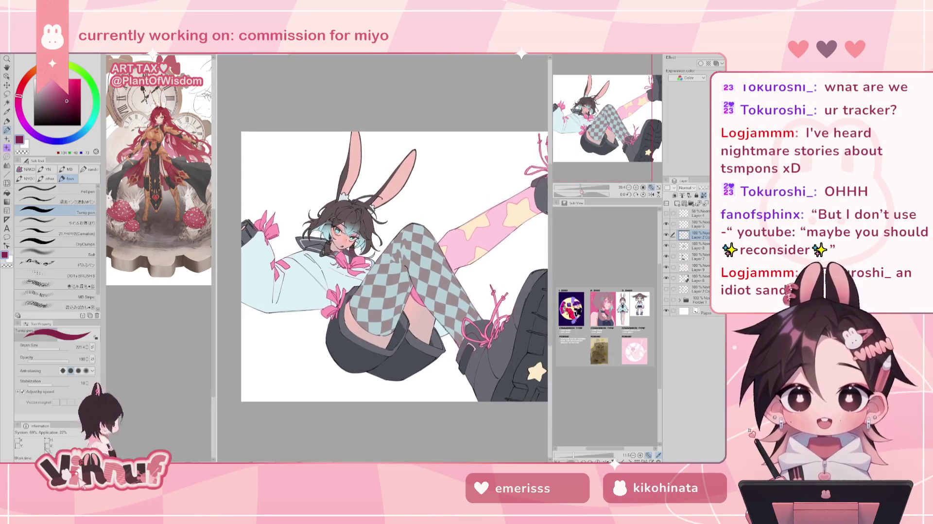
{"action": "scroll", "coordinate": [596, 149], "scroll_direction": "down", "scroll_amount": 2}
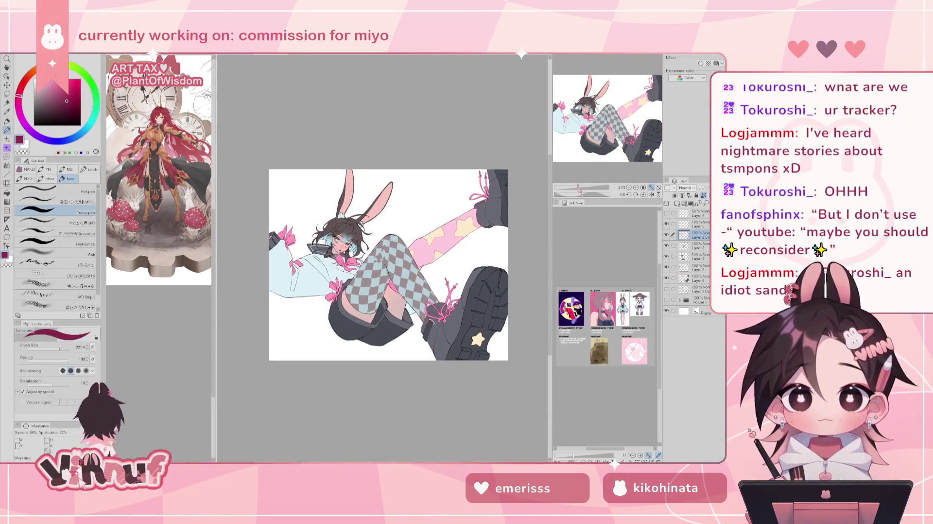
{"action": "left_click", "coordinate": [686, 187]}
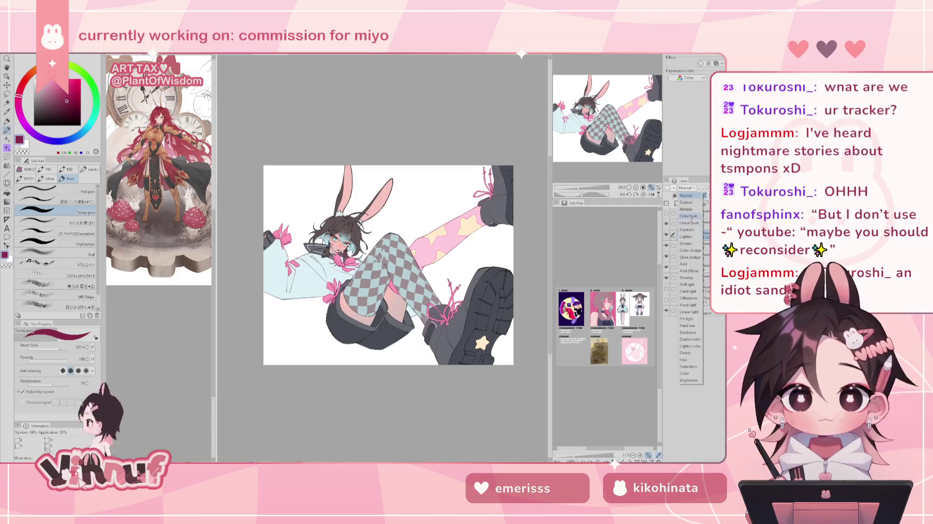
Try Multiply, Linear burn and Vivid light blending on the layer
{"action": "left_click", "coordinate": [686, 208]}
{"action": "left_click", "coordinate": [686, 188]}
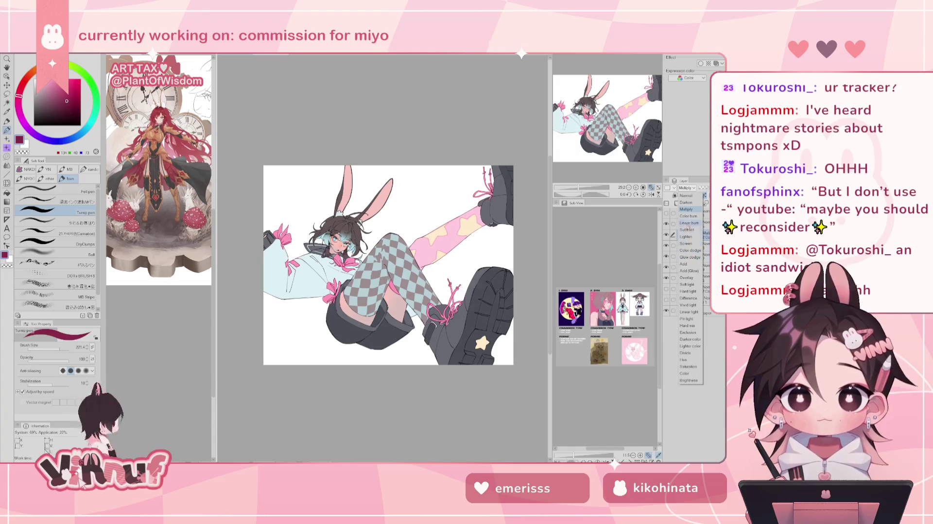
{"action": "left_click", "coordinate": [686, 209]}
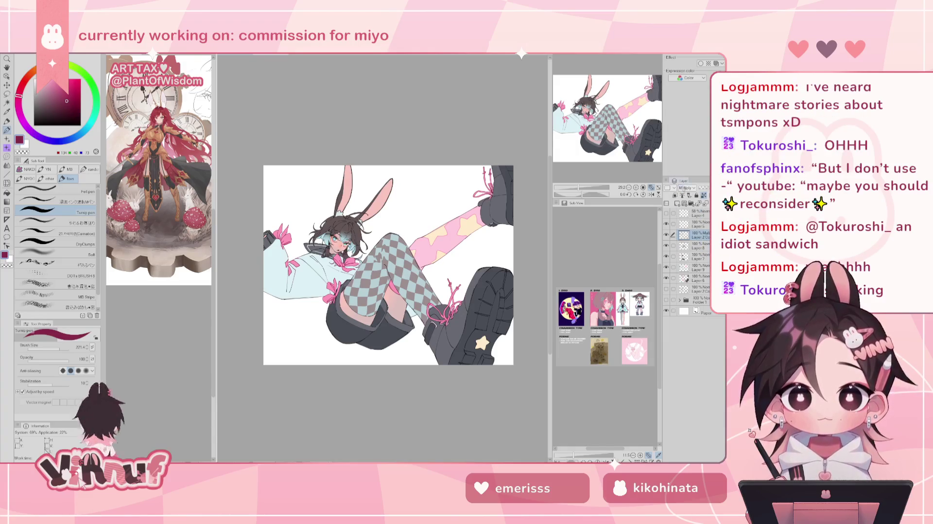
{"action": "left_click", "coordinate": [686, 188]}
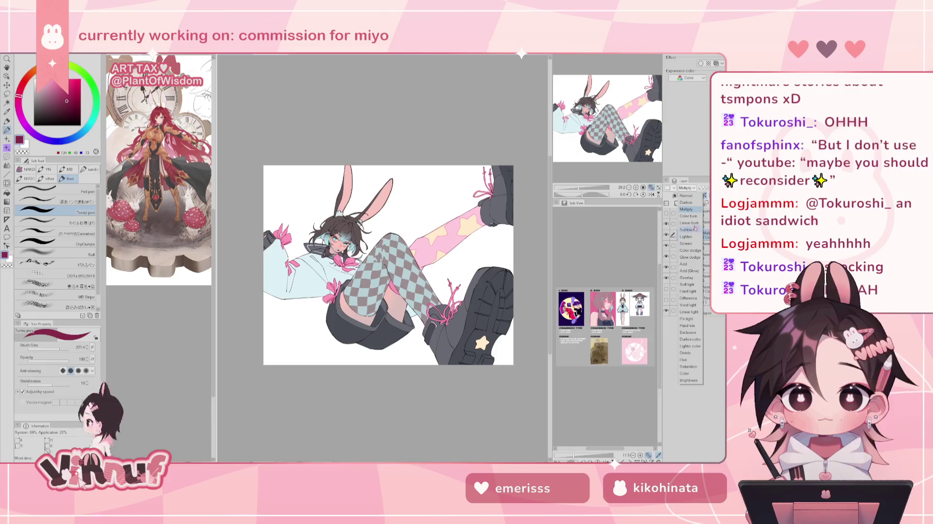
{"action": "left_click", "coordinate": [688, 222]}
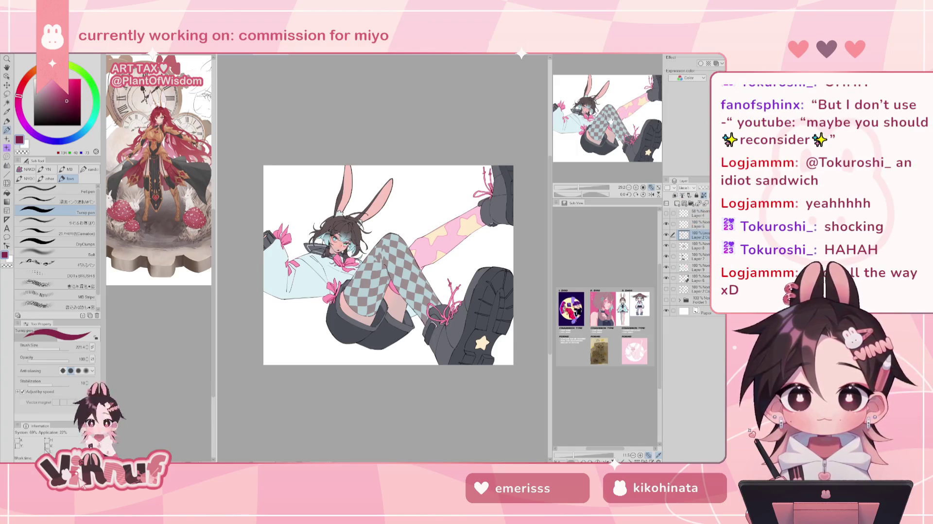
{"action": "left_click", "coordinate": [686, 187]}
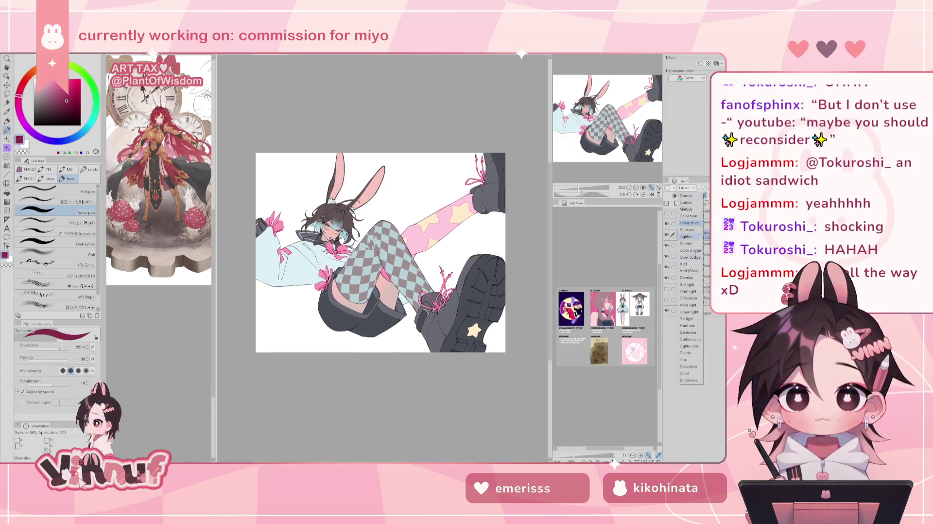
{"action": "left_click", "coordinate": [688, 305]}
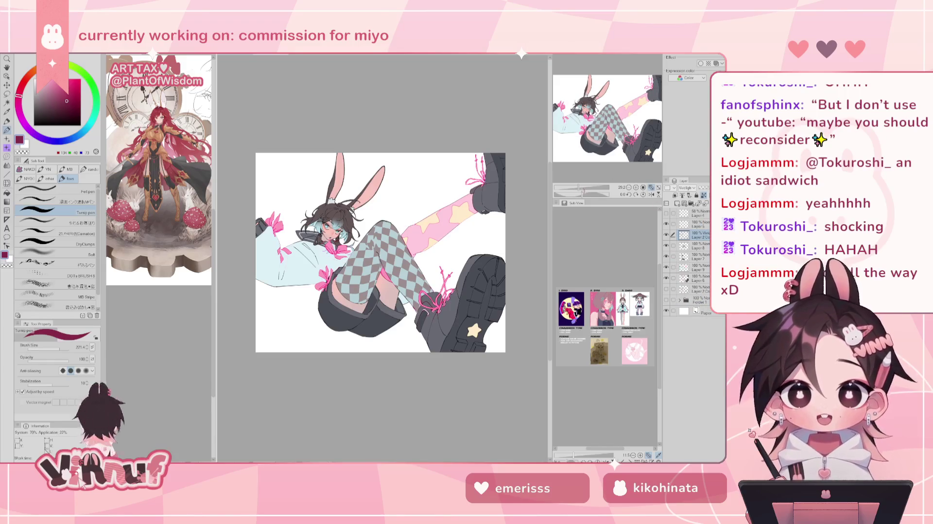
{"action": "left_click_drag", "start_coordinate": [582, 189], "coordinate": [583, 163]}
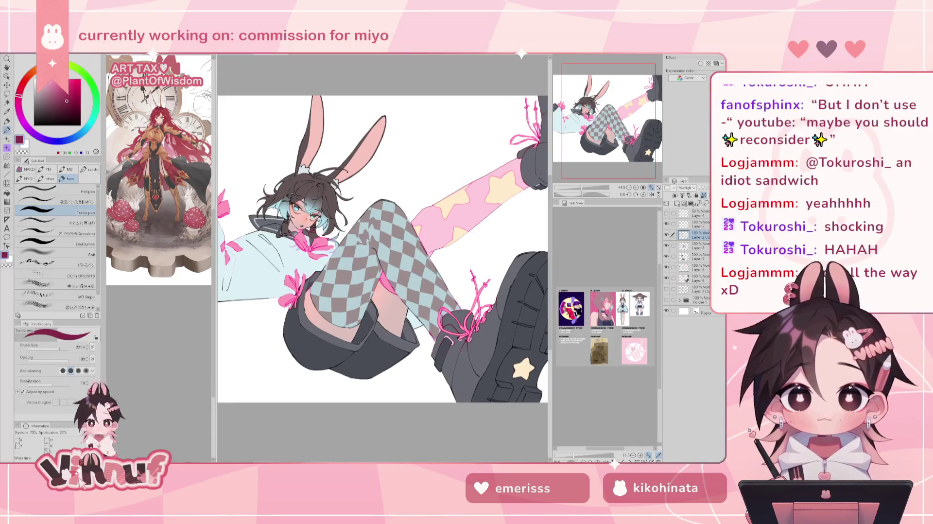
Try Lighten, Exclusion, Divide, Hue and Color blending, then settle on Multiply
{"action": "left_click", "coordinate": [686, 188]}
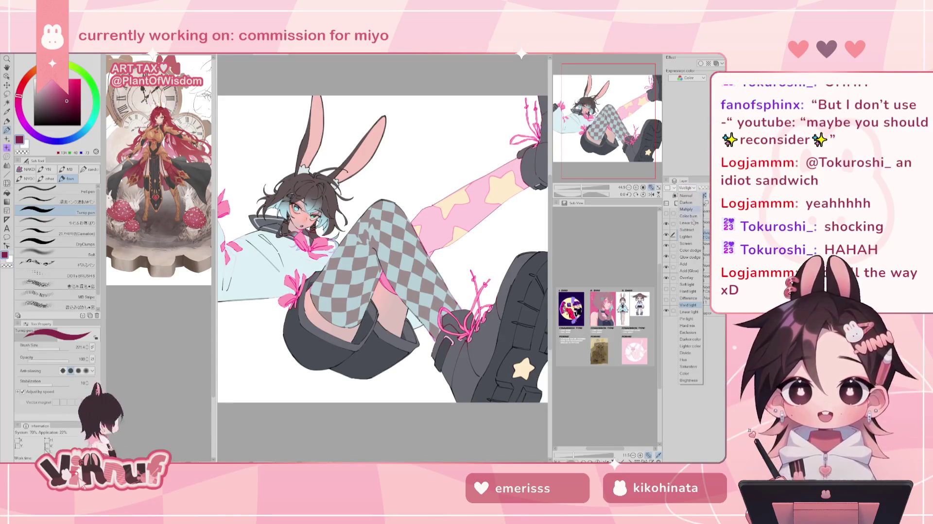
{"action": "left_click", "coordinate": [687, 236]}
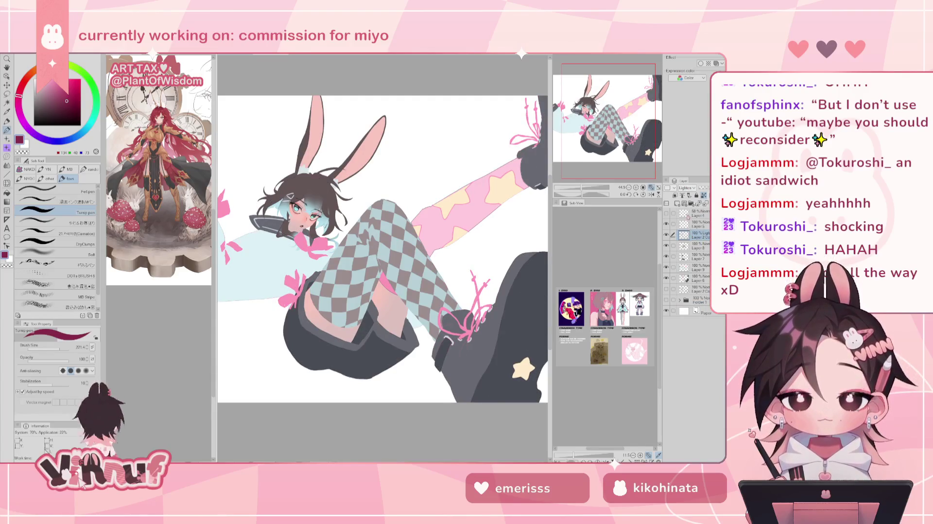
{"action": "left_click", "coordinate": [686, 187]}
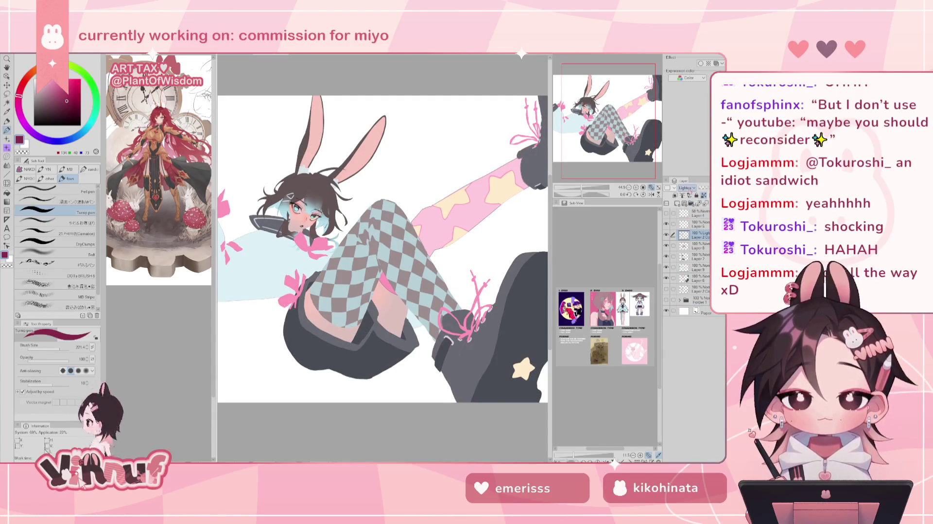
{"action": "left_click", "coordinate": [689, 329]}
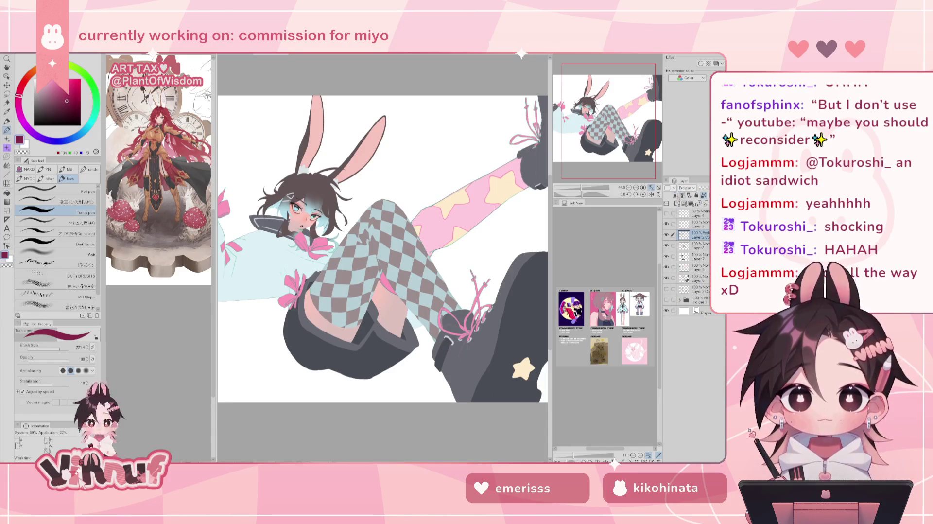
{"action": "left_click", "coordinate": [686, 188]}
{"action": "left_click", "coordinate": [687, 237]}
{"action": "left_click", "coordinate": [687, 187]}
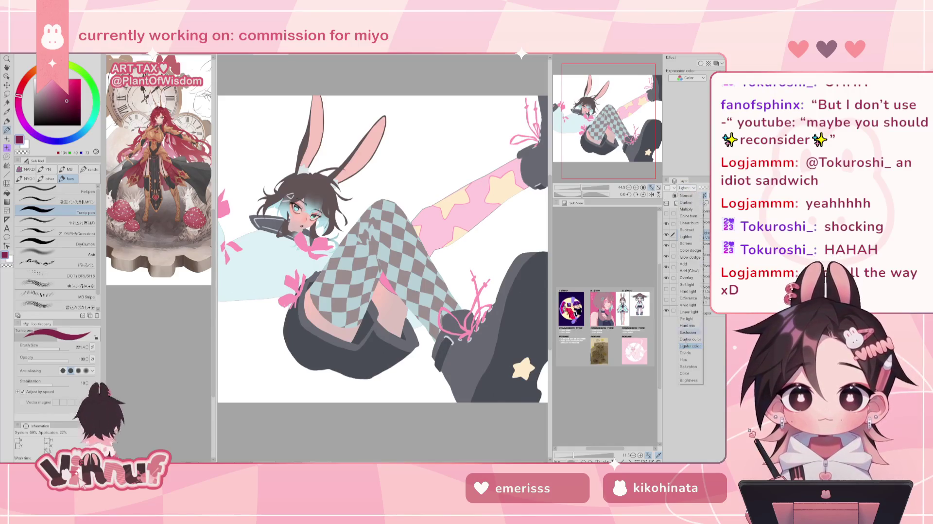
{"action": "left_click", "coordinate": [687, 353]}
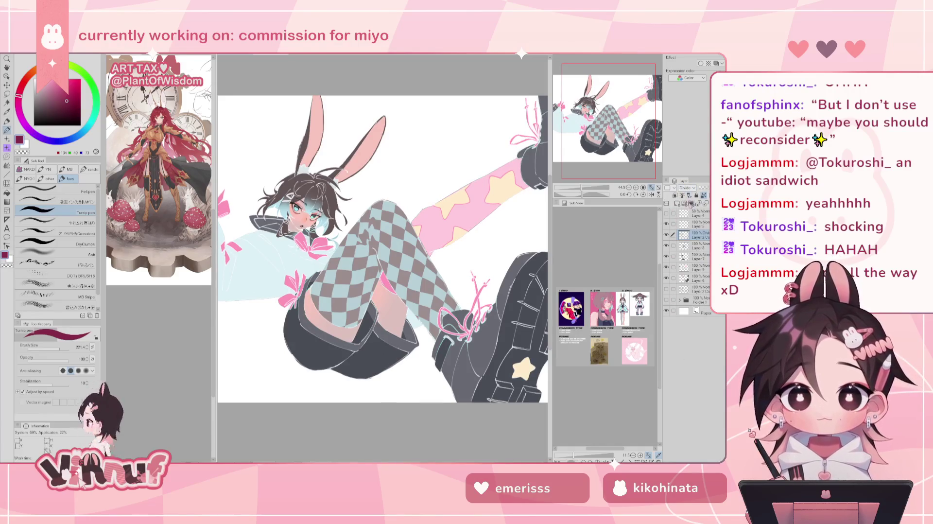
{"action": "left_click", "coordinate": [686, 187]}
{"action": "left_click", "coordinate": [685, 360]}
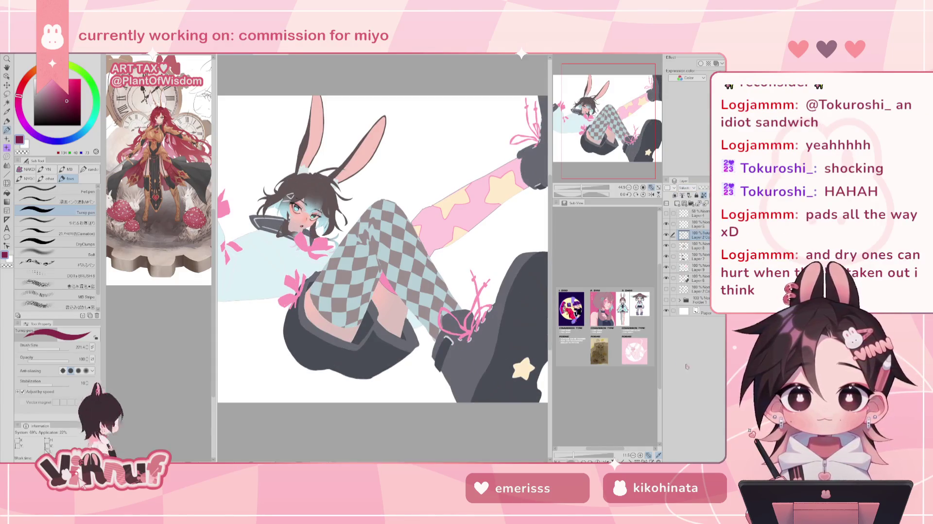
{"action": "left_click", "coordinate": [687, 188]}
{"action": "left_click", "coordinate": [687, 373]}
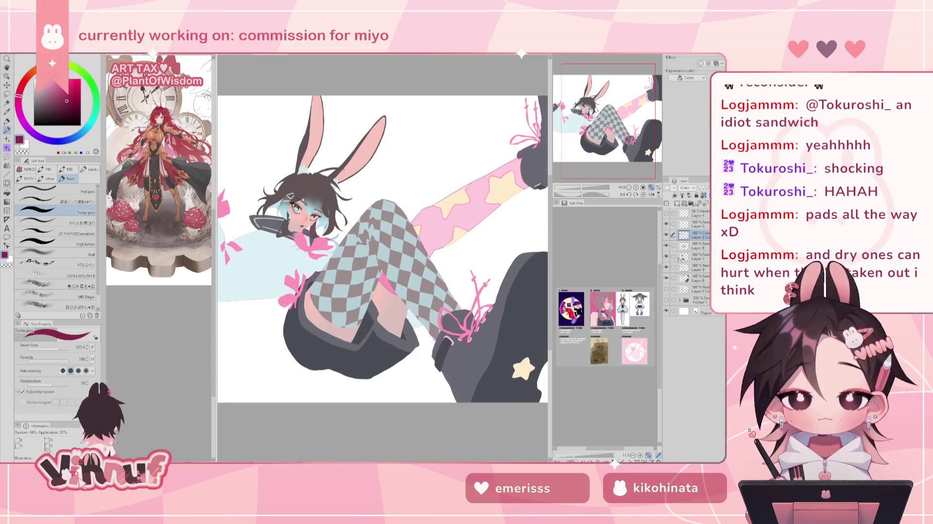
{"action": "left_click", "coordinate": [687, 188]}
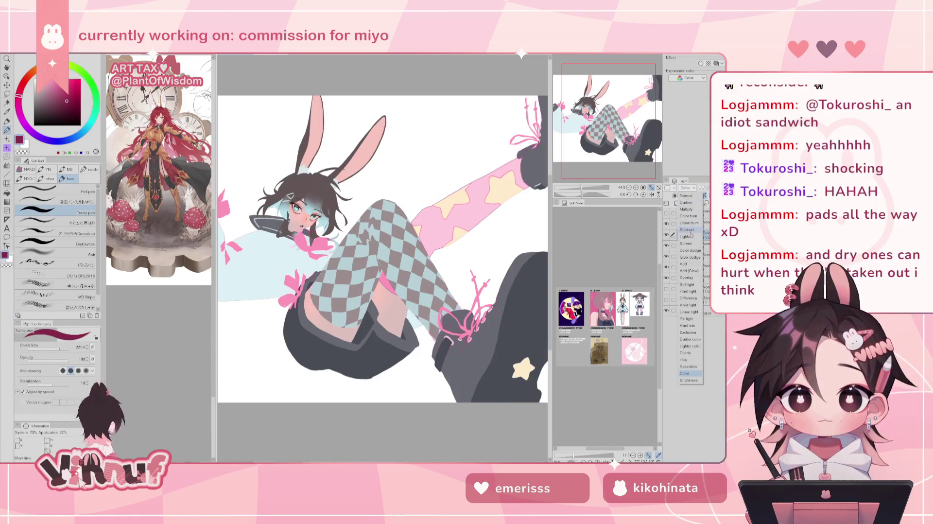
{"action": "left_click", "coordinate": [687, 206]}
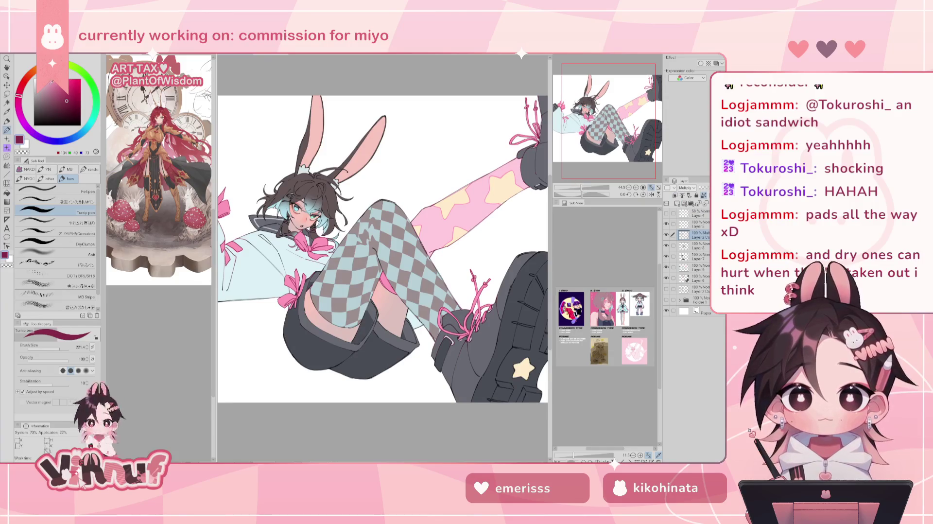
{"action": "scroll", "coordinate": [565, 179], "scroll_direction": "down", "scroll_amount": 3}
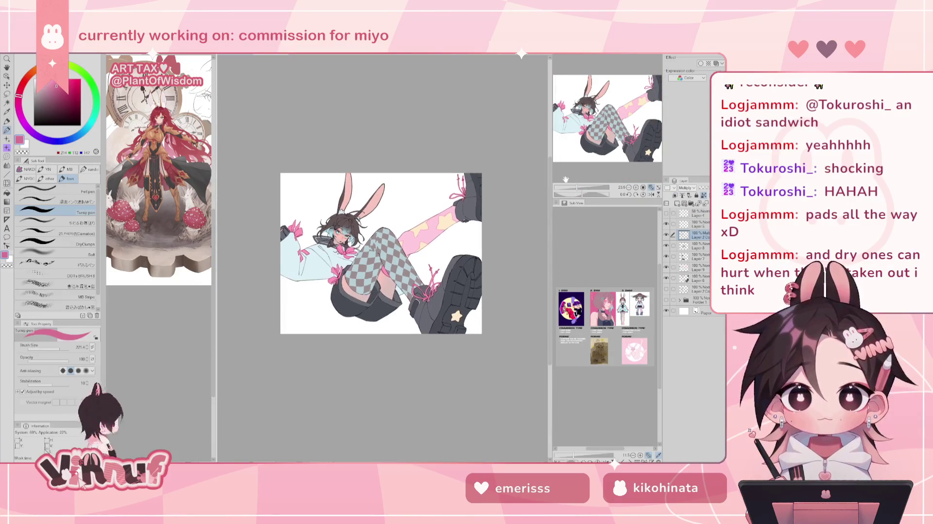
Enlarge the brush to about 1153 and return the layer to Normal blending
{"action": "left_click_drag", "start_coordinate": [301, 272], "coordinate": [350, 273]}
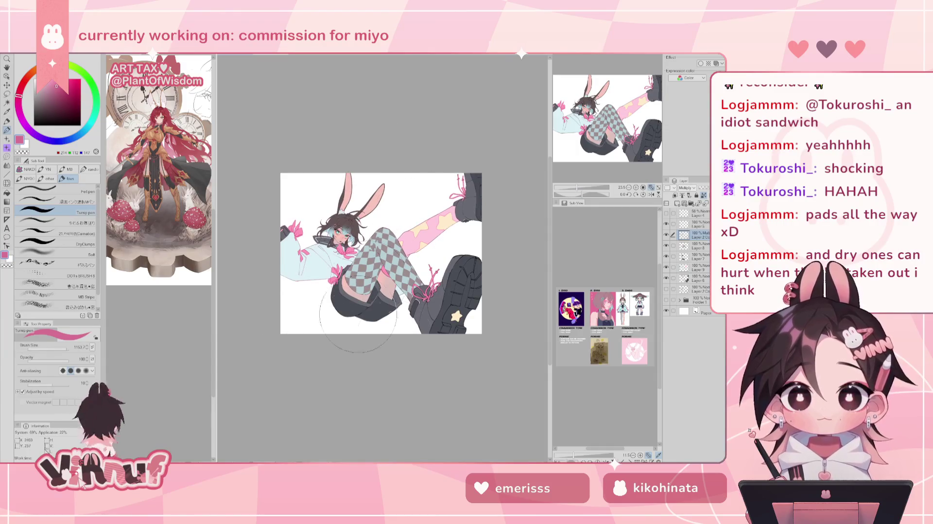
{"action": "left_click", "coordinate": [587, 189]}
{"action": "left_click_drag", "start_coordinate": [586, 189], "coordinate": [589, 188]}
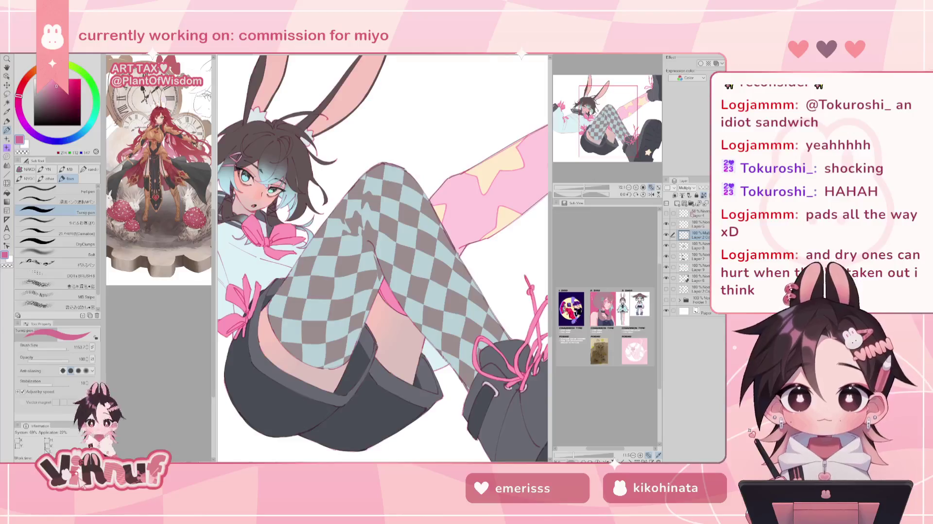
{"action": "left_click", "coordinate": [685, 187]}
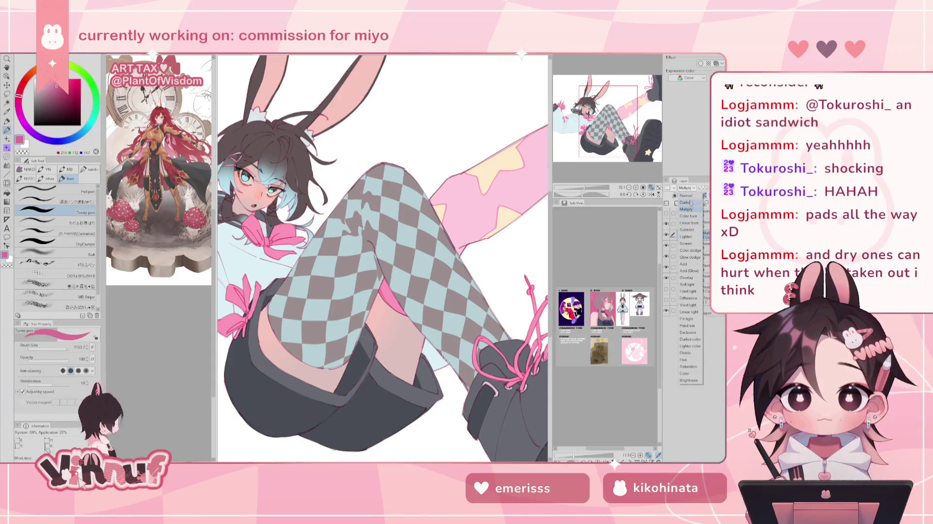
{"action": "left_click", "coordinate": [690, 194]}
Pick a brighter pink drawing colour with the whole figure framed
{"action": "left_click_drag", "start_coordinate": [607, 146], "coordinate": [615, 113]}
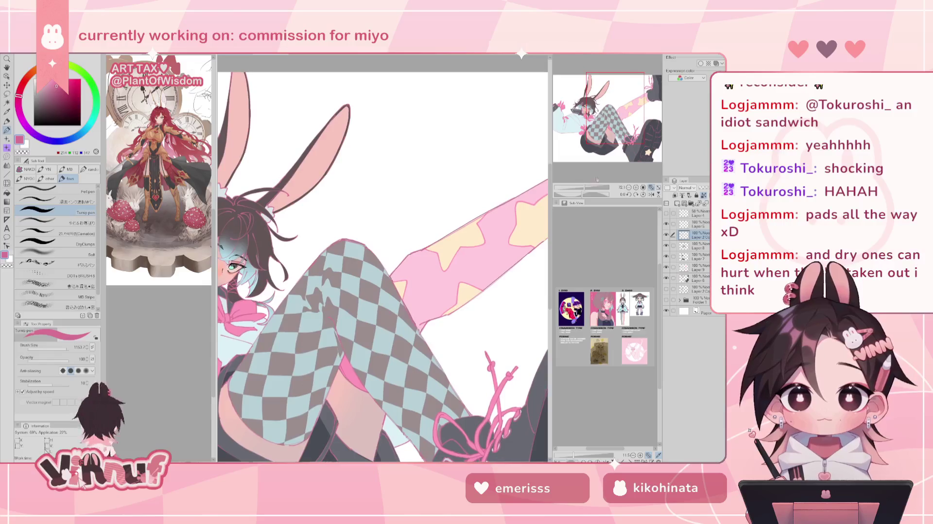
{"action": "left_click_drag", "start_coordinate": [586, 187], "coordinate": [584, 186]}
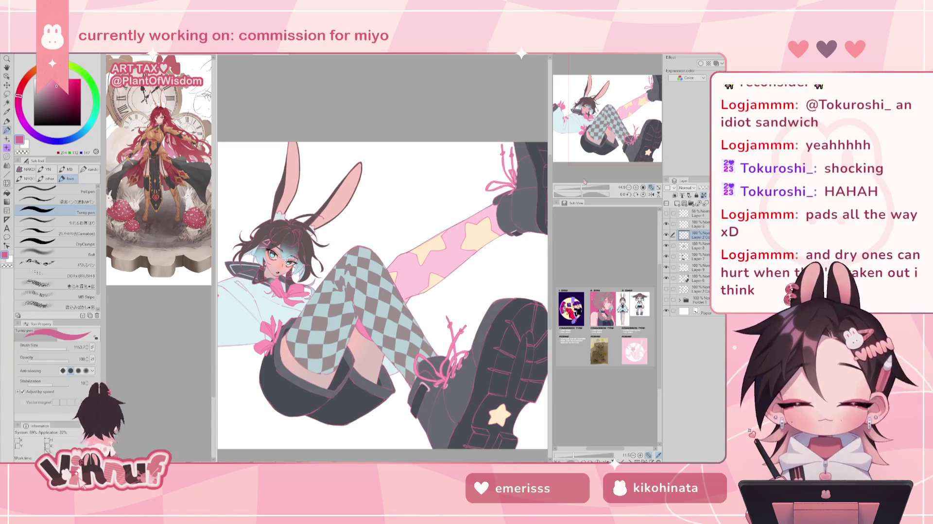
{"action": "left_click_drag", "start_coordinate": [581, 187], "coordinate": [578, 187]}
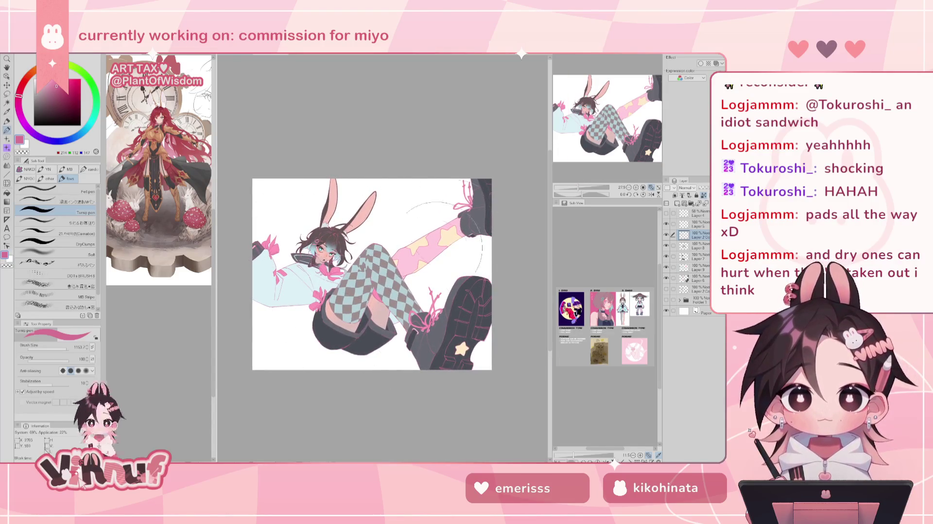
{"action": "left_click", "coordinate": [66, 91]}
{"action": "left_click", "coordinate": [63, 93]}
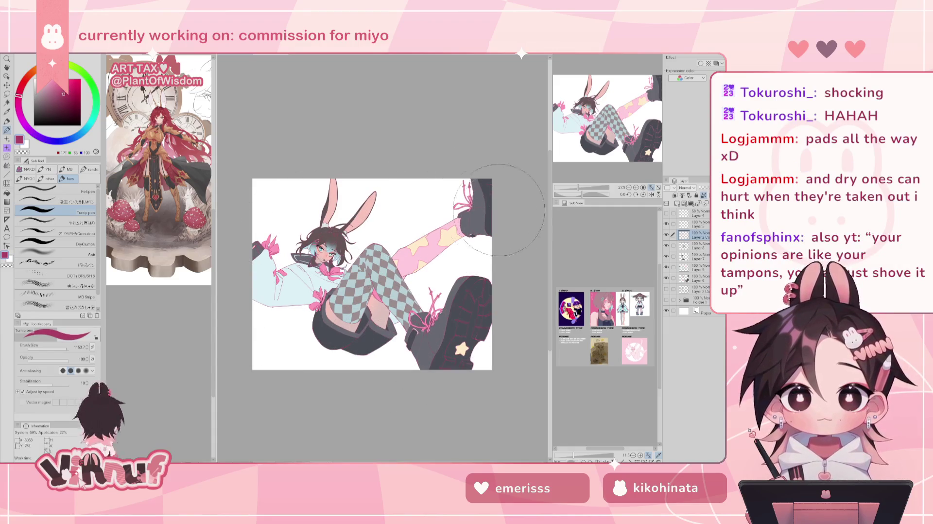
{"action": "left_click", "coordinate": [275, 272], "text": "alt"}
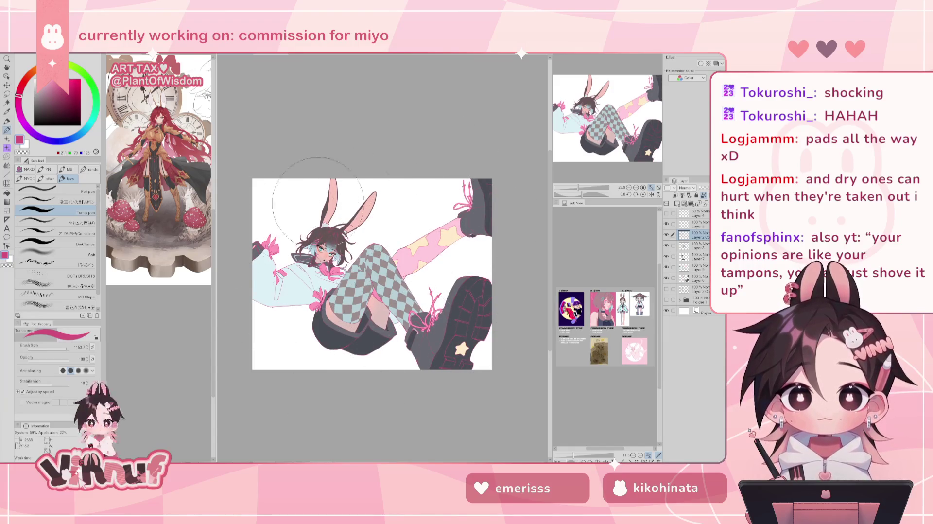
{"action": "key", "text": "ctrl+plus"}
{"action": "scroll", "coordinate": [383, 263], "scroll_direction": "up", "scroll_amount": 5}
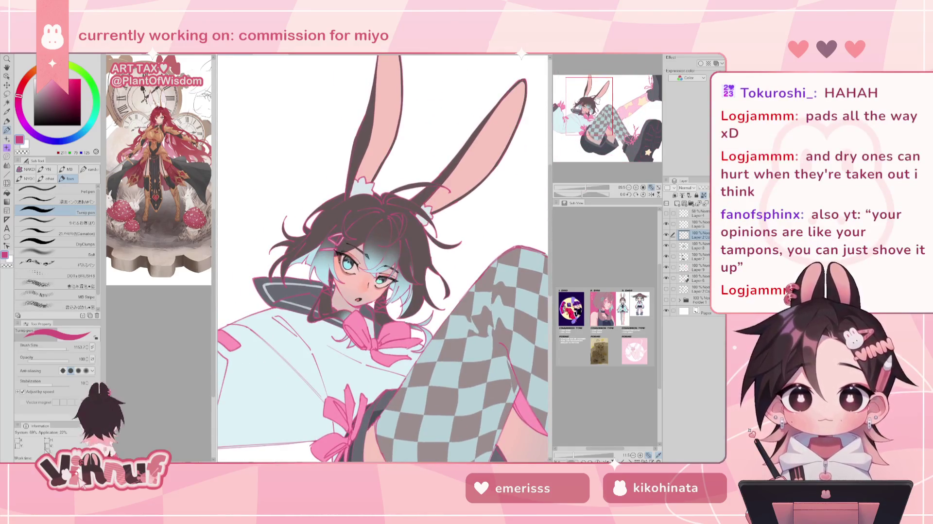
Pick a dark brown colour and reduce the brush to about 37, framing face and leg
{"action": "left_click", "coordinate": [328, 211], "text": "alt"}
{"action": "left_click", "coordinate": [44, 113]}
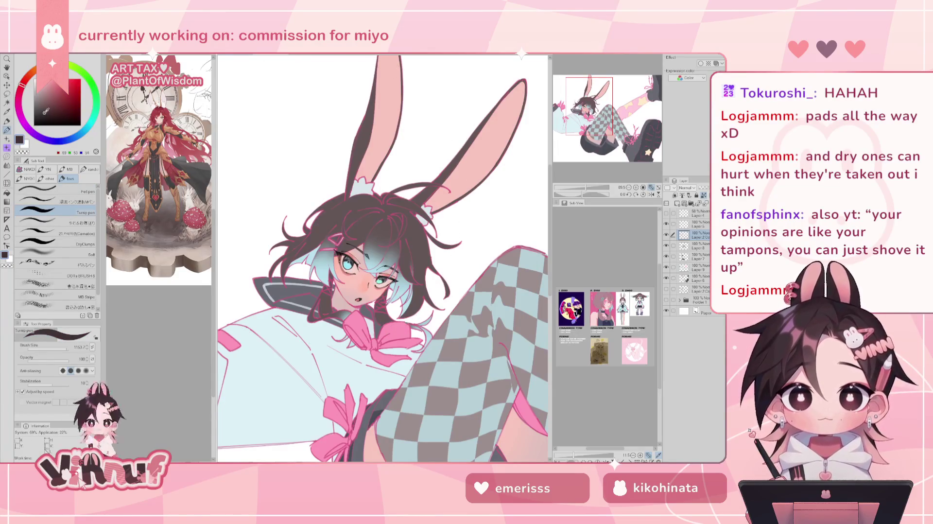
{"action": "left_click_drag", "start_coordinate": [64, 348], "coordinate": [54, 349]}
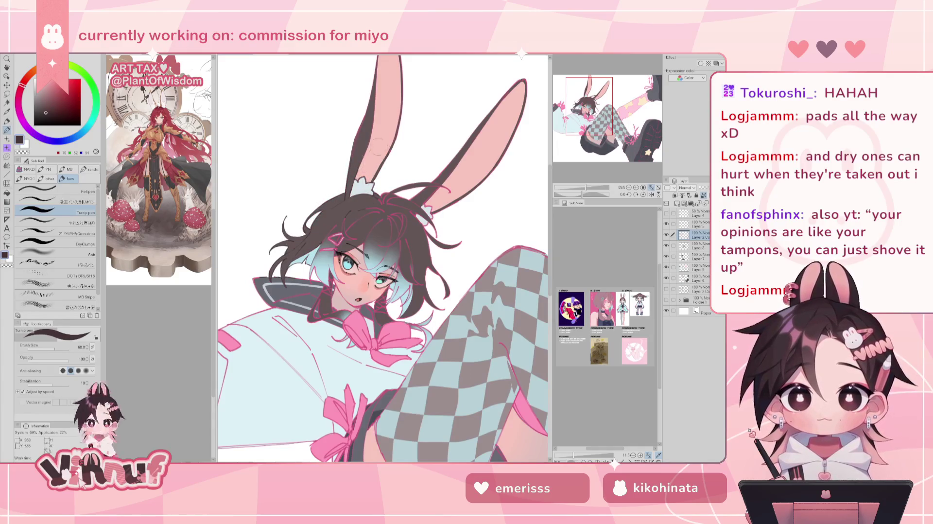
{"action": "left_click_drag", "start_coordinate": [366, 77], "coordinate": [339, 155]}
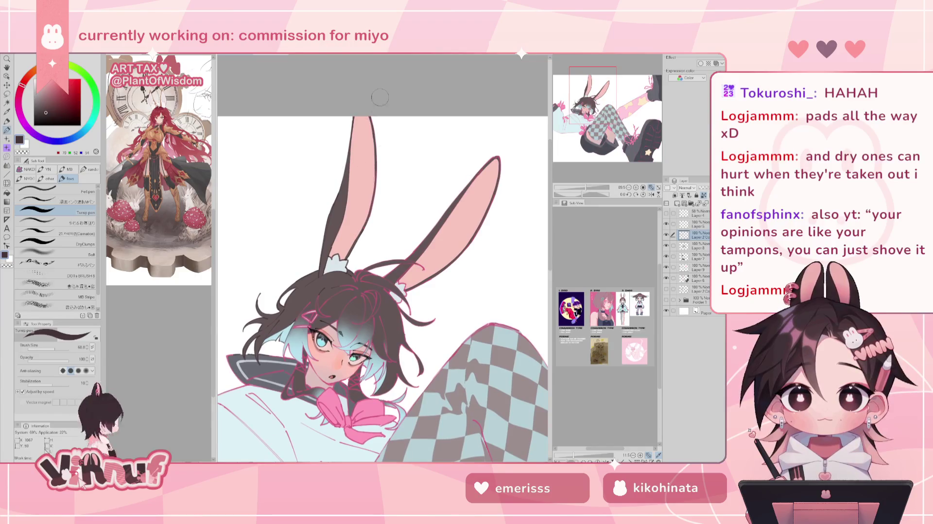
{"action": "left_click_drag", "start_coordinate": [395, 85], "coordinate": [370, 42]}
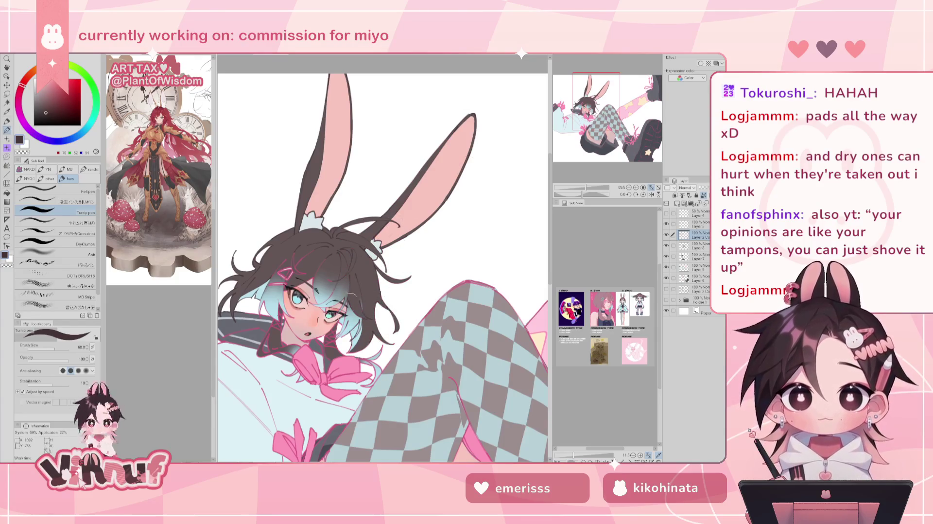
{"action": "left_click_drag", "start_coordinate": [350, 284], "coordinate": [412, 202]}
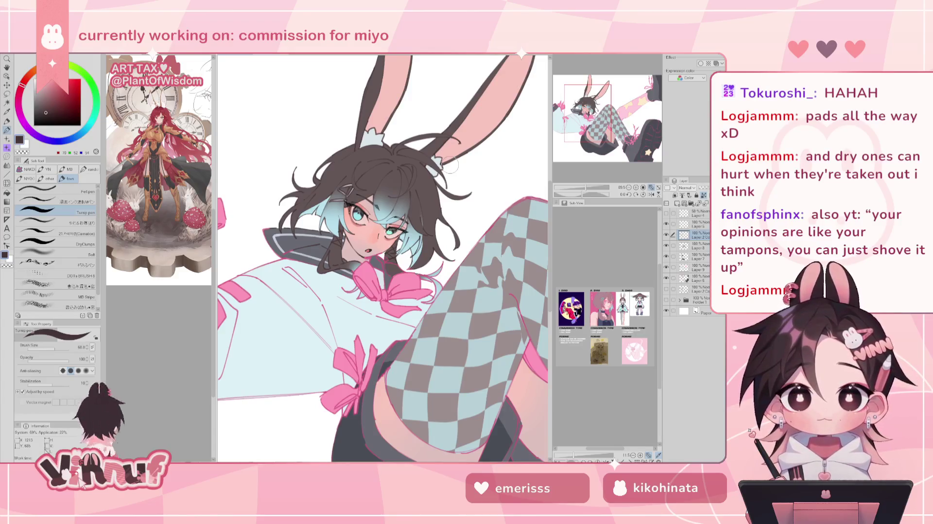
{"action": "left_click_drag", "start_coordinate": [55, 347], "coordinate": [52, 350]}
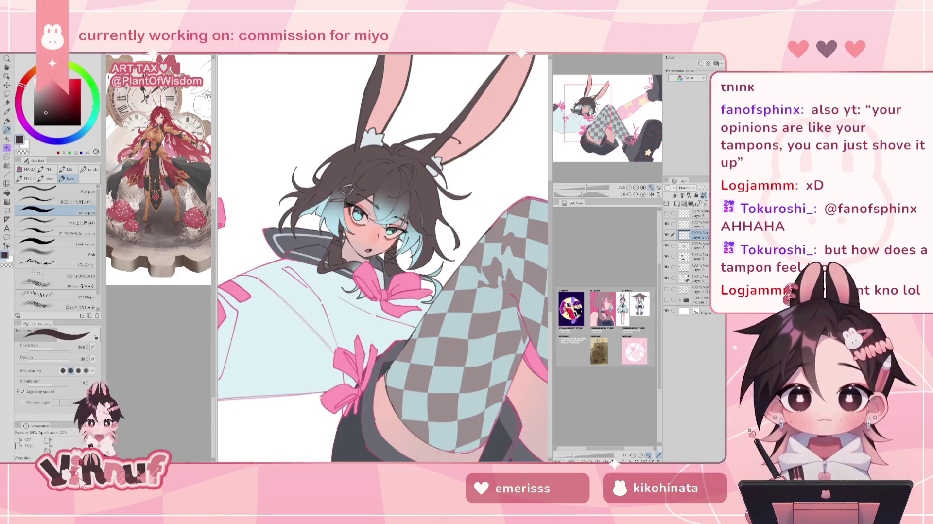
Line the checkered leg's lower-right edge in dark brown, then enlarge the brush to 68.8
{"action": "mouse_move", "coordinate": [492, 440]}
{"action": "left_mouse_down"}
{"action": "mouse_move", "coordinate": [520, 362]}
{"action": "mouse_move", "coordinate": [520, 309]}
{"action": "mouse_move", "coordinate": [524, 327]}
{"action": "left_mouse_up"}
{"action": "key", "text": "ctrl+z"}
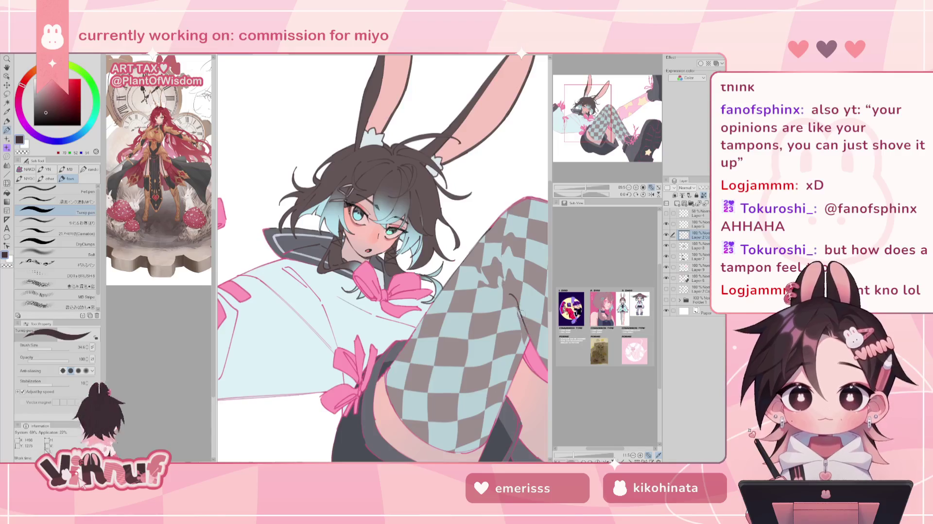
{"action": "left_click_drag", "start_coordinate": [516, 360], "coordinate": [481, 446]}
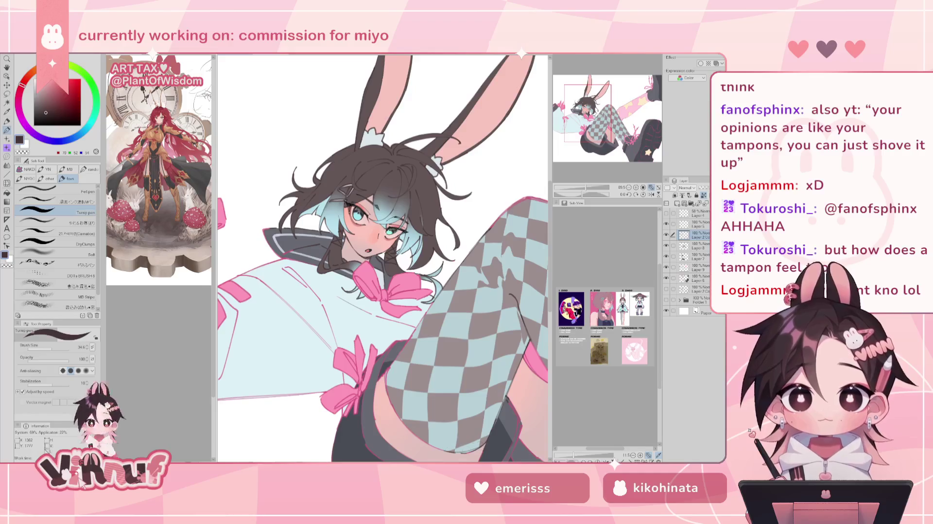
{"action": "key", "text": "bracketright"}
{"action": "key", "text": "bracketright"}
Darken the checkered leg's lower-left edge and the collar beside the face
{"action": "mouse_move", "coordinate": [407, 335]}
{"action": "left_mouse_down"}
{"action": "mouse_move", "coordinate": [451, 422]}
{"action": "mouse_move", "coordinate": [373, 439]}
{"action": "left_mouse_up"}
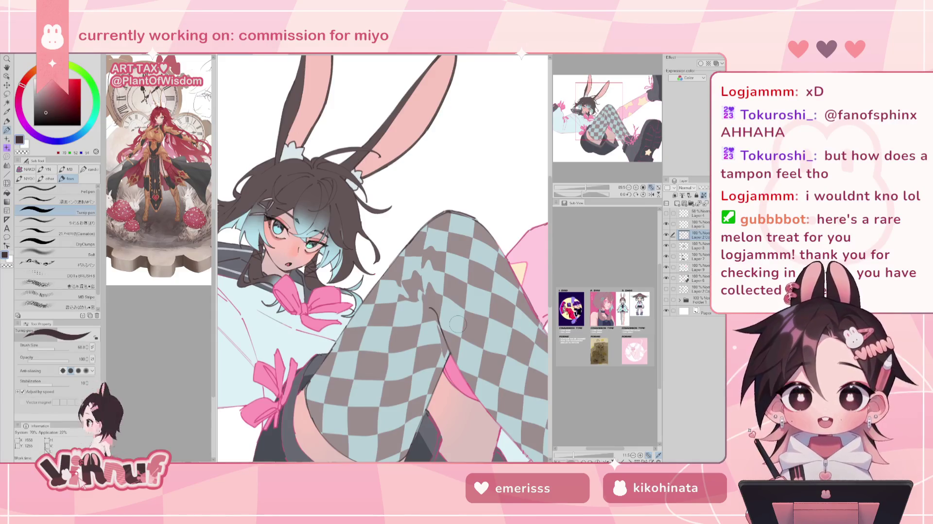
{"action": "left_click_drag", "start_coordinate": [457, 324], "coordinate": [428, 272]}
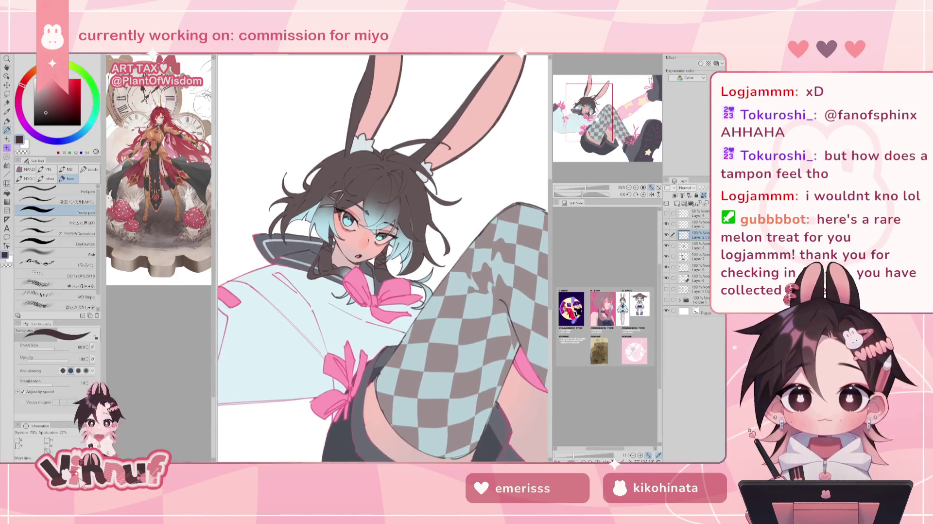
{"action": "left_click_drag", "start_coordinate": [286, 257], "coordinate": [275, 237]}
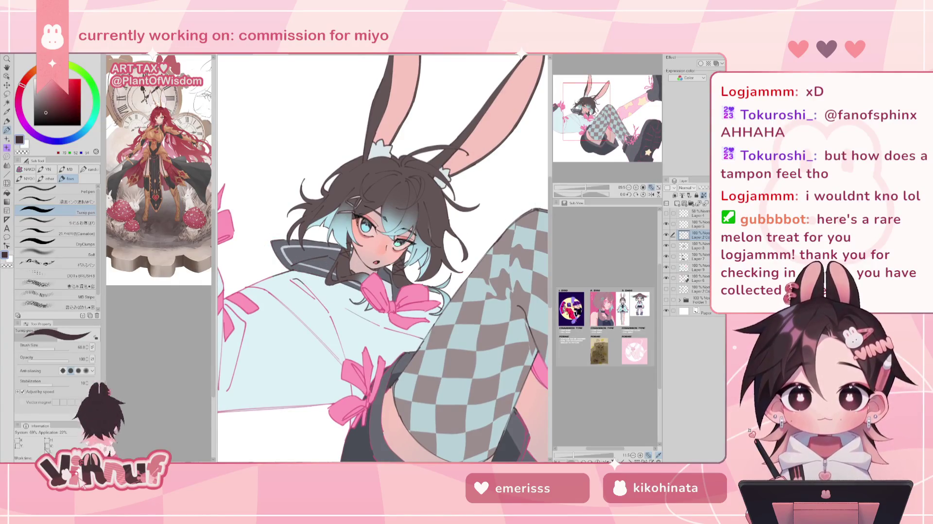
{"action": "left_click_drag", "start_coordinate": [352, 274], "coordinate": [280, 235]}
{"action": "left_click_drag", "start_coordinate": [340, 242], "coordinate": [389, 315]}
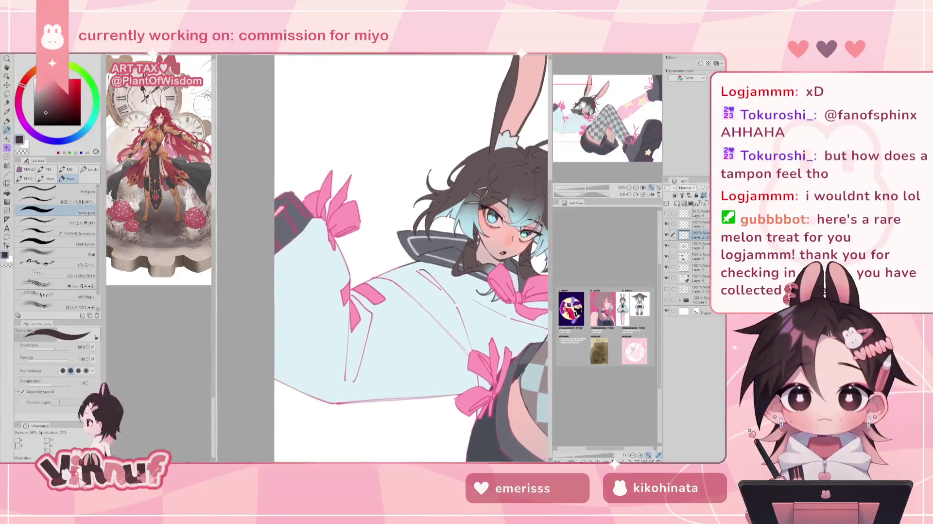
{"action": "left_click_drag", "start_coordinate": [384, 257], "coordinate": [358, 218]}
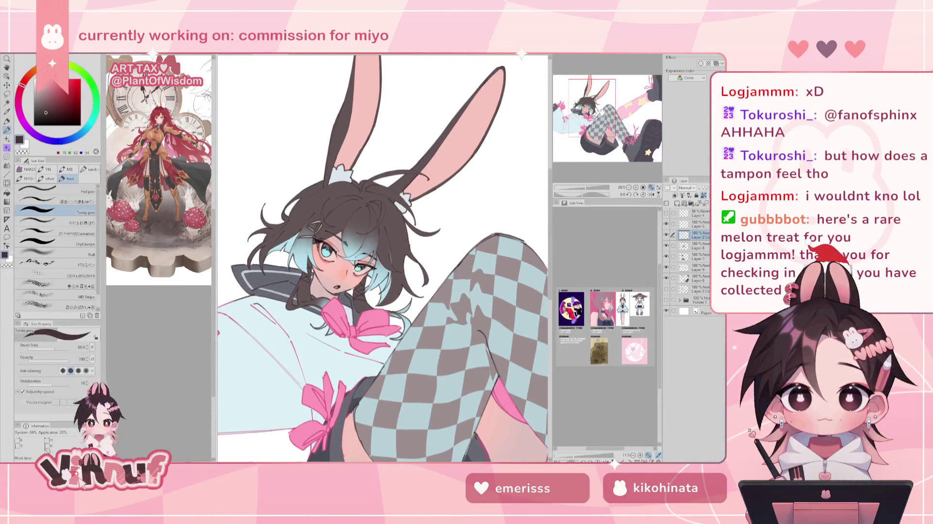
Pick a grey-blue painting colour and raise the brush size to 174
{"action": "left_click", "coordinate": [42, 101]}
{"action": "left_click_drag", "start_coordinate": [68, 141], "coordinate": [63, 141]}
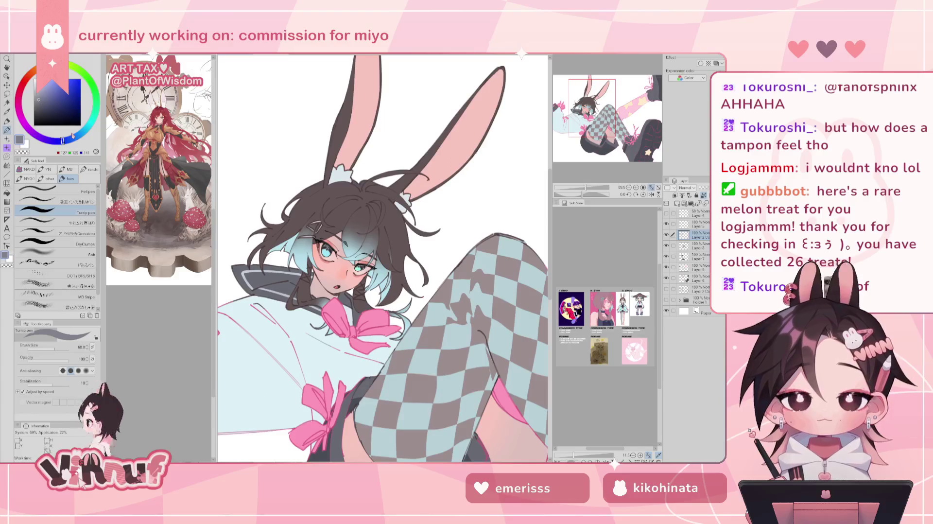
{"action": "left_click_drag", "start_coordinate": [62, 141], "coordinate": [67, 141]}
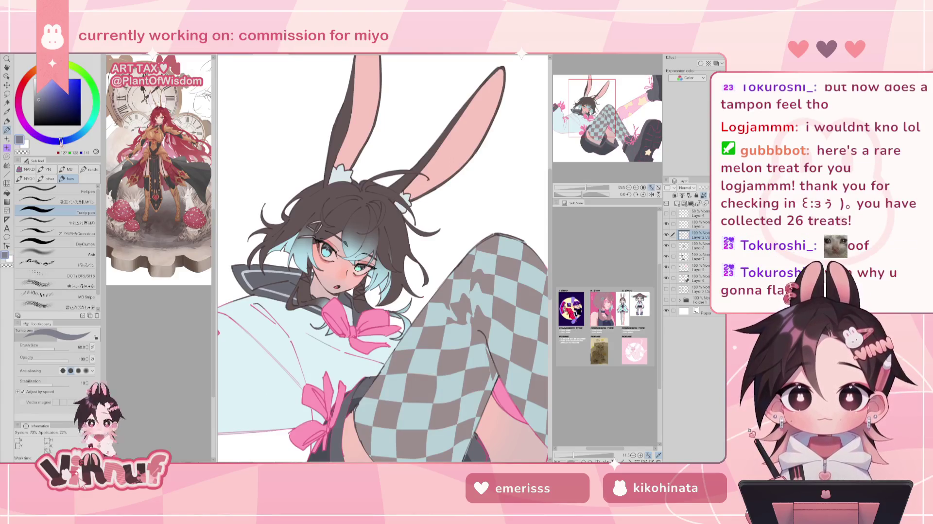
{"action": "left_click_drag", "start_coordinate": [54, 345], "coordinate": [48, 346]}
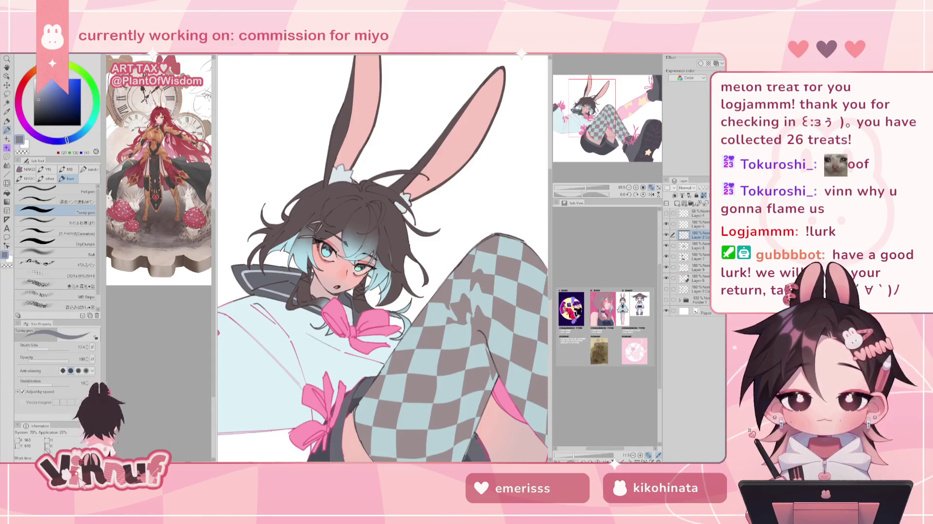
Adjust the drawing colour to a darker, bluer blue-grey
{"action": "left_click", "coordinate": [361, 141], "text": "alt"}
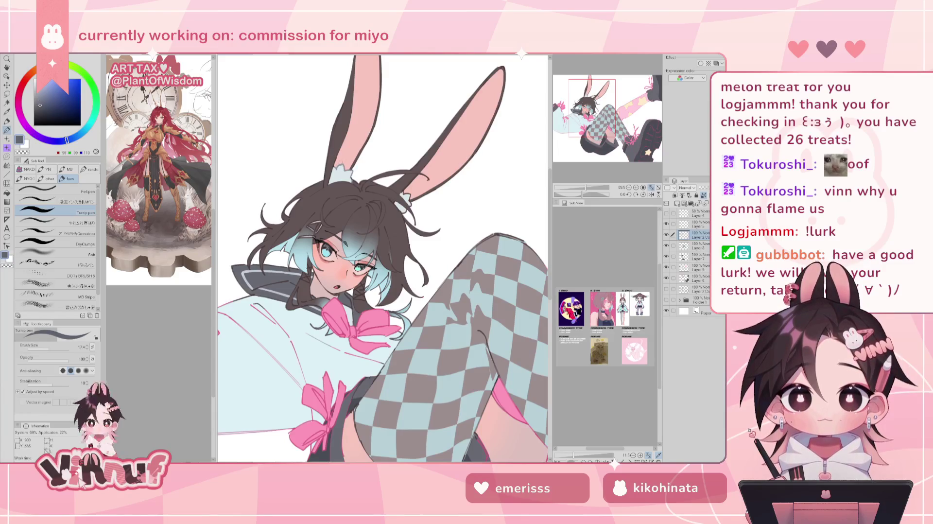
{"action": "left_click", "coordinate": [342, 165], "text": "alt"}
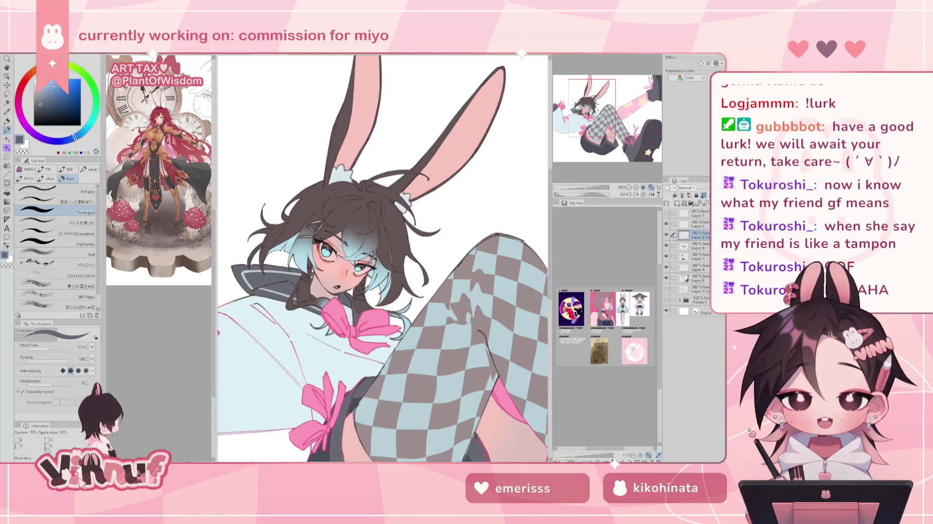
{"action": "left_click", "coordinate": [49, 105]}
{"action": "left_click", "coordinate": [49, 107]}
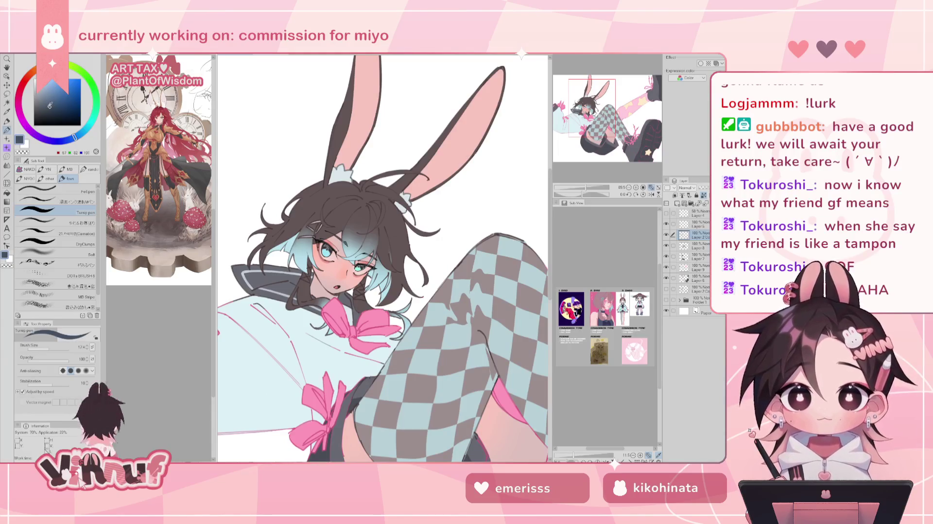
{"action": "left_click", "coordinate": [56, 99]}
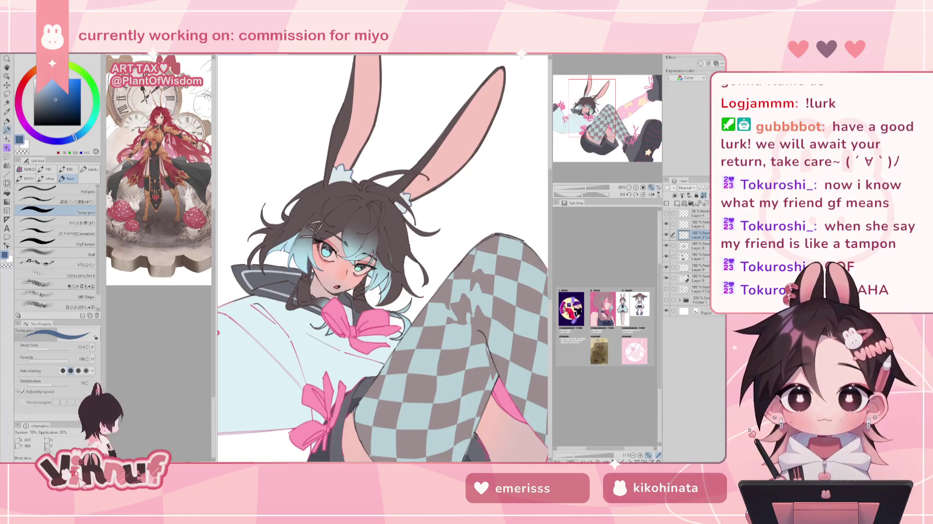
Sample the hair's light blue, paint strands into the dark hair, and shrink the brush to about 26
{"action": "left_click", "coordinate": [287, 245], "text": "alt"}
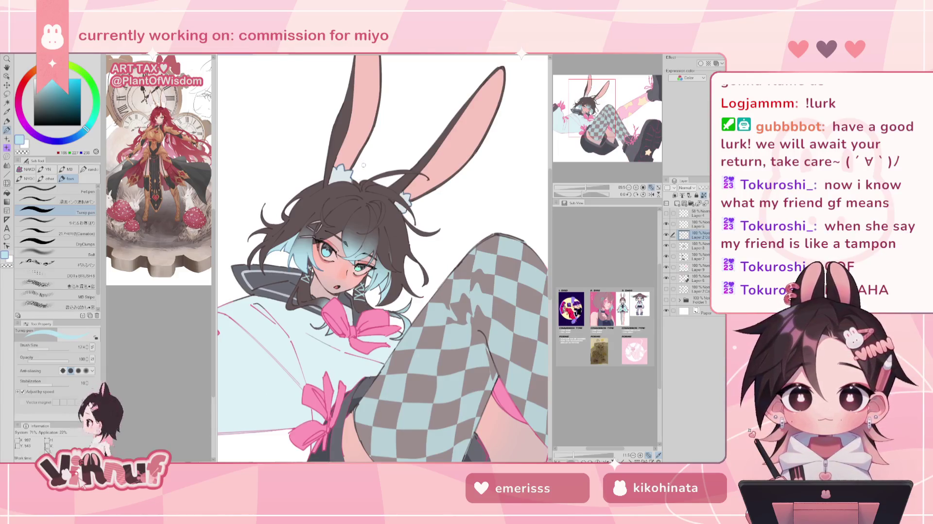
{"action": "left_click", "coordinate": [299, 302], "text": "alt"}
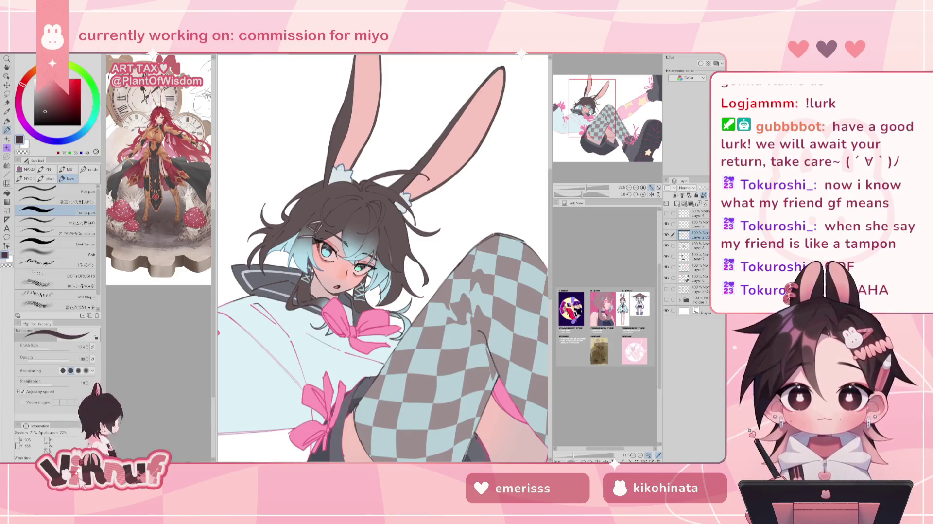
{"action": "left_click", "coordinate": [294, 252], "text": "alt"}
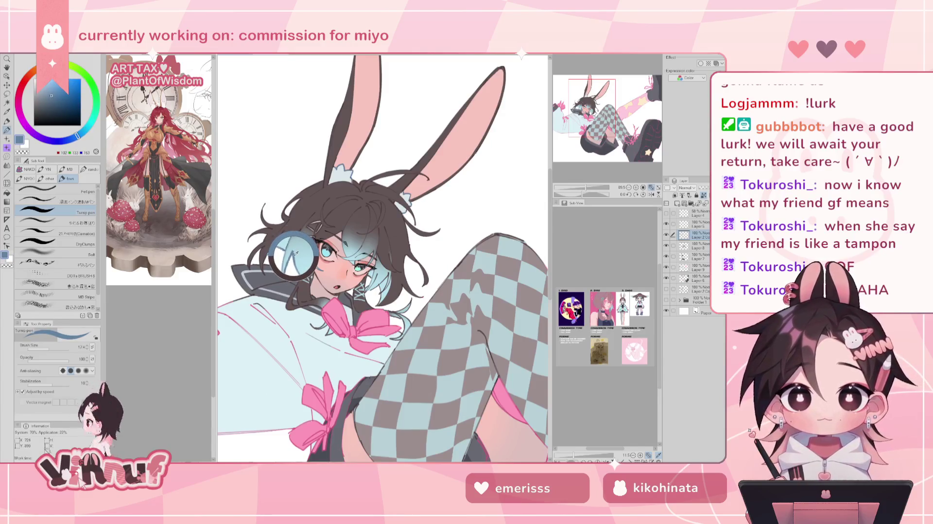
{"action": "left_click_drag", "start_coordinate": [294, 253], "coordinate": [295, 228]}
{"action": "left_click", "coordinate": [60, 98]}
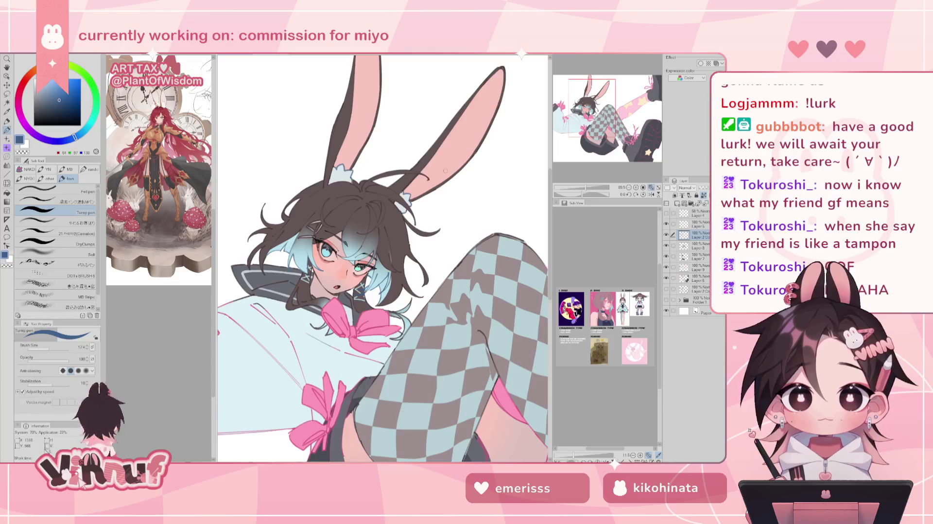
{"action": "left_click_drag", "start_coordinate": [445, 170], "coordinate": [544, 115]}
{"action": "left_click_drag", "start_coordinate": [57, 347], "coordinate": [49, 350]}
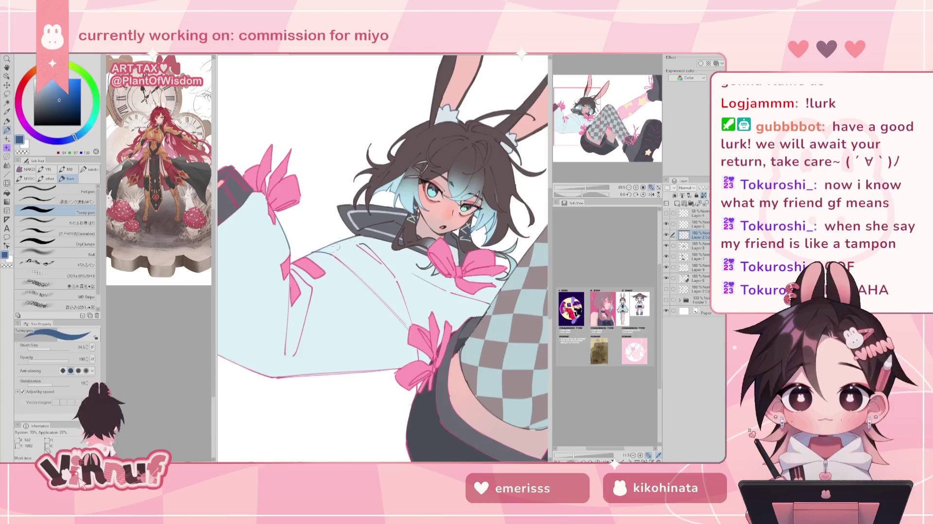
{"action": "left_click_drag", "start_coordinate": [360, 227], "coordinate": [384, 275]}
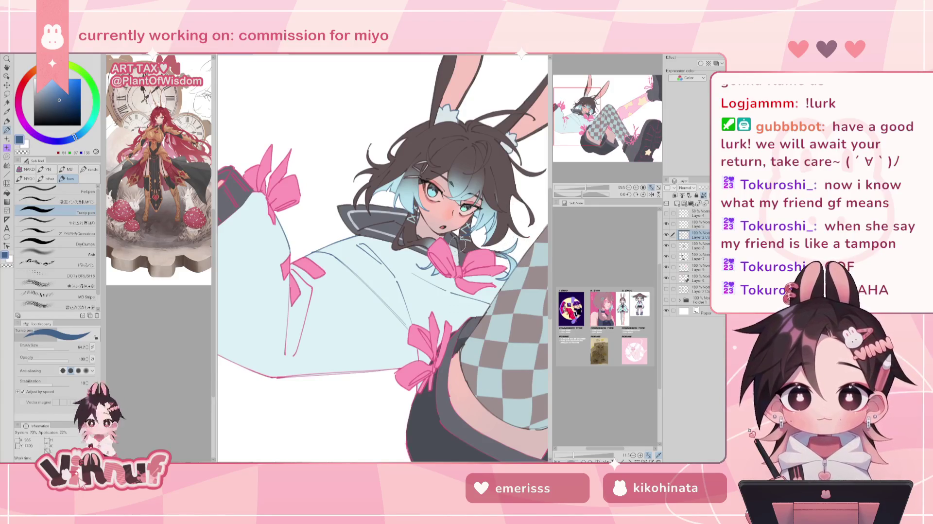
{"action": "left_click_drag", "start_coordinate": [459, 242], "coordinate": [502, 215]}
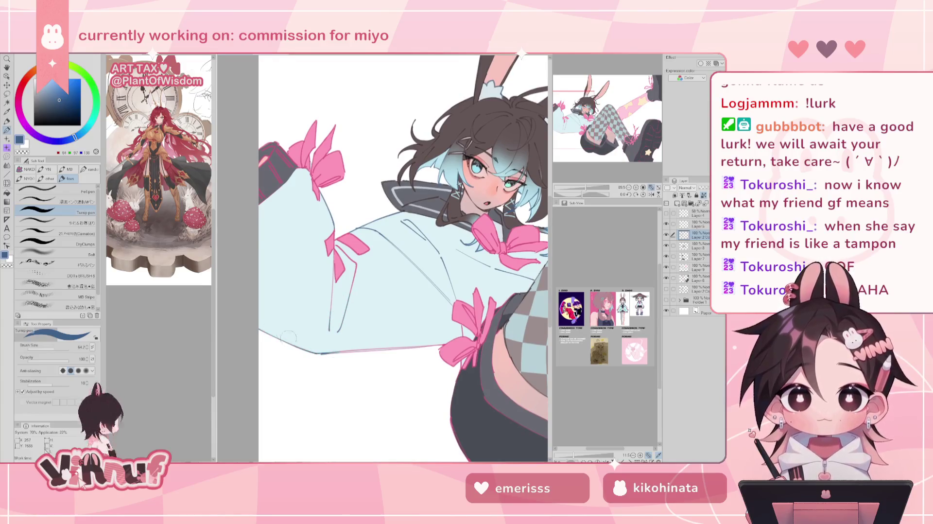
{"action": "key", "text": "bracketleft"}
{"action": "key", "text": "bracketleft"}
{"action": "key", "text": "bracketleft"}
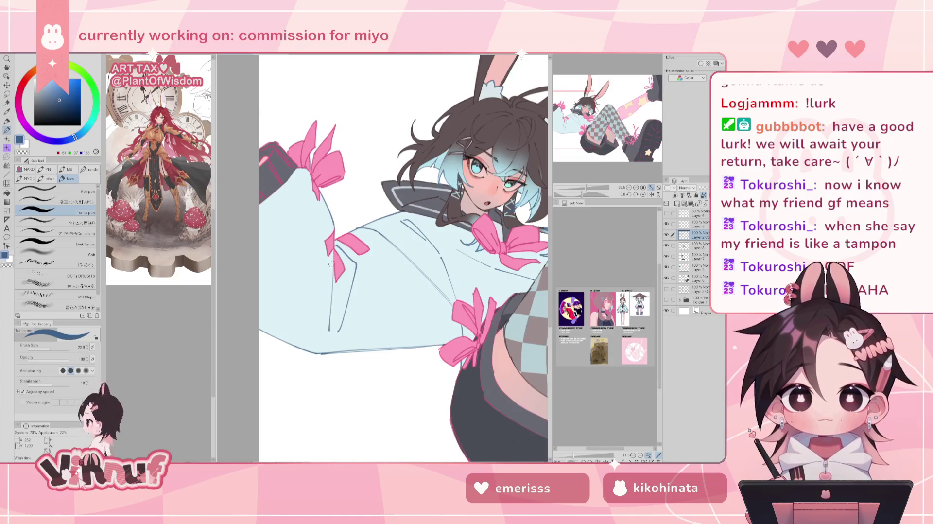
{"action": "mouse_move", "coordinate": [334, 308]}
{"action": "left_mouse_down"}
{"action": "mouse_move", "coordinate": [408, 275]}
{"action": "mouse_move", "coordinate": [455, 225]}
{"action": "mouse_move", "coordinate": [498, 271]}
{"action": "mouse_move", "coordinate": [399, 328]}
{"action": "left_mouse_up"}
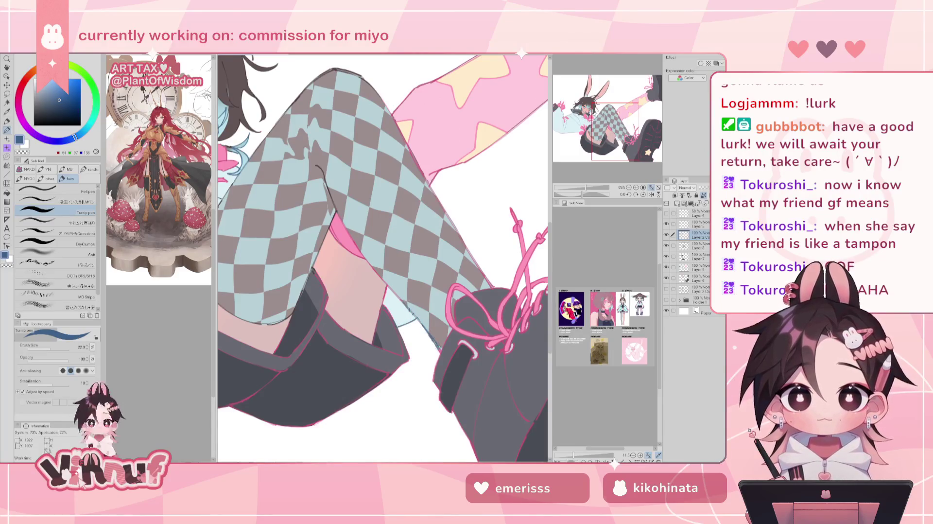
Eyedrop a dark tone, lighten it slightly, then sample a bluish dark grey from the artwork
{"action": "left_click_drag", "start_coordinate": [436, 325], "coordinate": [533, 393]}
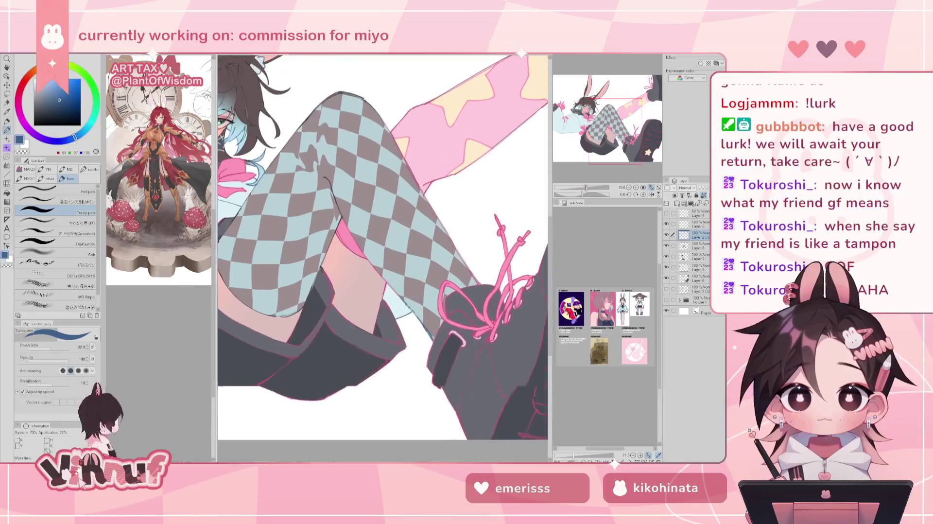
{"action": "left_click", "coordinate": [406, 142], "text": "alt"}
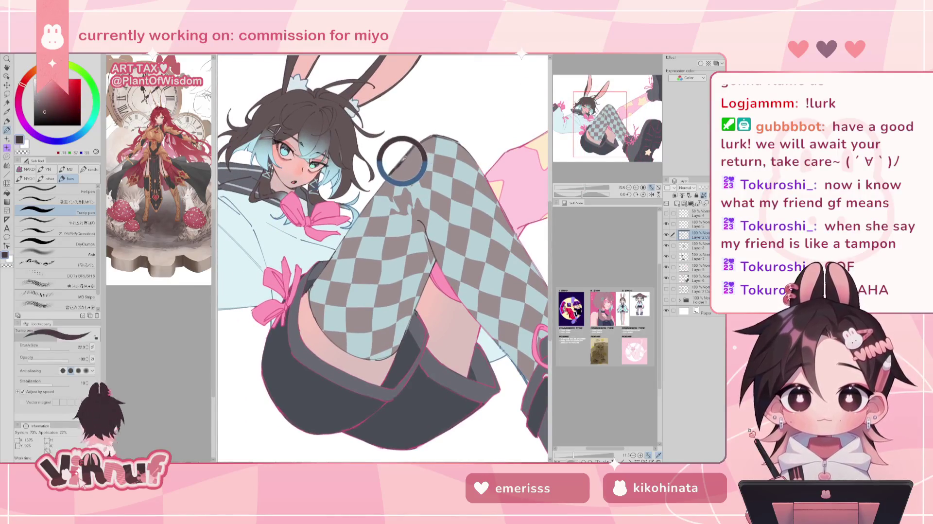
{"action": "left_click_drag", "start_coordinate": [49, 105], "coordinate": [42, 108]}
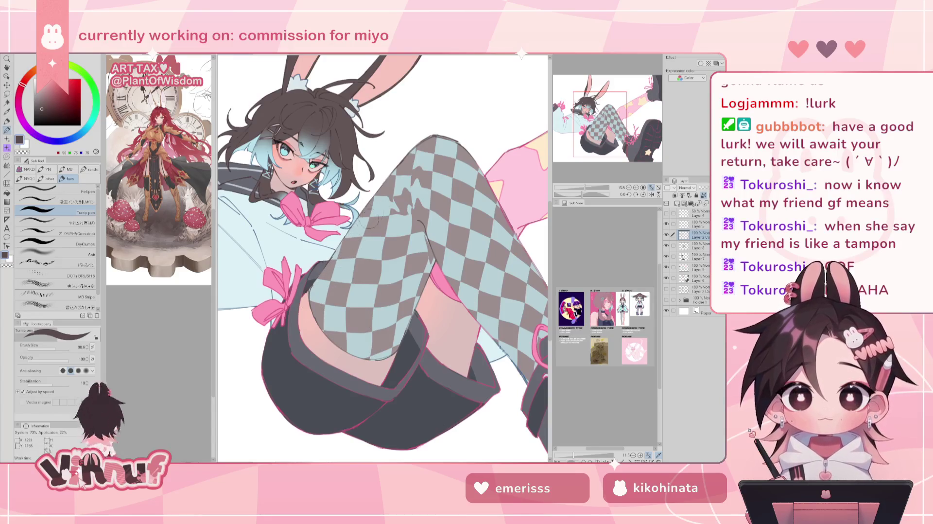
{"action": "left_click_drag", "start_coordinate": [468, 252], "coordinate": [394, 228]}
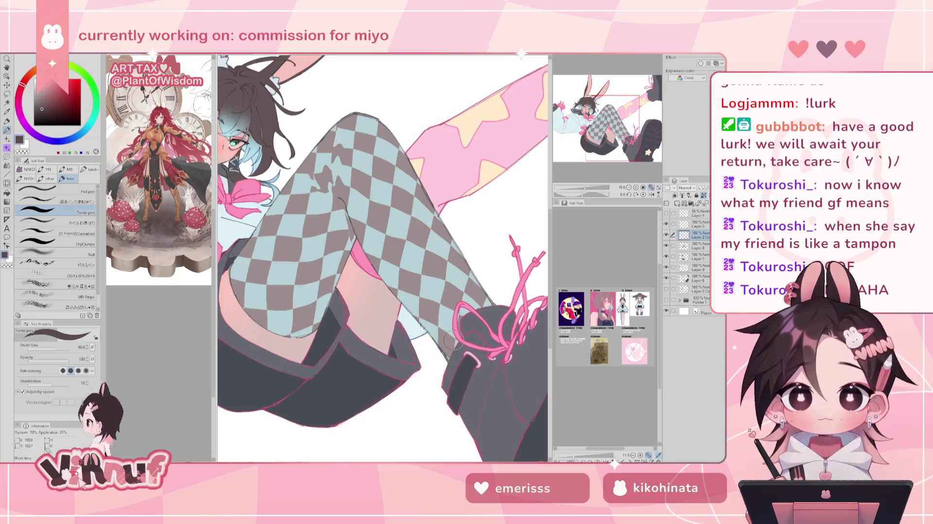
{"action": "scroll", "coordinate": [440, 342], "scroll_direction": "down", "scroll_amount": 3}
{"action": "scroll", "coordinate": [439, 342], "scroll_direction": "up", "scroll_amount": 1}
{"action": "scroll", "coordinate": [382, 252], "scroll_direction": "down", "scroll_amount": 1}
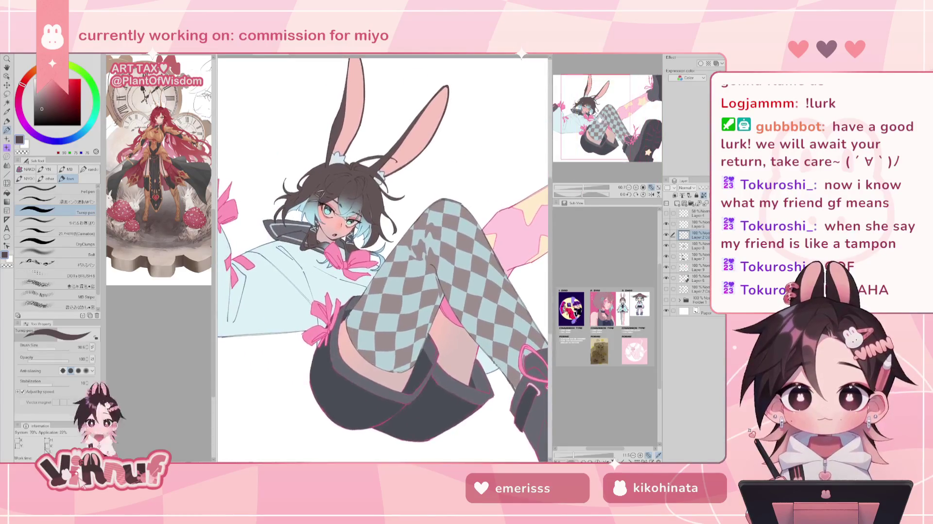
{"action": "scroll", "coordinate": [476, 414], "scroll_direction": "up", "scroll_amount": 1}
{"action": "scroll", "coordinate": [476, 414], "scroll_direction": "up", "scroll_amount": 1}
{"action": "scroll", "coordinate": [476, 414], "scroll_direction": "up", "scroll_amount": 1}
{"action": "left_click", "coordinate": [476, 414], "text": "alt"}
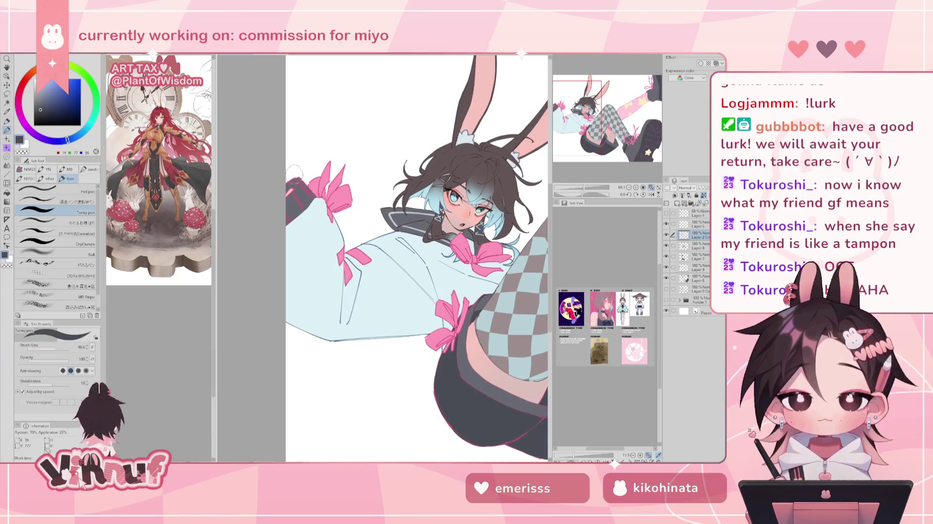
Paint the raised sleeve's cuff in darker grey up to the pink bow at brush size 45.5
{"action": "left_click_drag", "start_coordinate": [583, 188], "coordinate": [591, 190]}
{"action": "left_click", "coordinate": [41, 114]}
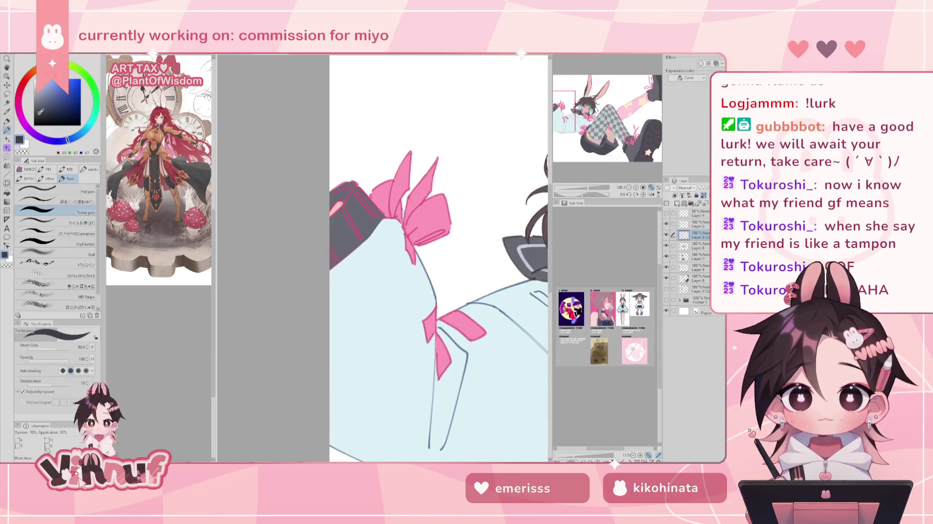
{"action": "left_click", "coordinate": [53, 347]}
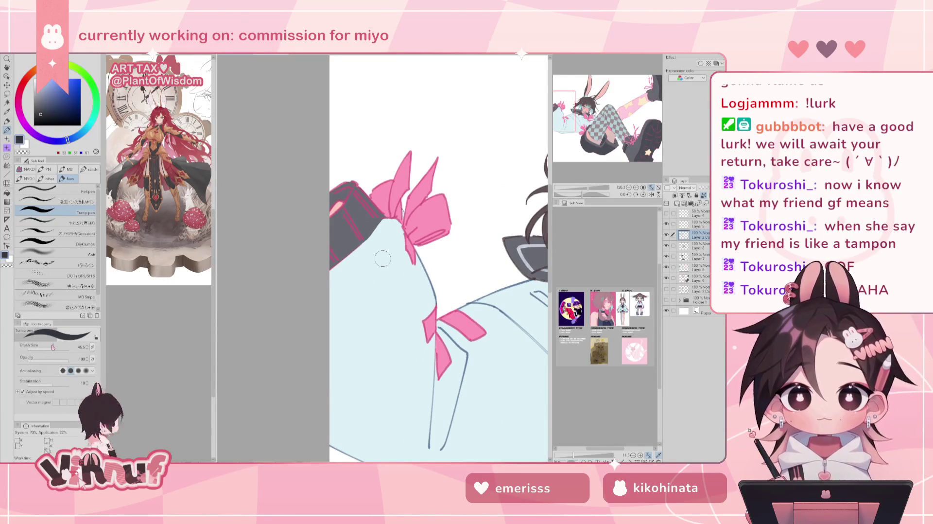
{"action": "mouse_move", "coordinate": [340, 194]}
{"action": "left_mouse_down"}
{"action": "mouse_move", "coordinate": [375, 215]}
{"action": "mouse_move", "coordinate": [364, 236]}
{"action": "left_mouse_up"}
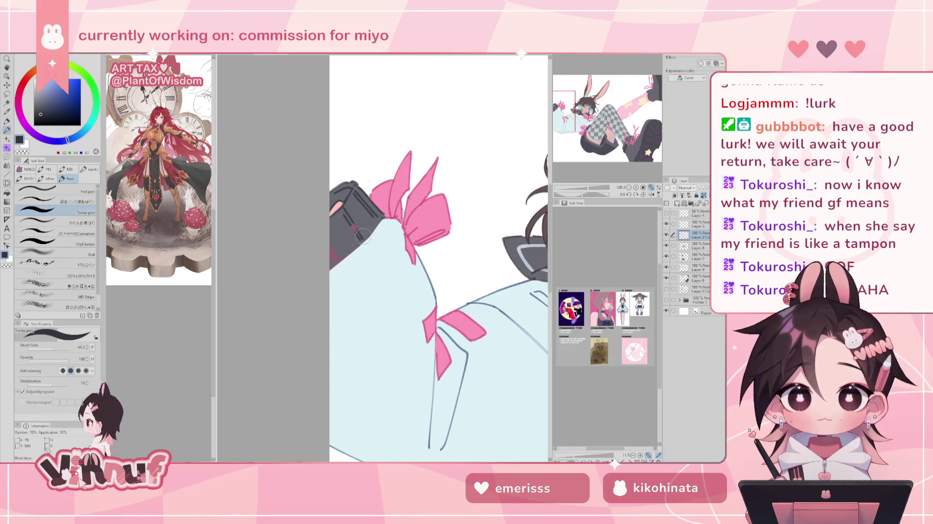
{"action": "left_click_drag", "start_coordinate": [487, 225], "coordinate": [331, 244]}
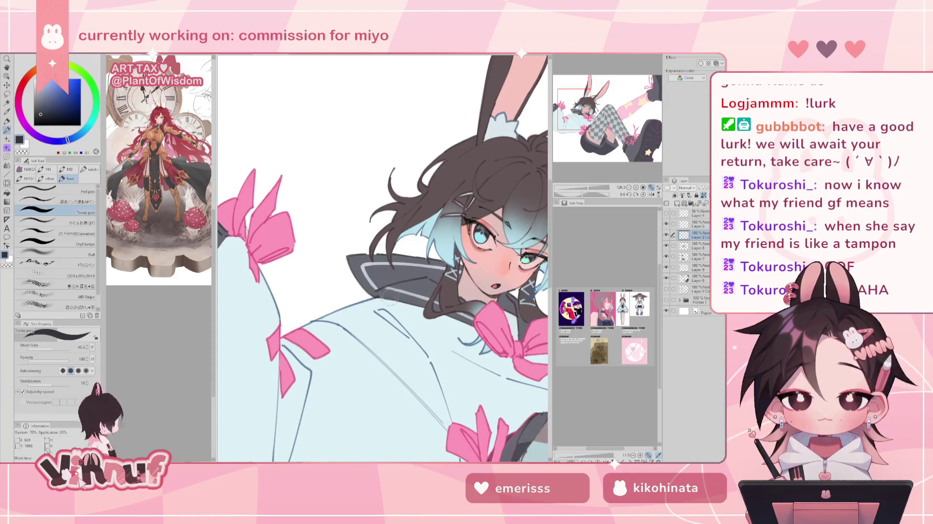
Load the やわらか水彩 brush with a darker hair blue at about size 20, zoomed on the face
{"action": "left_click_drag", "start_coordinate": [435, 258], "coordinate": [337, 262]}
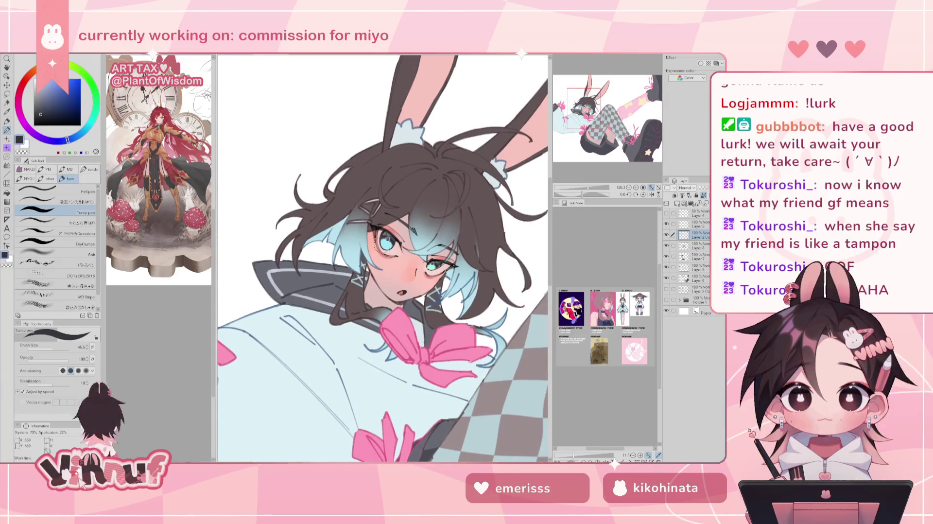
{"action": "left_click_drag", "start_coordinate": [385, 245], "coordinate": [341, 309]}
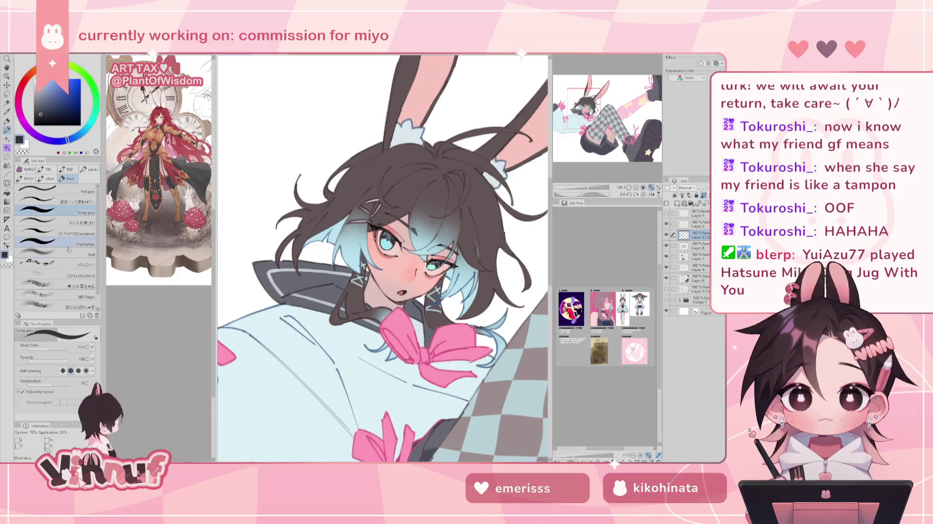
{"action": "left_click", "coordinate": [54, 222]}
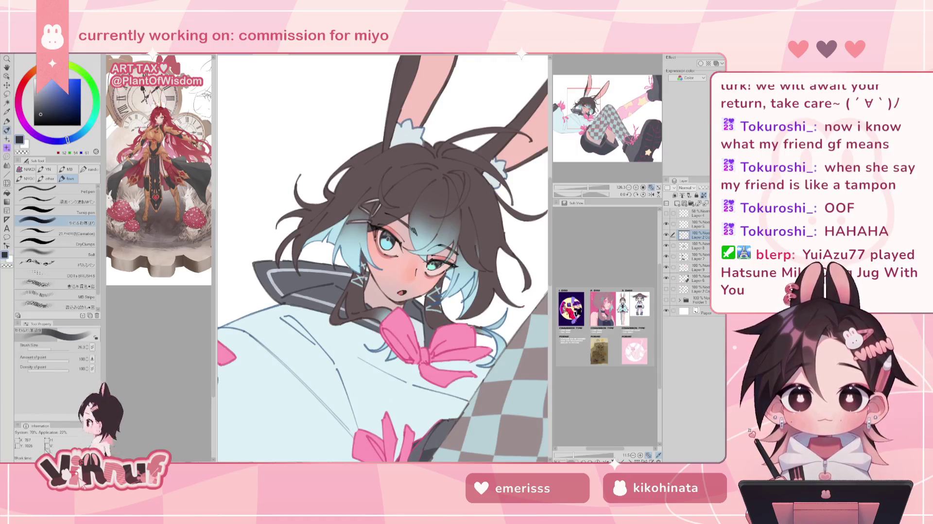
{"action": "left_click", "coordinate": [342, 237], "text": "alt"}
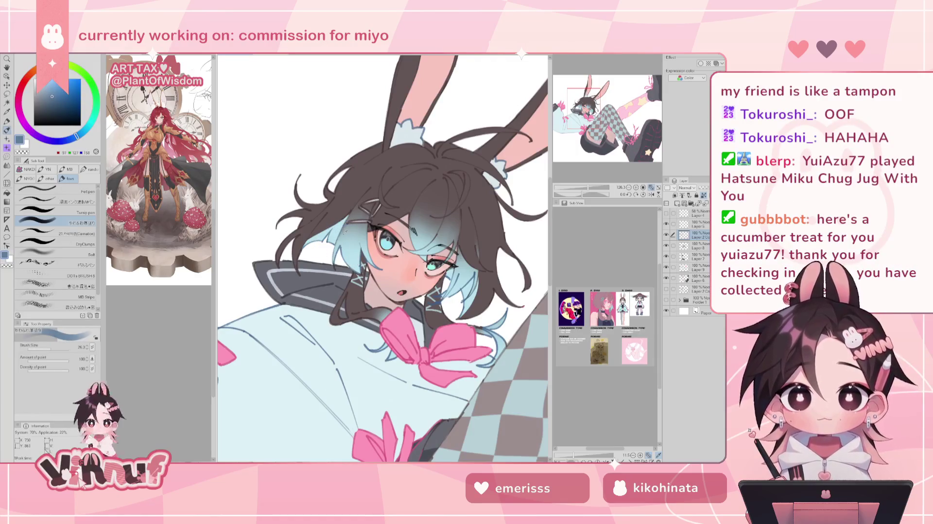
{"action": "left_click", "coordinate": [438, 296], "text": "alt"}
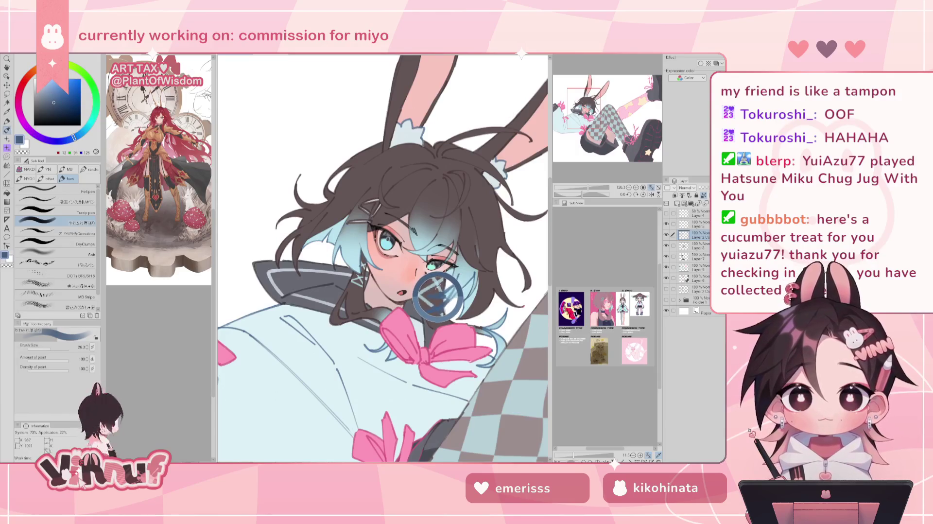
{"action": "left_click_drag", "start_coordinate": [49, 347], "coordinate": [50, 348]}
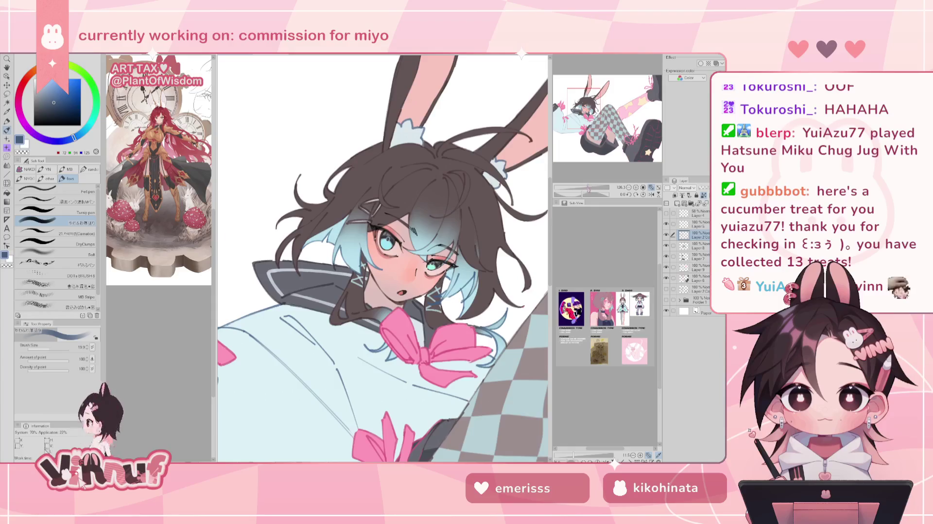
{"action": "scroll", "coordinate": [392, 283], "scroll_direction": "up", "scroll_amount": 3}
{"action": "key", "text": "bracketright"}
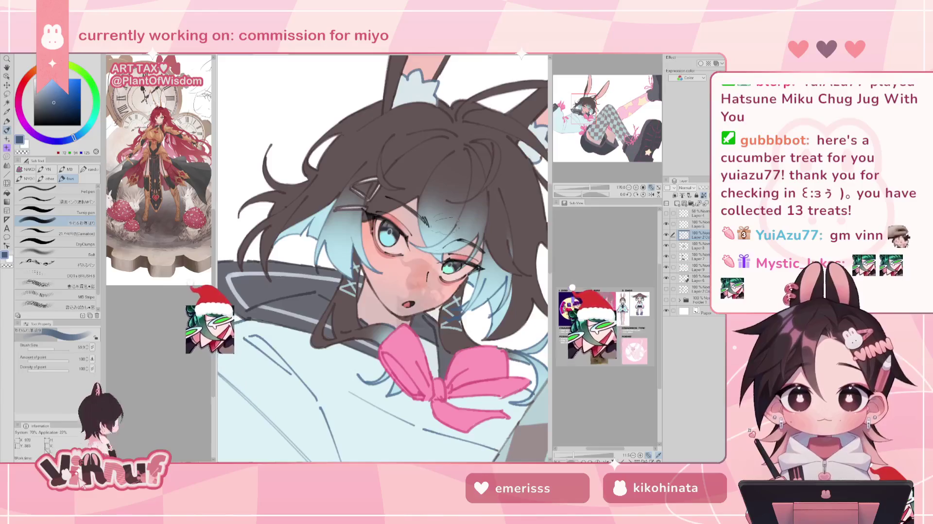
Shift the drawing colour to a deeper blue and zoom out to the full character
{"action": "left_click", "coordinate": [65, 99]}
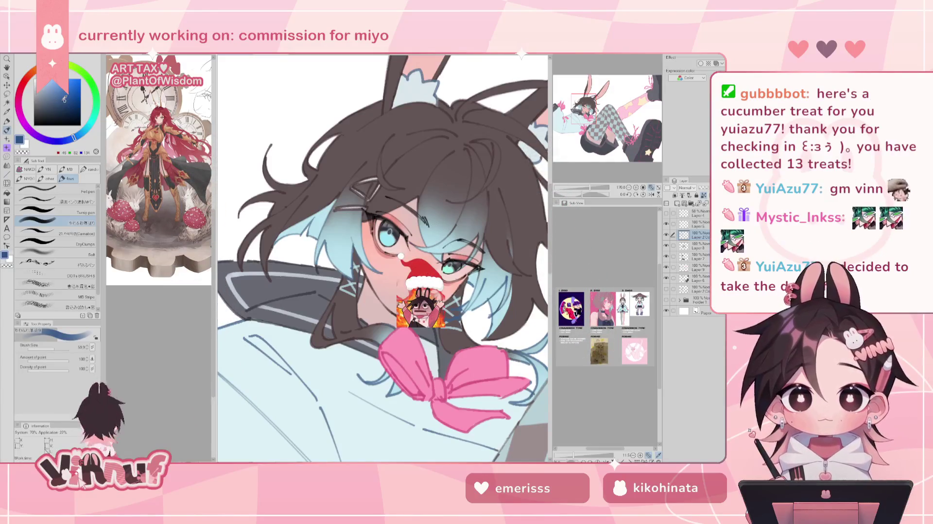
{"action": "left_click", "coordinate": [64, 99]}
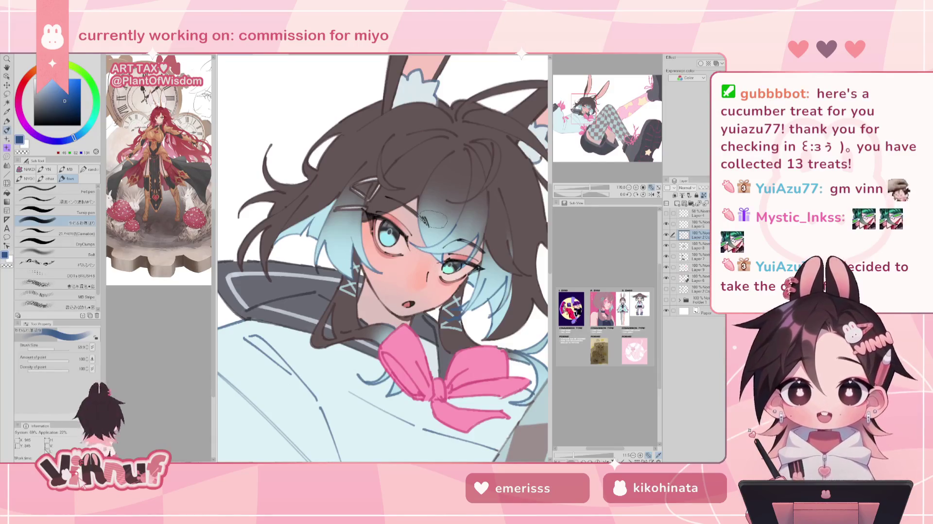
{"action": "scroll", "coordinate": [382, 258], "scroll_direction": "down", "scroll_amount": 5}
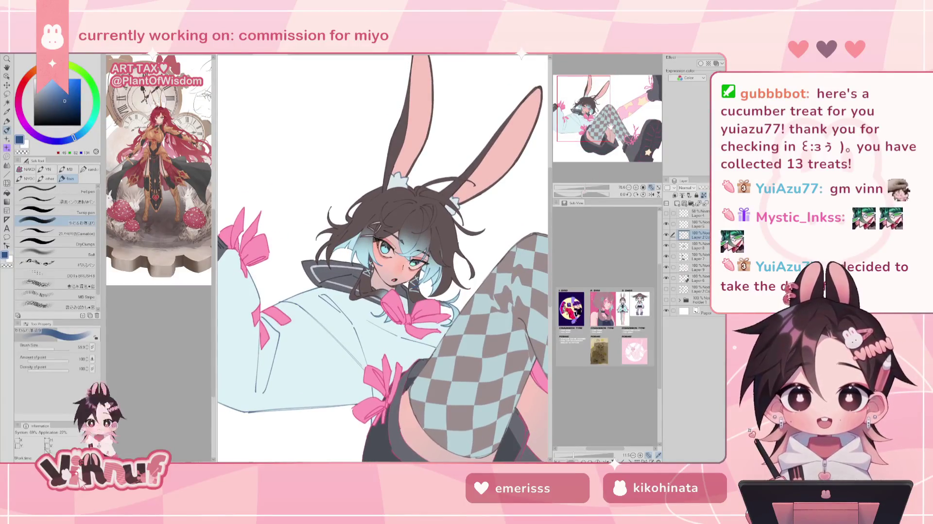
Select the Turnip pen in a pale light blue at roughly 147 brush size
{"action": "scroll", "coordinate": [382, 257], "scroll_direction": "up", "scroll_amount": 3}
{"action": "left_click_drag", "start_coordinate": [383, 257], "coordinate": [416, 242]}
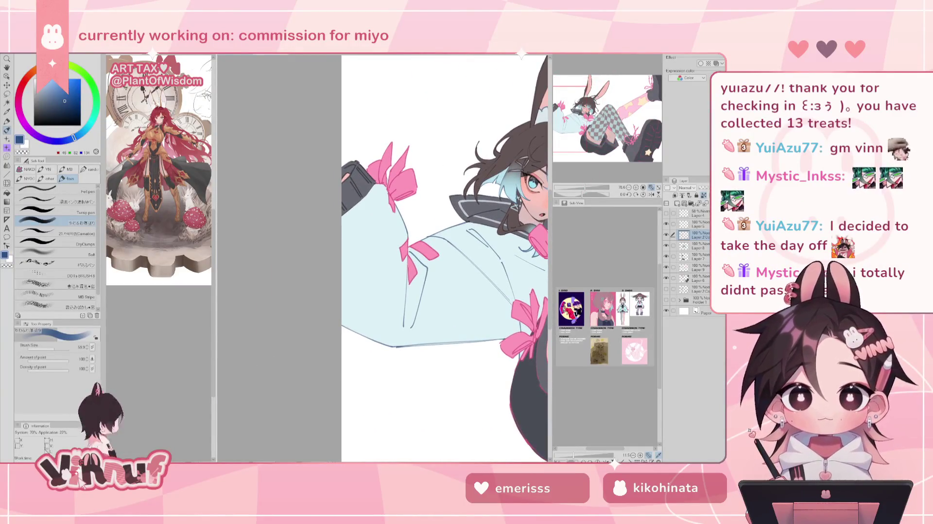
{"action": "left_click_drag", "start_coordinate": [75, 138], "coordinate": [76, 136]}
{"action": "left_click", "coordinate": [58, 92]}
{"action": "left_click", "coordinate": [68, 210]}
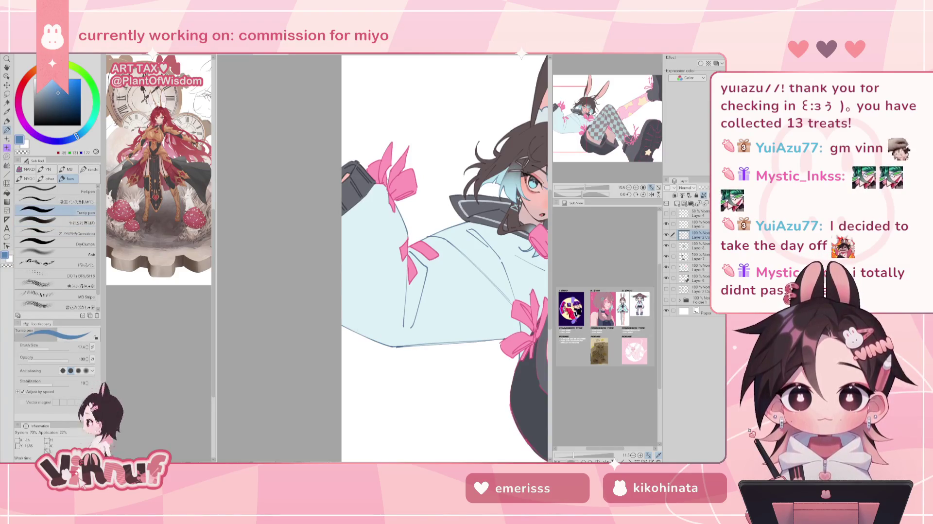
{"action": "left_click_drag", "start_coordinate": [384, 335], "coordinate": [363, 330]}
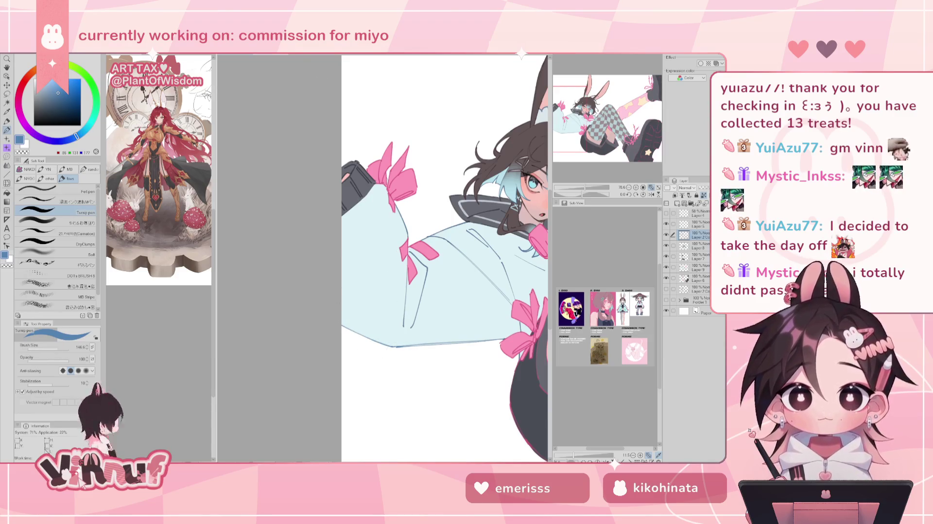
{"action": "left_click", "coordinate": [51, 87]}
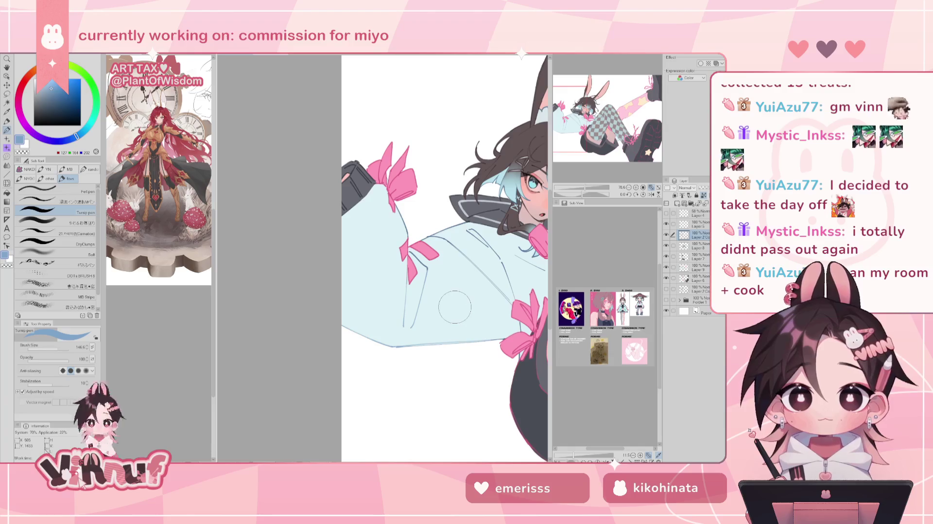
Switch to a greyer blue and resize the brush through about 85, 35 and 119, ending slightly smaller
{"action": "left_click", "coordinate": [406, 284], "text": "alt"}
{"action": "key", "text": "bracketleft"}
{"action": "key", "text": "bracketleft"}
{"action": "key", "text": "bracketleft"}
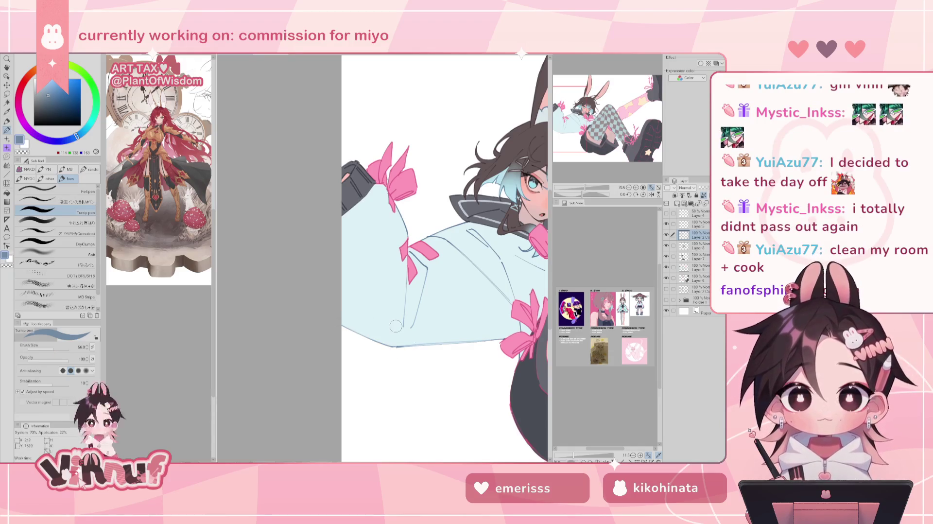
{"action": "left_click_drag", "start_coordinate": [55, 347], "coordinate": [57, 348]}
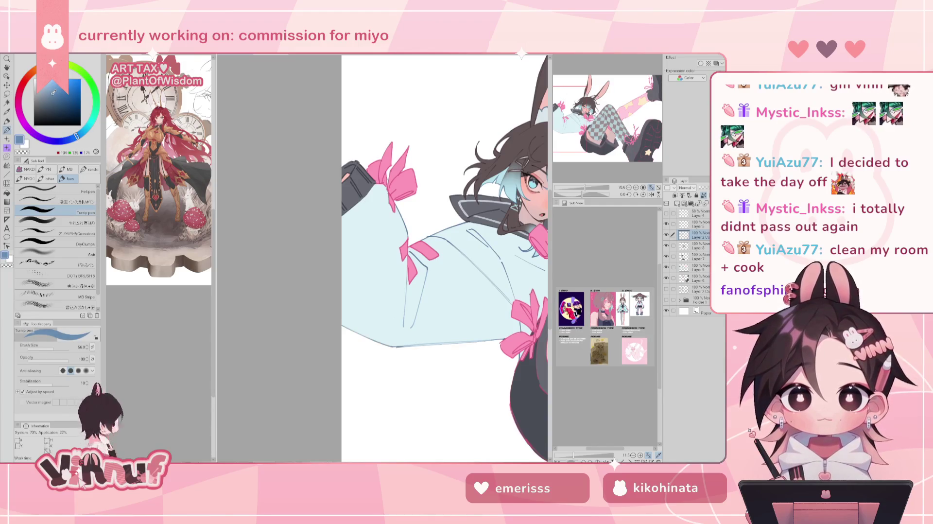
{"action": "key", "text": "bracketright"}
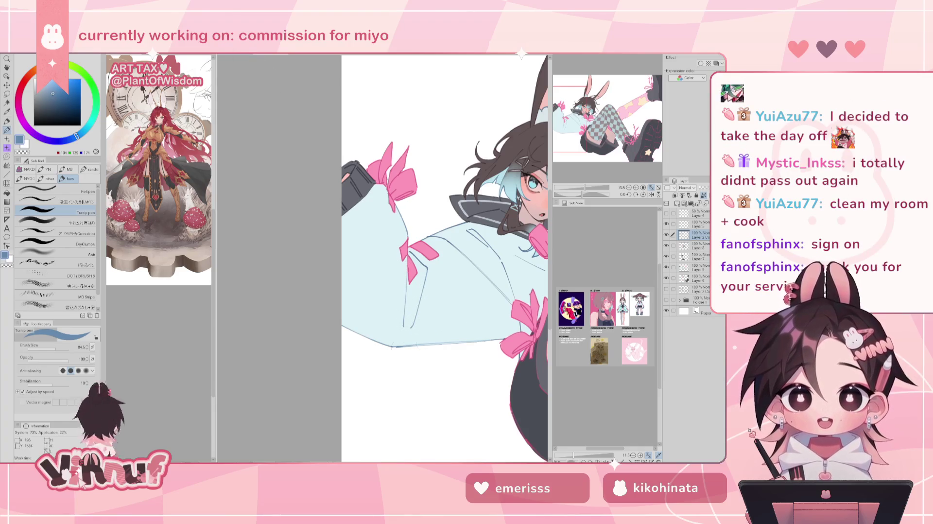
{"action": "left_click", "coordinate": [53, 348]}
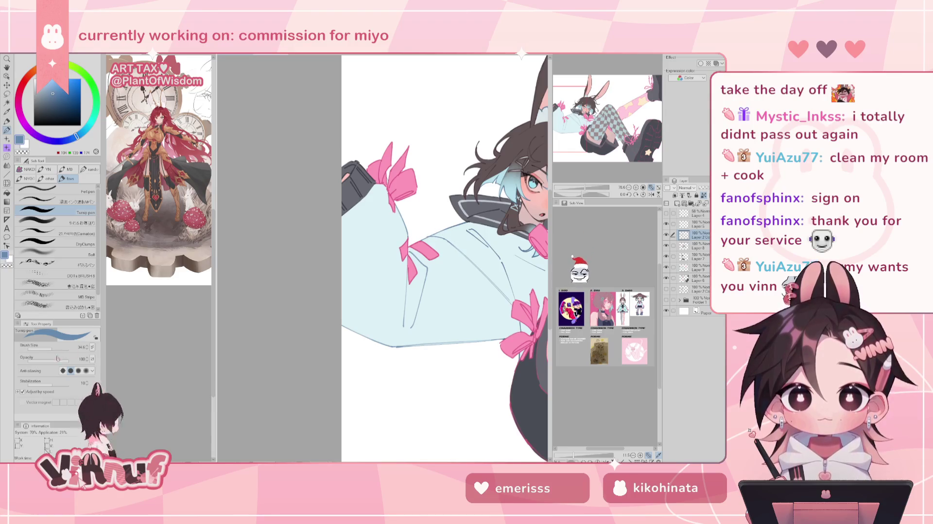
{"action": "key", "text": "bracketright"}
{"action": "key", "text": "bracketright"}
{"action": "key", "text": "bracketright"}
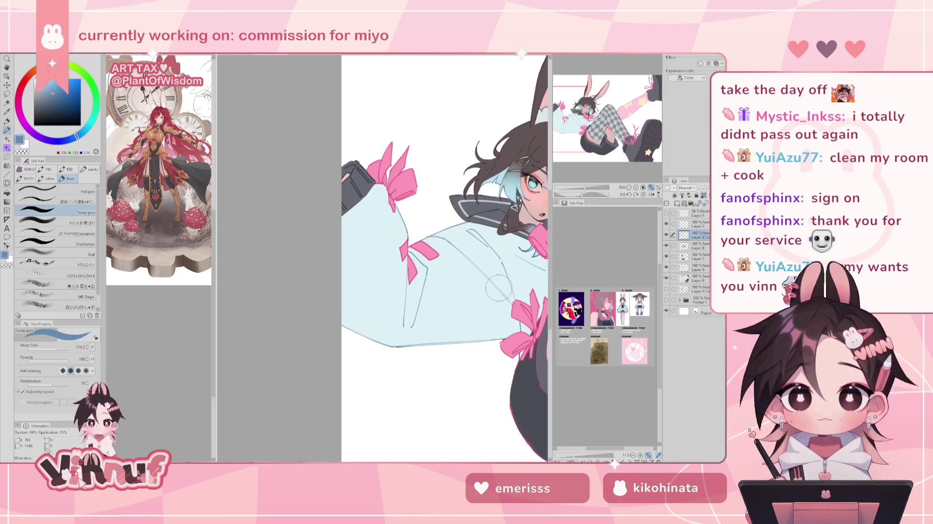
{"action": "left_click_drag", "start_coordinate": [498, 287], "coordinate": [428, 264]}
{"action": "key", "text": "bracketleft"}
{"action": "key", "text": "bracketleft"}
{"action": "key", "text": "bracketleft"}
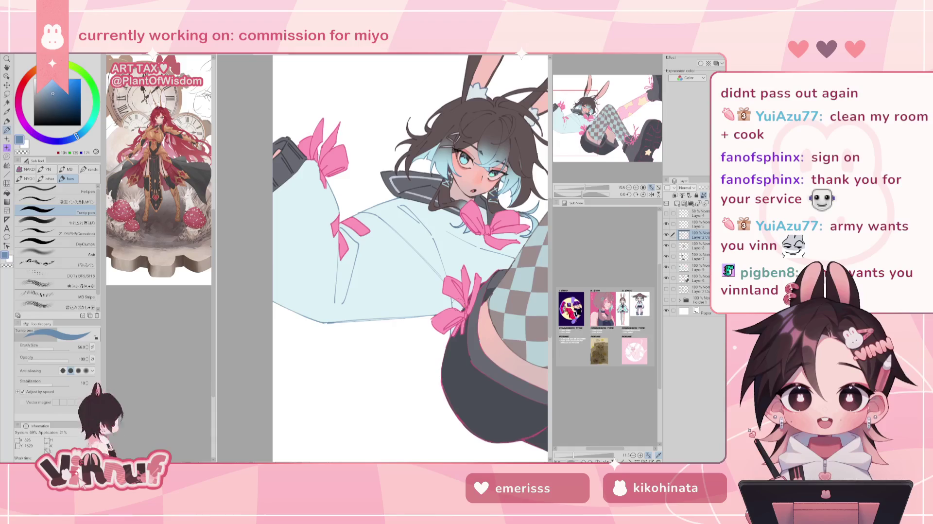
Eyedrop the bow's pink, then the sleeve outline's light blue as the drawing colour
{"action": "left_click_drag", "start_coordinate": [435, 255], "coordinate": [384, 273]}
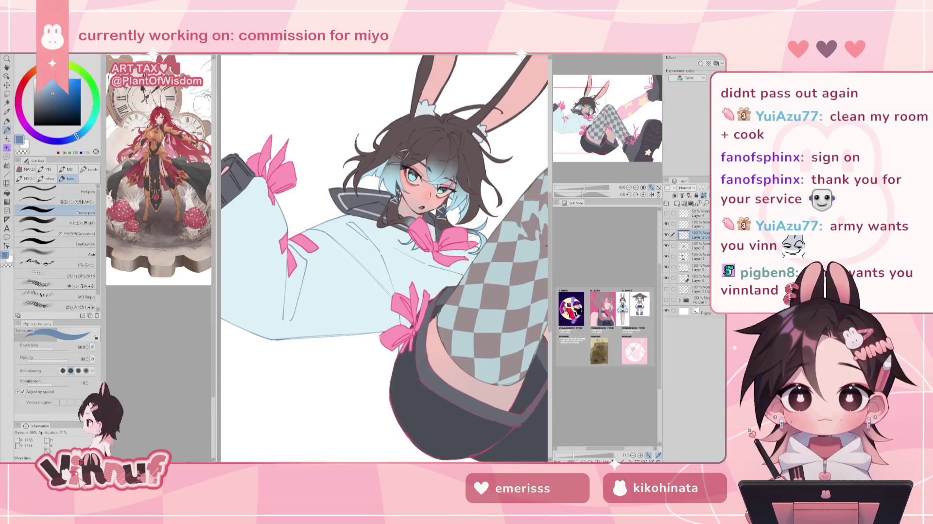
{"action": "left_click", "coordinate": [444, 238], "text": "alt"}
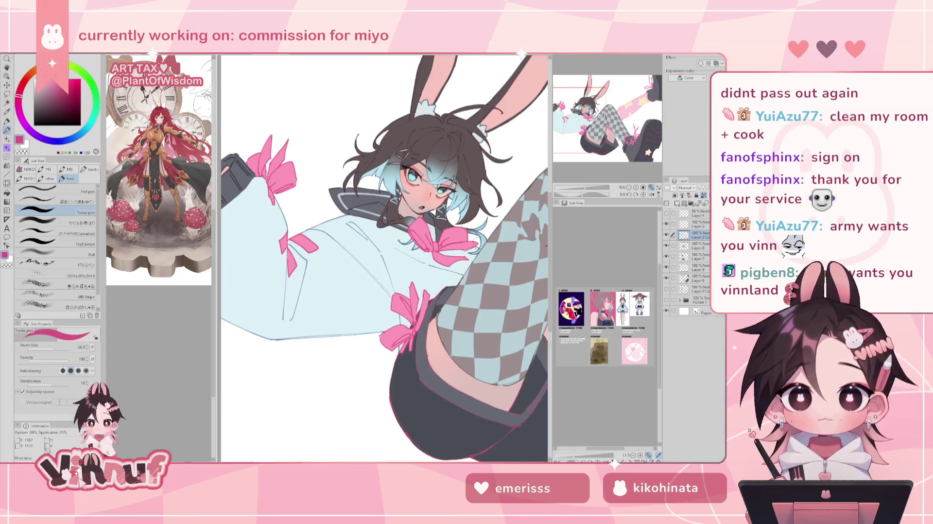
{"action": "left_click", "coordinate": [271, 334], "text": "alt"}
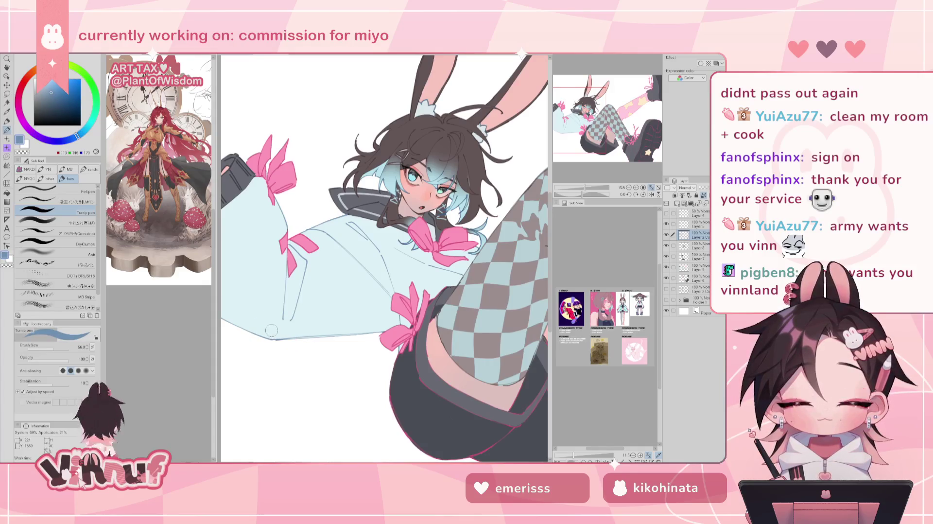
Pan over the checkered legs, back to the bunny-eared head, and zoom out
{"action": "left_click_drag", "start_coordinate": [472, 313], "coordinate": [327, 251]}
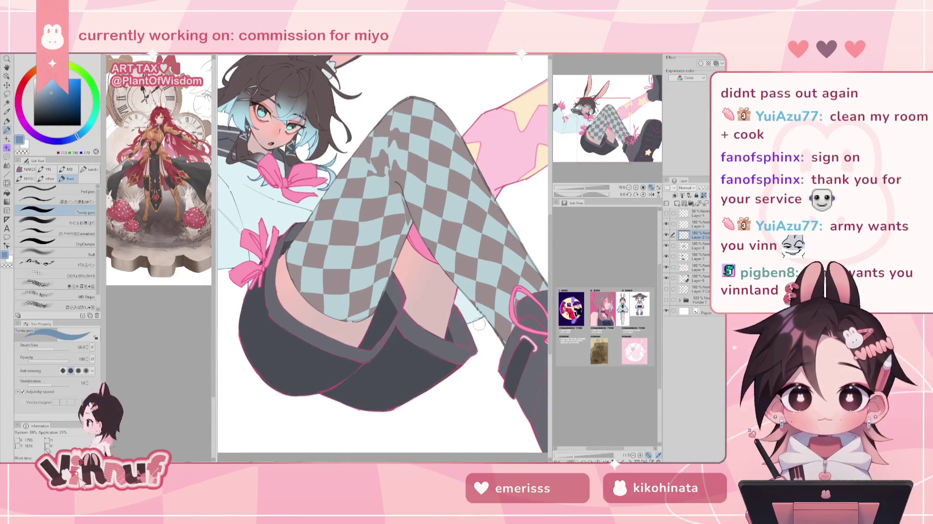
{"action": "left_click_drag", "start_coordinate": [399, 199], "coordinate": [487, 286]}
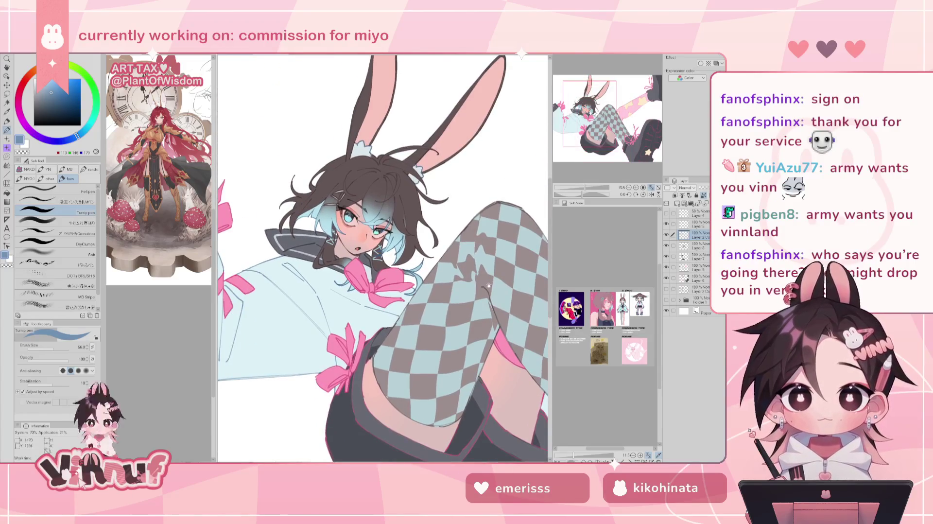
{"action": "left_click_drag", "start_coordinate": [601, 188], "coordinate": [587, 189]}
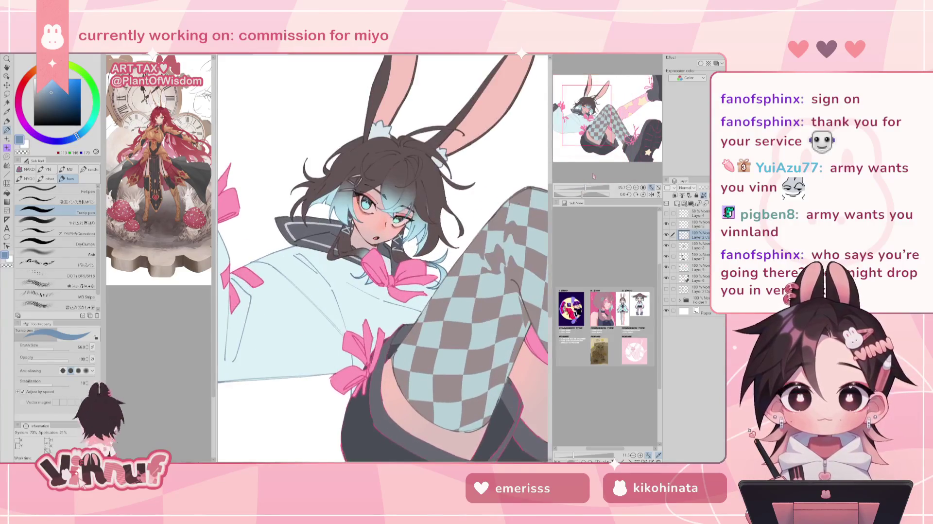